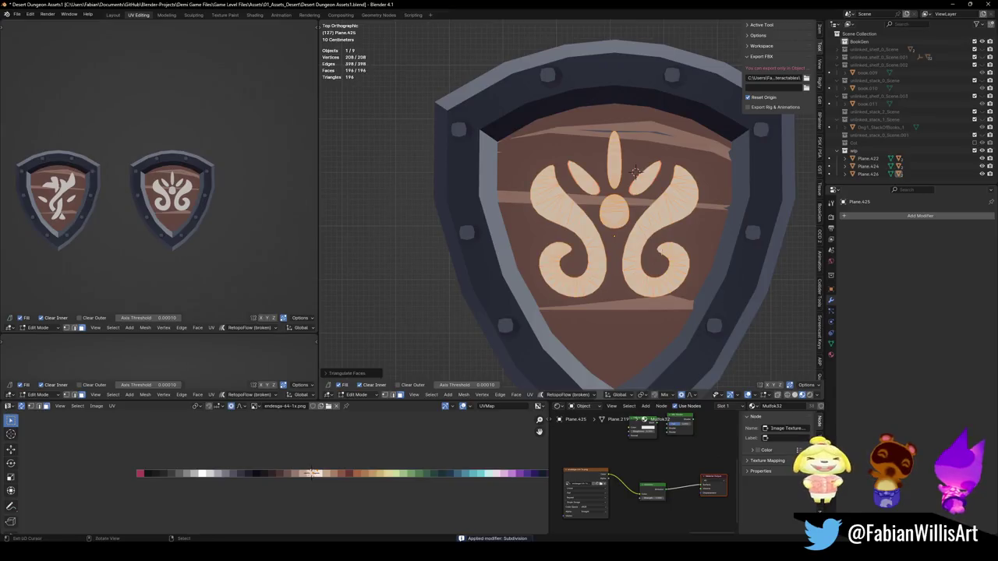
- Join the right shield's planks and frame Plane.426 into one object
{"action": "scroll", "coordinate": [568, 203], "scroll_direction": "up", "scroll_amount": 4}
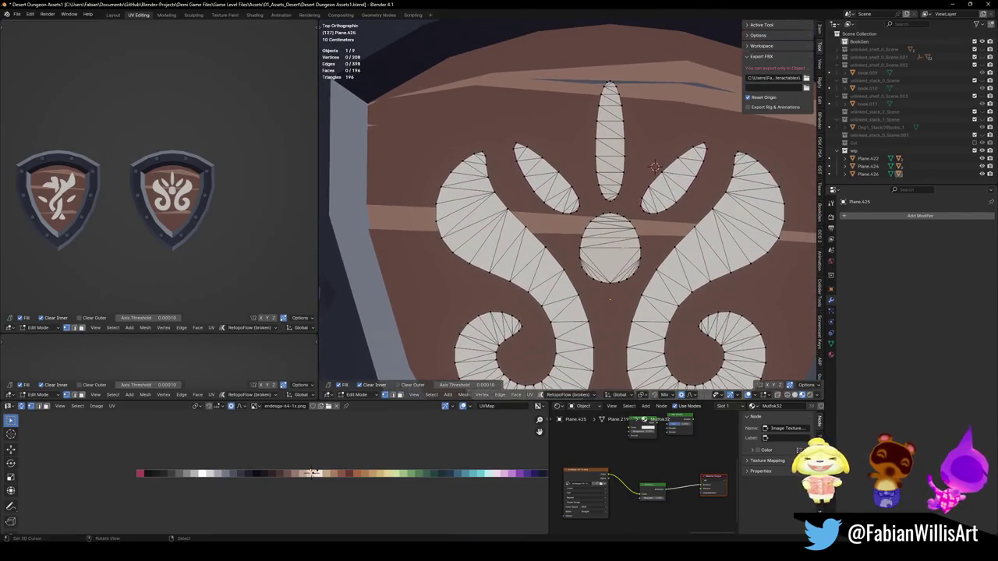
{"action": "scroll", "coordinate": [568, 210], "scroll_direction": "down", "scroll_amount": 5}
{"action": "key", "text": "Tab"}
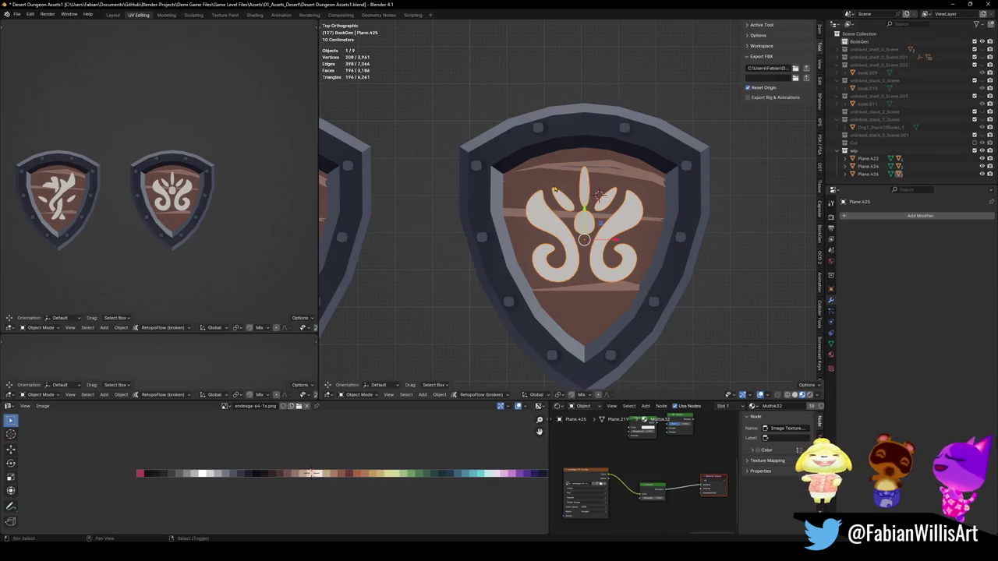
{"action": "left_click", "coordinate": [555, 184], "text": "shift"}
{"action": "scroll", "coordinate": [606, 204], "scroll_direction": "down", "scroll_amount": 4}
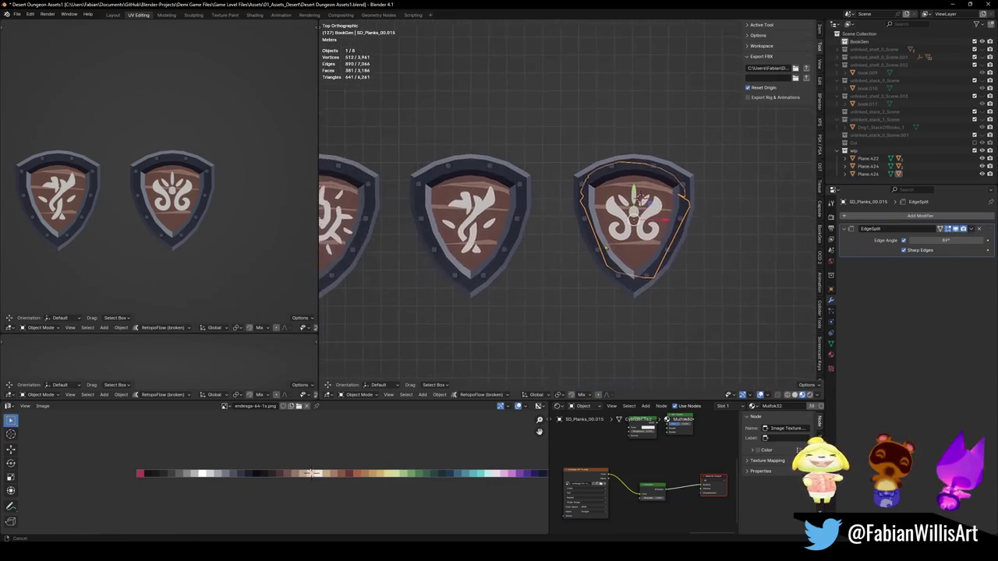
{"action": "scroll", "coordinate": [675, 245], "scroll_direction": "up", "scroll_amount": 3}
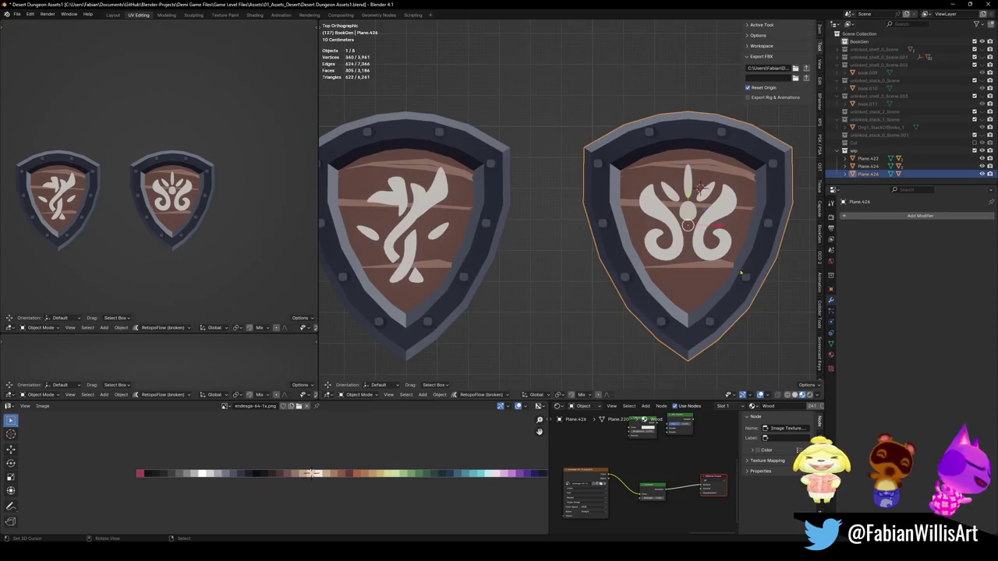
{"action": "key", "text": "g"}
{"action": "right_click", "coordinate": [757, 290]}
{"action": "left_click", "coordinate": [743, 281]}
{"action": "left_click", "coordinate": [682, 262], "text": "shift"}
{"action": "key", "text": "ctrl+j"}
- Join the middle shield's planks and frame Plane.424 into one object
{"action": "scroll", "coordinate": [479, 258], "scroll_direction": "down", "scroll_amount": 2}
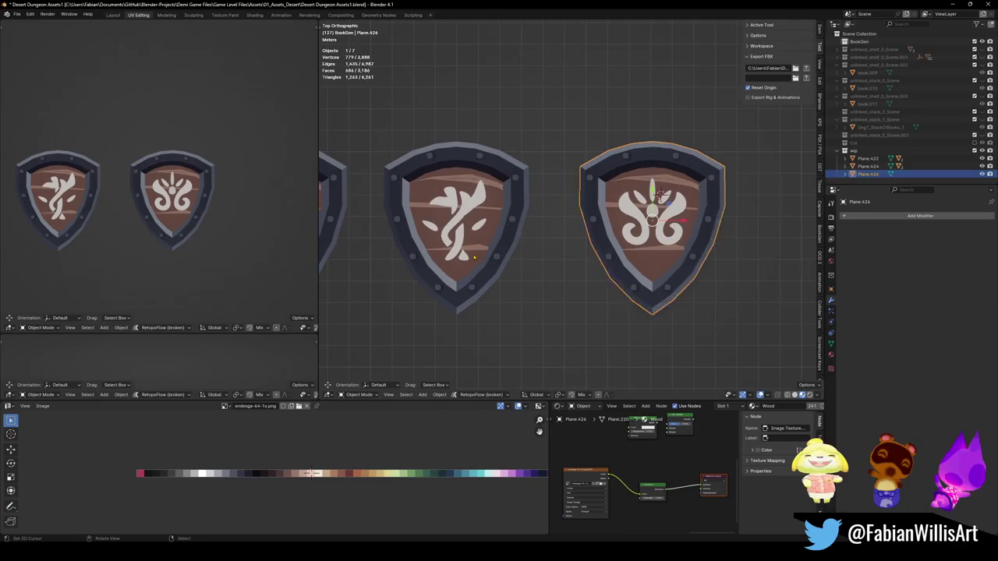
{"action": "left_click", "coordinate": [463, 233]}
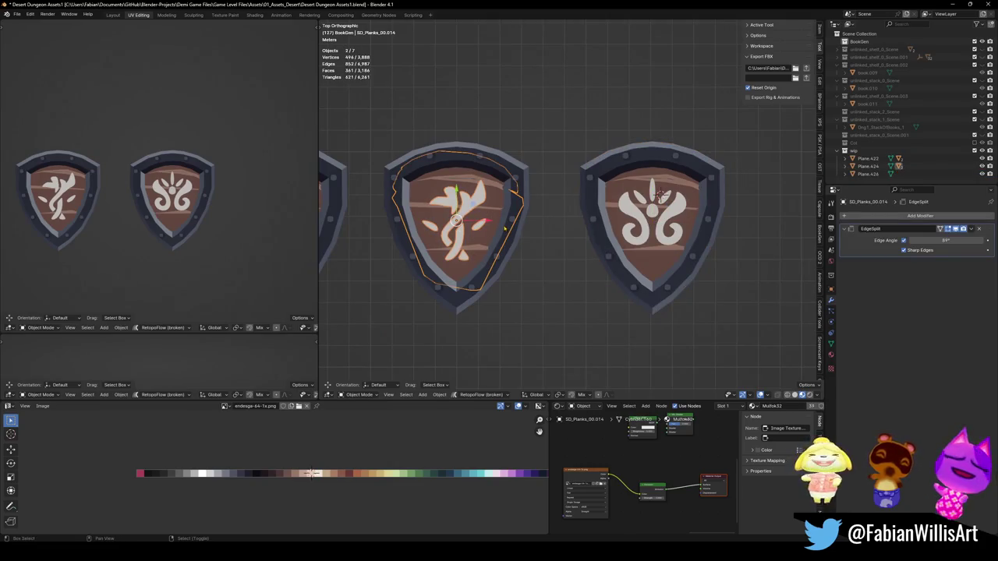
{"action": "left_click", "coordinate": [506, 227], "text": "shift"}
{"action": "key", "text": "ctrl+j"}
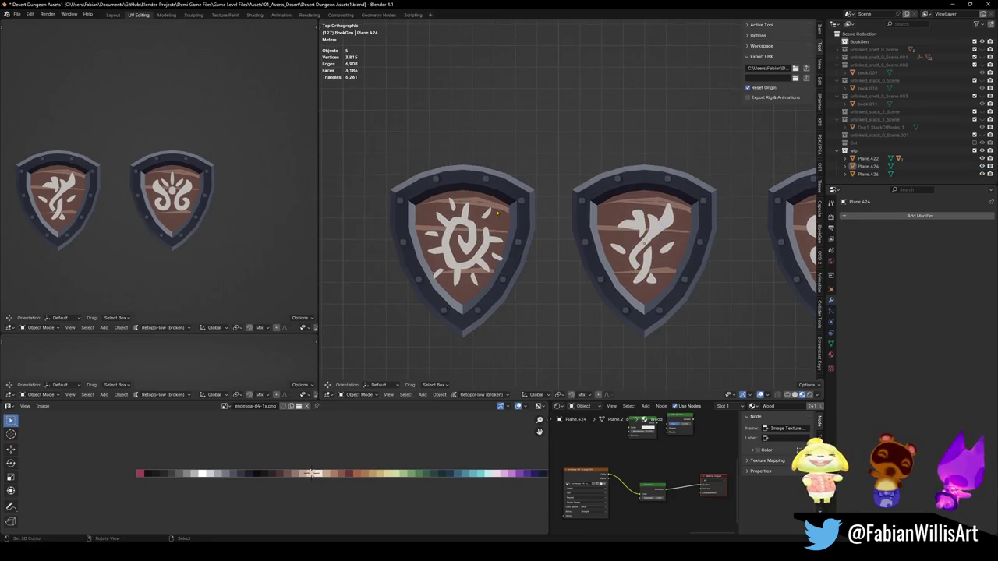
- Save Desert Dungeon Assets1 and copy the left and right shields
{"action": "left_click", "coordinate": [497, 212]}
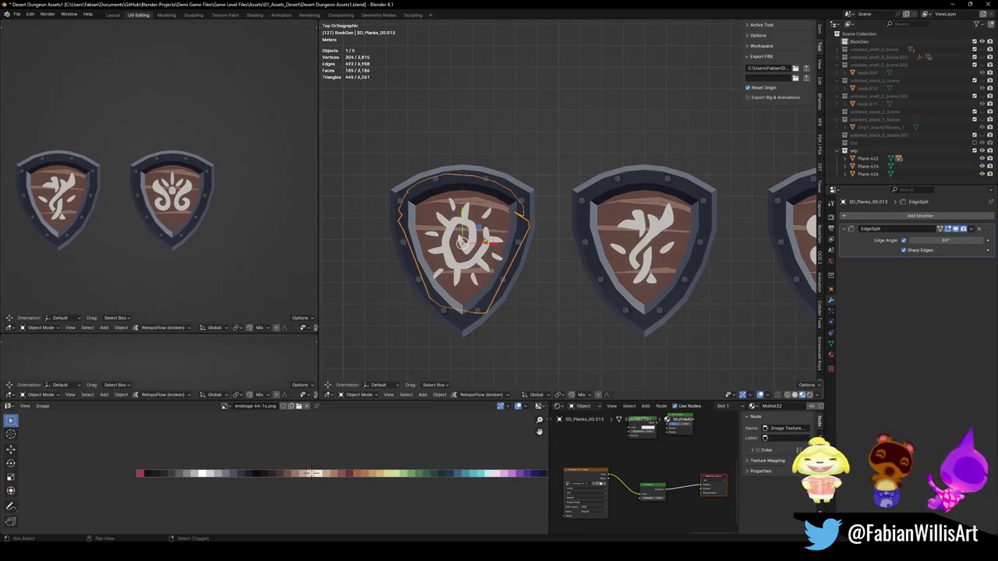
{"action": "key", "text": "ctrl+s"}
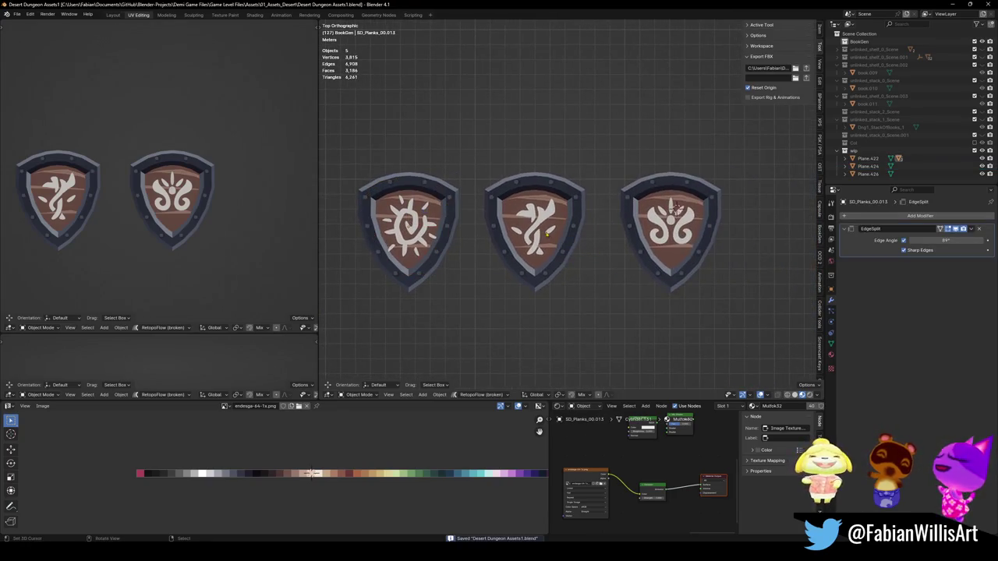
{"action": "left_click", "coordinate": [668, 229], "text": "shift"}
{"action": "key", "text": "ctrl+c"}
- Paste the two copied shields into Alternate Hub and snap them to the 3D cursor
{"action": "left_click", "coordinate": [665, 231]}
{"action": "left_click", "coordinate": [952, 5]}
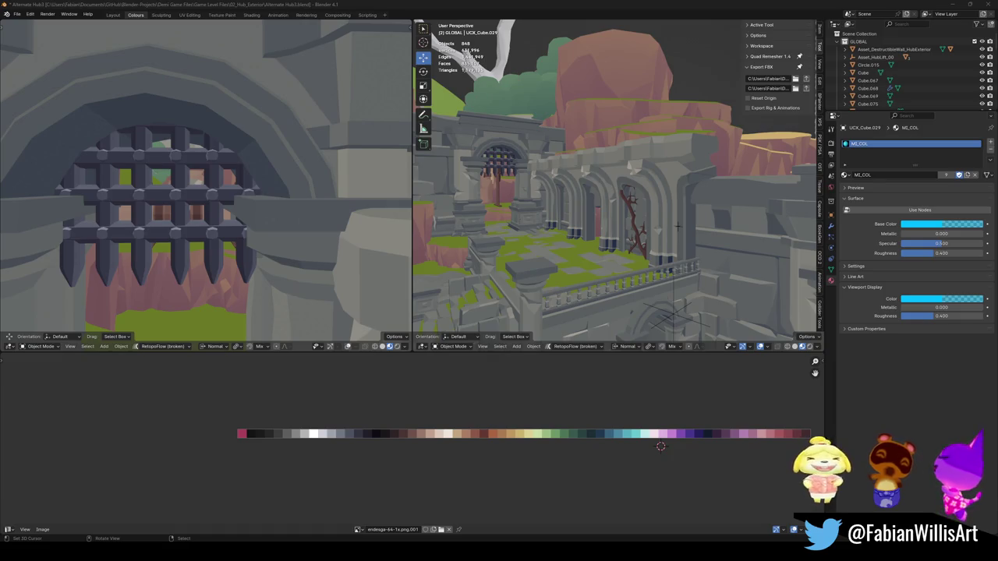
{"action": "left_click_drag", "start_coordinate": [655, 160], "coordinate": [542, 192]}
{"action": "key", "text": "ctrl+v"}
{"action": "key", "text": "shift+s"}
{"action": "left_click", "coordinate": [582, 232]}
- Frame the pasted shield and raise it vertically onto the ground
{"action": "key", "text": "KP_Decimal"}
{"action": "key", "text": "g"}
{"action": "key", "text": "z"}
{"action": "key", "text": "Return"}
{"action": "scroll", "coordinate": [616, 187], "scroll_direction": "down", "scroll_amount": 5}
{"action": "scroll", "coordinate": [616, 183], "scroll_direction": "up", "scroll_amount": 5}
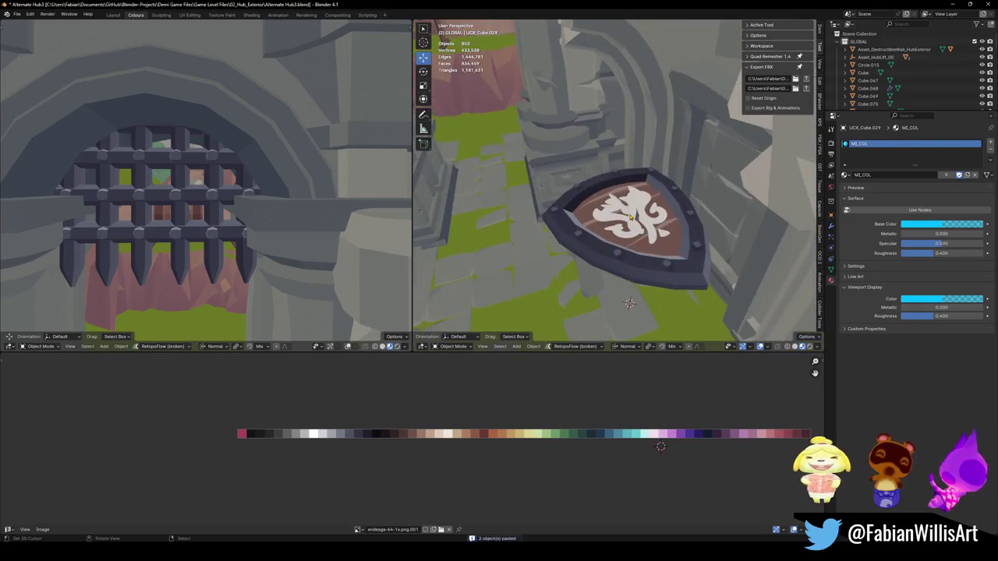
- Reposition shield Plane.424 along its normal Z in front of the gated arch
{"action": "left_click", "coordinate": [647, 245]}
{"action": "key", "text": "shift+d"}
{"action": "key", "text": "shift+z"}
{"action": "key", "text": "Return"}
{"action": "scroll", "coordinate": [616, 183], "scroll_direction": "down", "scroll_amount": 5}
{"action": "scroll", "coordinate": [616, 183], "scroll_direction": "up", "scroll_amount": 3}
{"action": "left_click", "coordinate": [573, 151]}
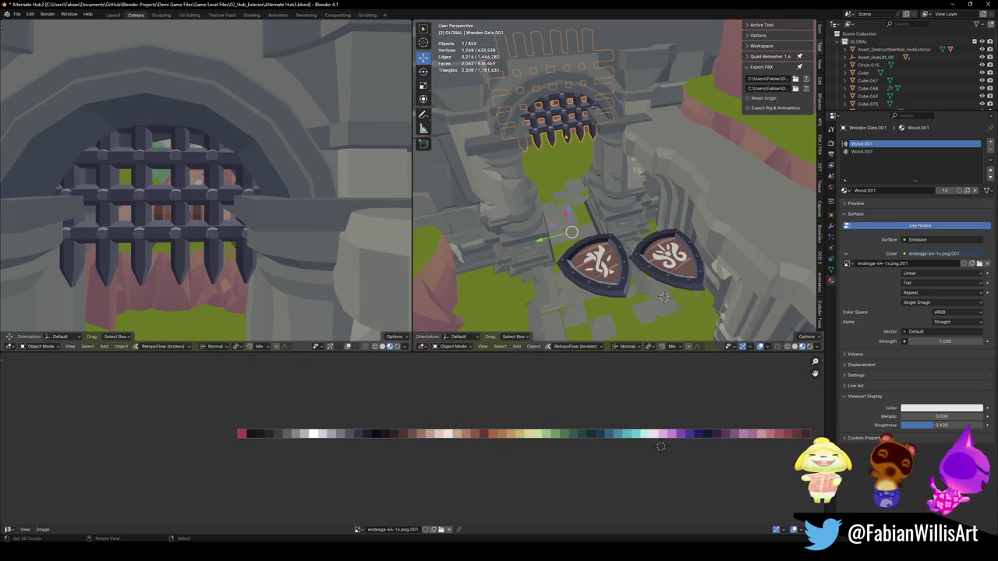
- Reset the left shield's rotation, copy the arch wall's rotation, and snap it to the cursor
{"action": "left_click", "coordinate": [596, 261]}
{"action": "key", "text": "alt+r"}
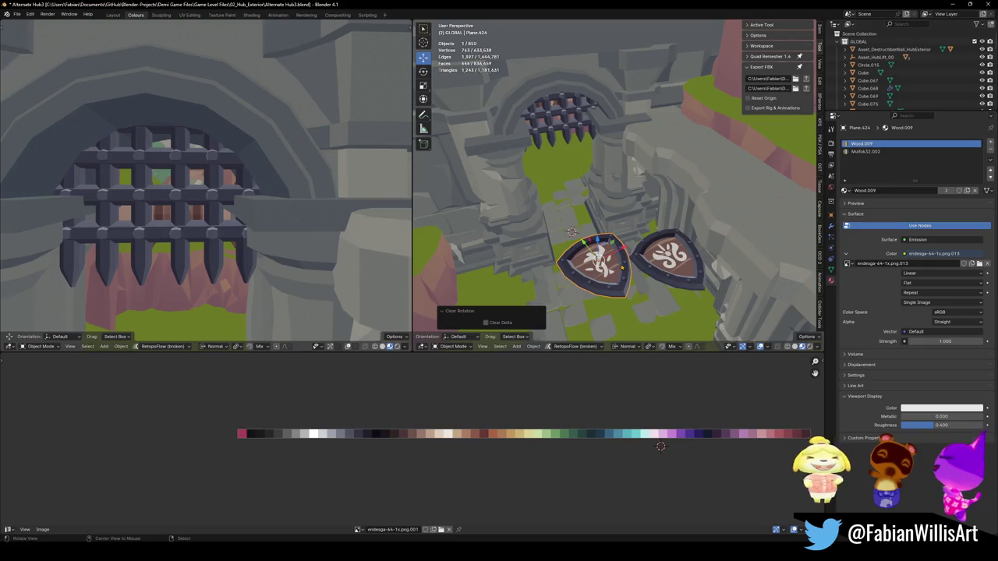
{"action": "left_click", "coordinate": [613, 204], "text": "shift"}
{"action": "key", "text": "ctrl+c"}
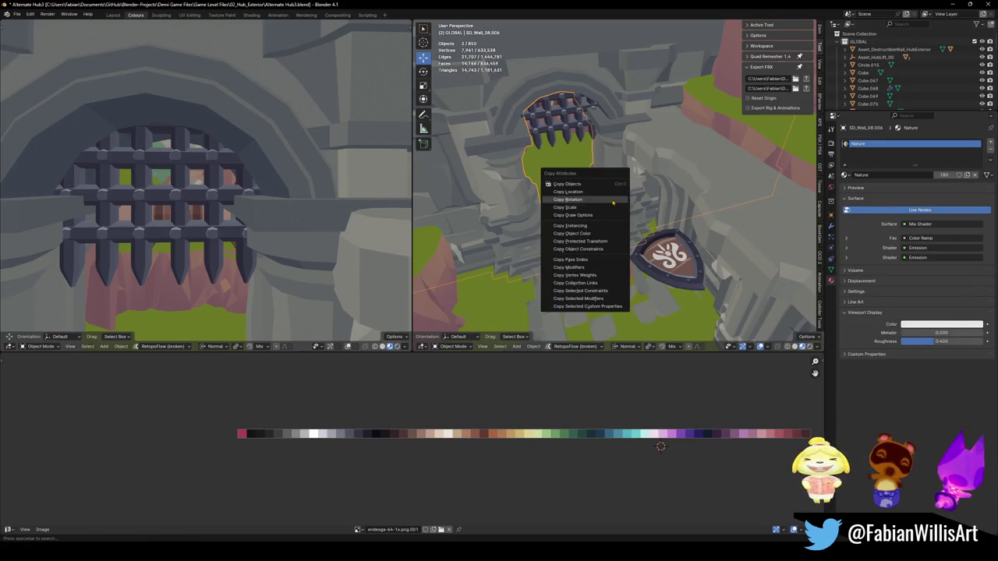
{"action": "left_click", "coordinate": [568, 199]}
{"action": "left_click", "coordinate": [610, 252]}
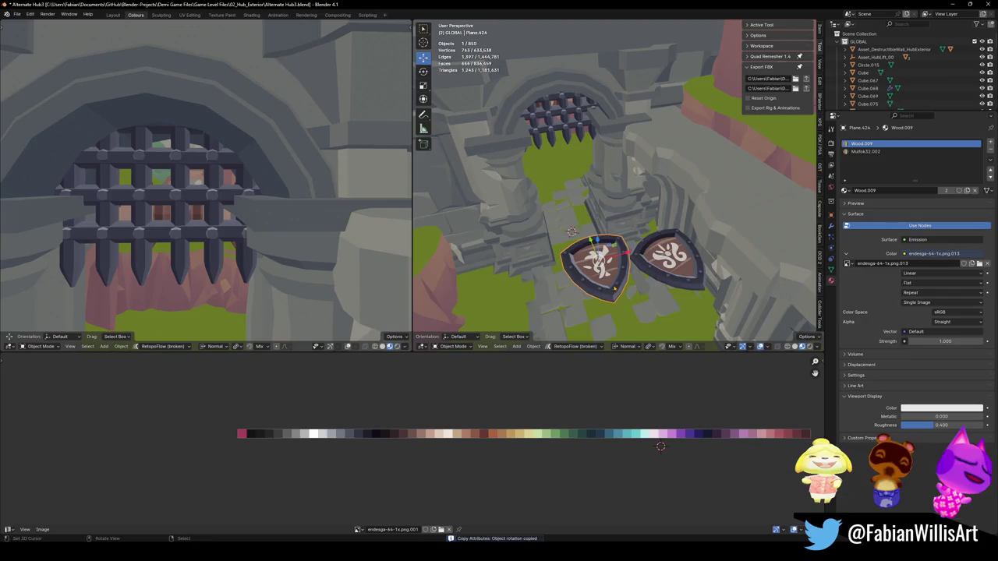
{"action": "key", "text": "shift+s"}
- Rotate the shield 97.3° on X and lift it above the portcullis
{"action": "key", "text": "r"}
{"action": "key", "text": "x"}
{"action": "key", "text": "Return"}
{"action": "key", "text": "g"}
{"action": "key", "text": "z"}
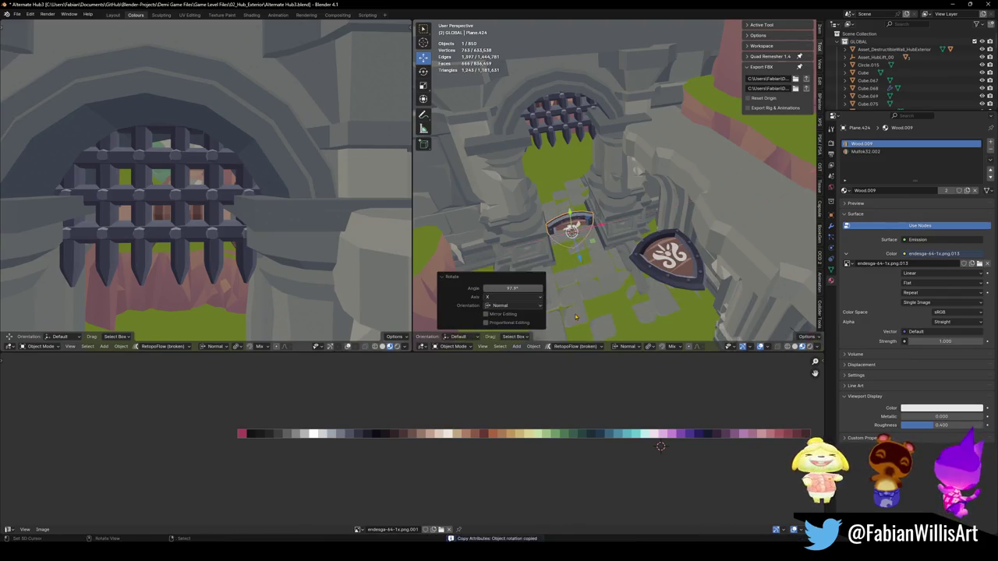
{"action": "key", "text": "Return"}
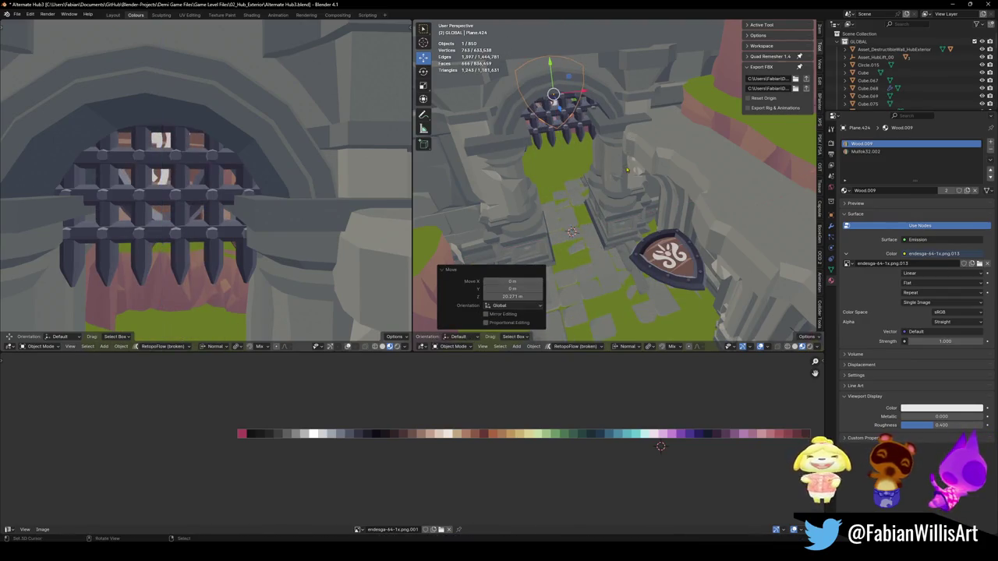
{"action": "key", "text": "g"}
{"action": "key", "text": "z"}
{"action": "key", "text": "z"}
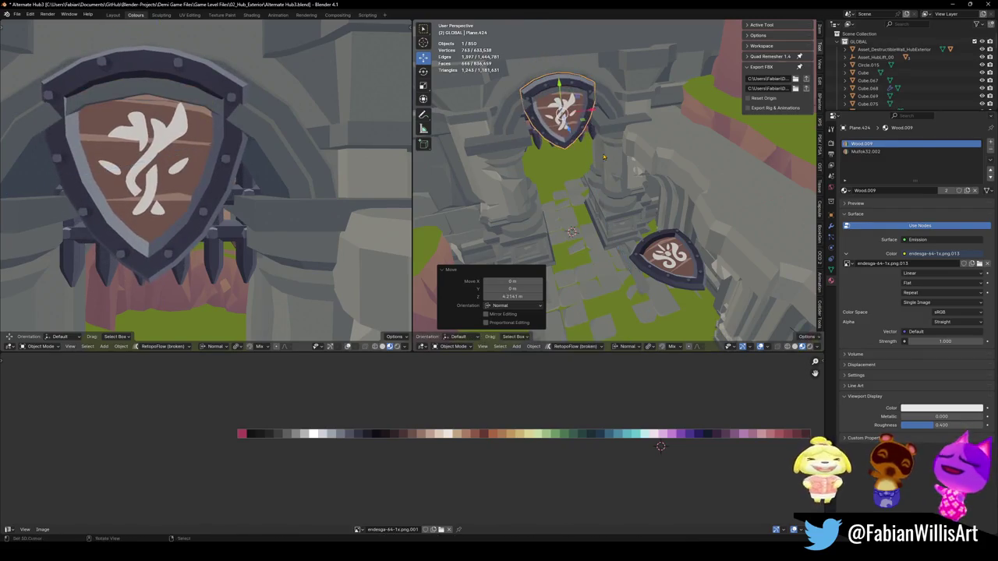
{"action": "key", "text": "Return"}
- Fine-tune the shield along normal Z and Y and tilt it 11.6° on X
{"action": "key", "text": "KP_Decimal"}
{"action": "key", "text": "g"}
{"action": "key", "text": "z"}
{"action": "key", "text": "z"}
{"action": "key", "text": "Return"}
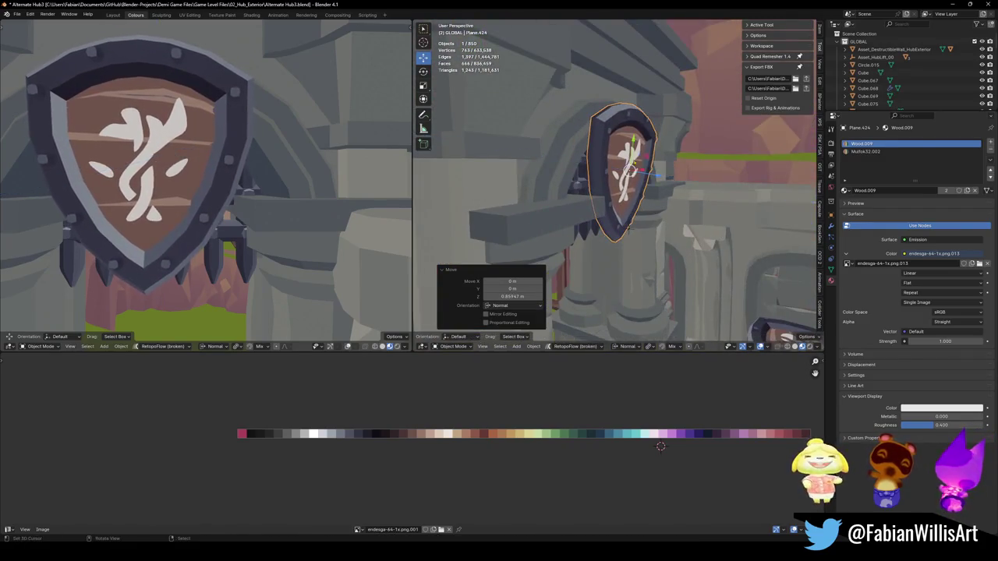
{"action": "key", "text": "g"}
{"action": "key", "text": "y"}
{"action": "key", "text": "y"}
{"action": "key", "text": "Return"}
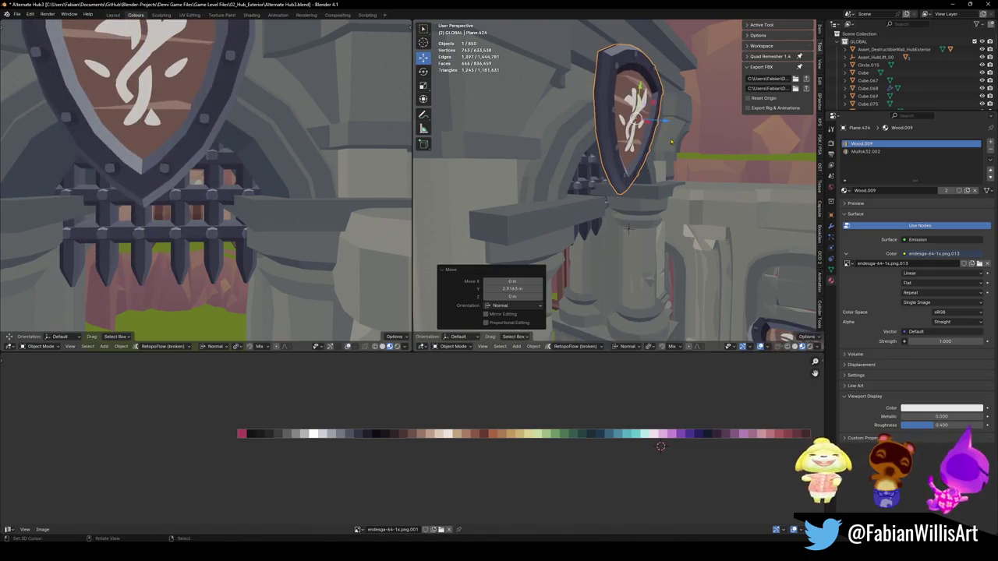
{"action": "key", "text": "r"}
{"action": "key", "text": "x"}
{"action": "key", "text": "x"}
{"action": "key", "text": "Return"}
- Save Alternate Hub3 with the shield over the gate
{"action": "scroll", "coordinate": [230, 186], "scroll_direction": "down", "scroll_amount": 6}
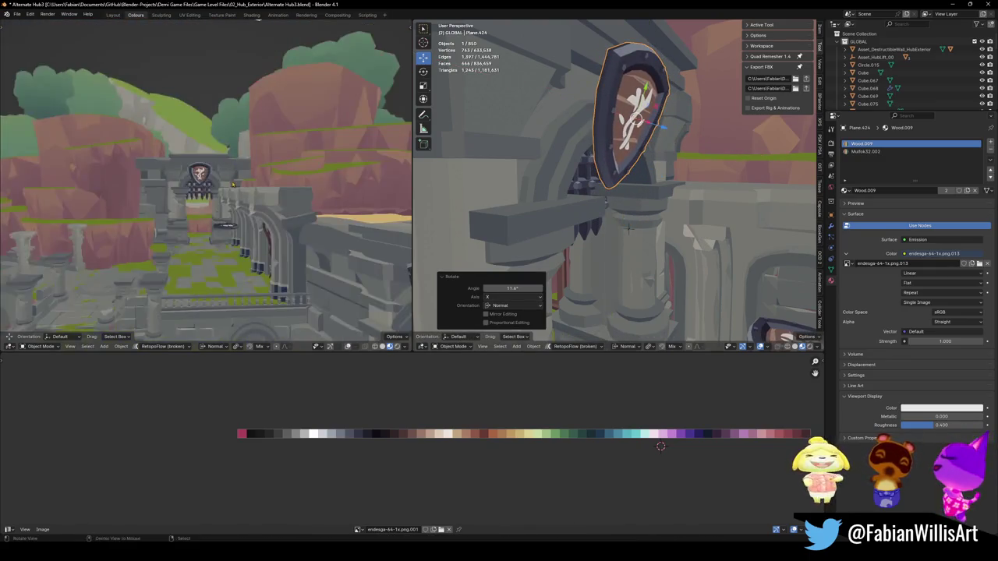
{"action": "key", "text": "KP_Decimal"}
{"action": "scroll", "coordinate": [225, 170], "scroll_direction": "up", "scroll_amount": 2}
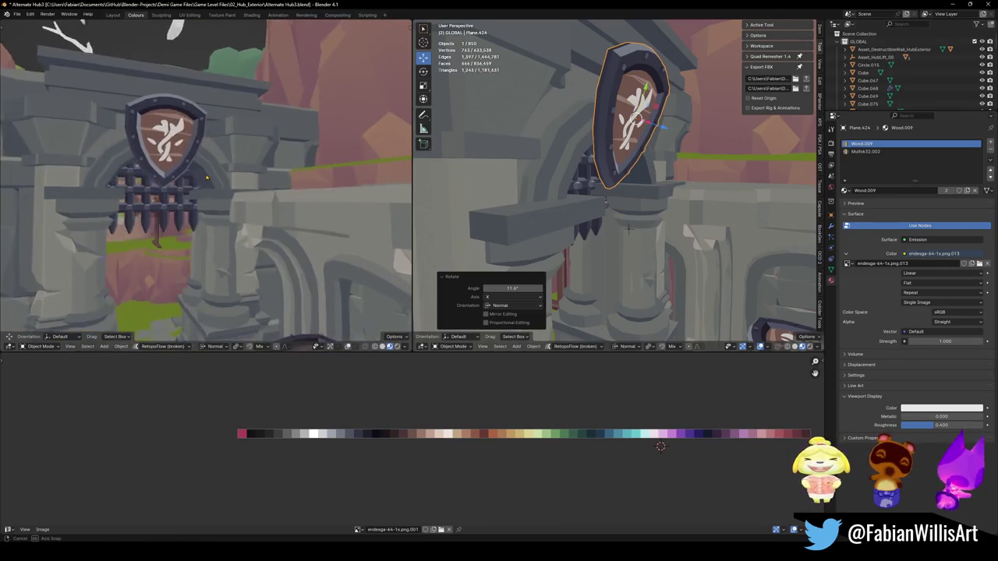
{"action": "scroll", "coordinate": [225, 170], "scroll_direction": "down", "scroll_amount": 4}
{"action": "key", "text": "ctrl+s"}
{"action": "scroll", "coordinate": [241, 152], "scroll_direction": "down", "scroll_amount": 3}
{"action": "scroll", "coordinate": [318, 179], "scroll_direction": "up", "scroll_amount": 1}
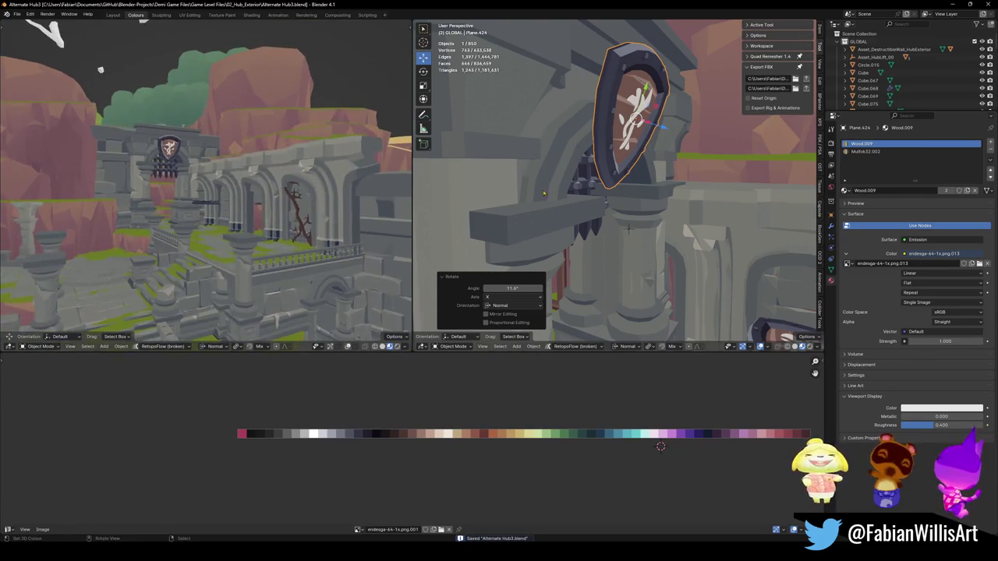
{"action": "scroll", "coordinate": [628, 226], "scroll_direction": "down", "scroll_amount": 5}
{"action": "scroll", "coordinate": [636, 212], "scroll_direction": "up", "scroll_amount": 3}
{"action": "scroll", "coordinate": [636, 212], "scroll_direction": "down", "scroll_amount": 3}
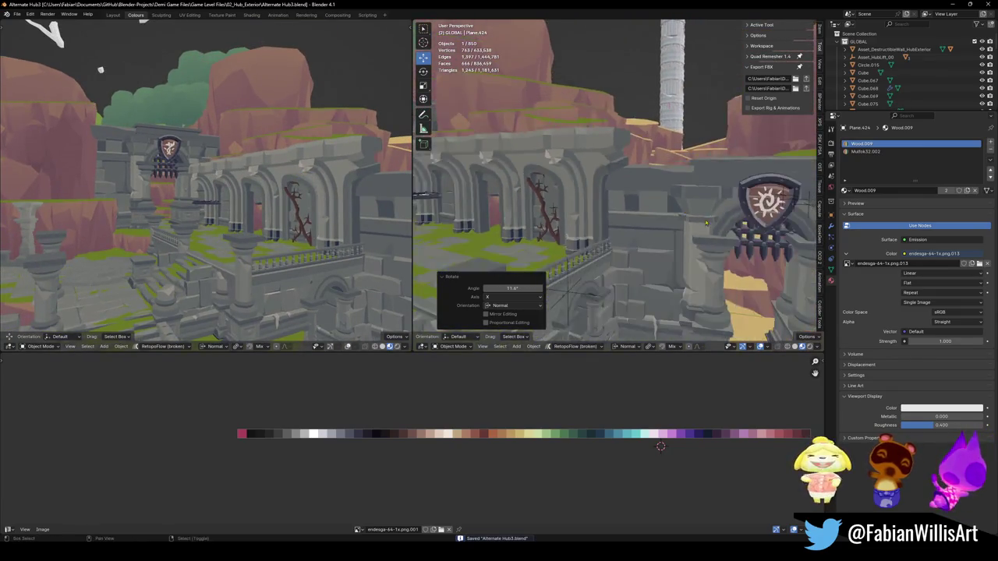
- Give emblem Plane.421 level-2 subdivision and apply the modifier
{"action": "scroll", "coordinate": [655, 224], "scroll_direction": "up", "scroll_amount": 5}
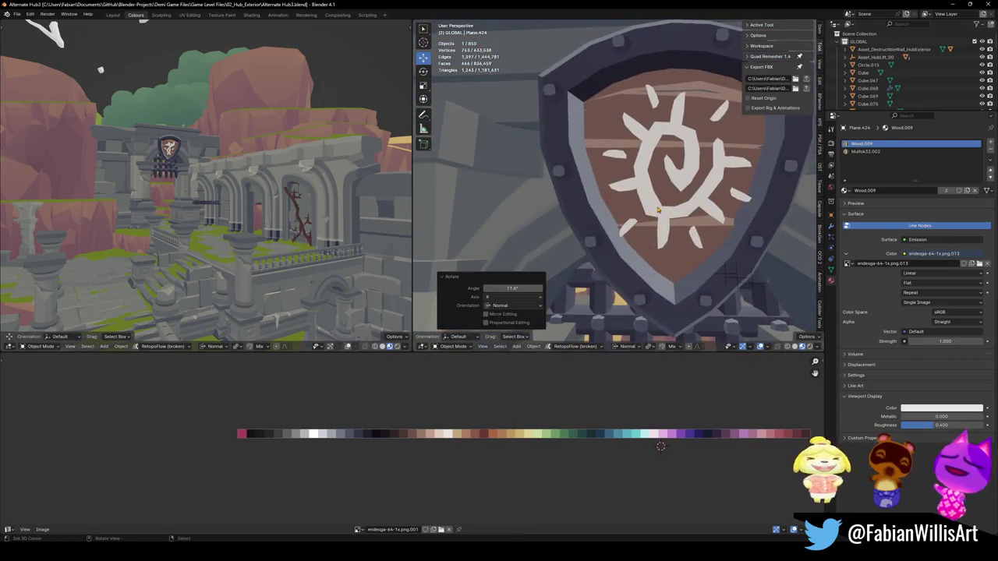
{"action": "left_click", "coordinate": [659, 211]}
{"action": "scroll", "coordinate": [661, 209], "scroll_direction": "up", "scroll_amount": 4}
{"action": "key", "text": "ctrl+1"}
{"action": "key", "text": "ctrl+2"}
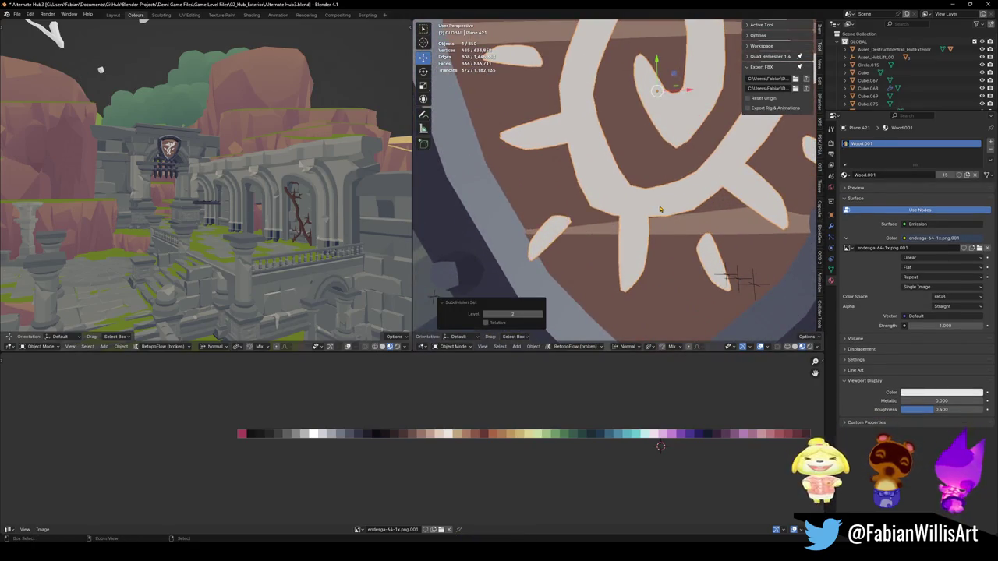
{"action": "scroll", "coordinate": [655, 204], "scroll_direction": "down", "scroll_amount": 3}
{"action": "scroll", "coordinate": [646, 198], "scroll_direction": "up", "scroll_amount": 3}
{"action": "left_click", "coordinate": [830, 226]}
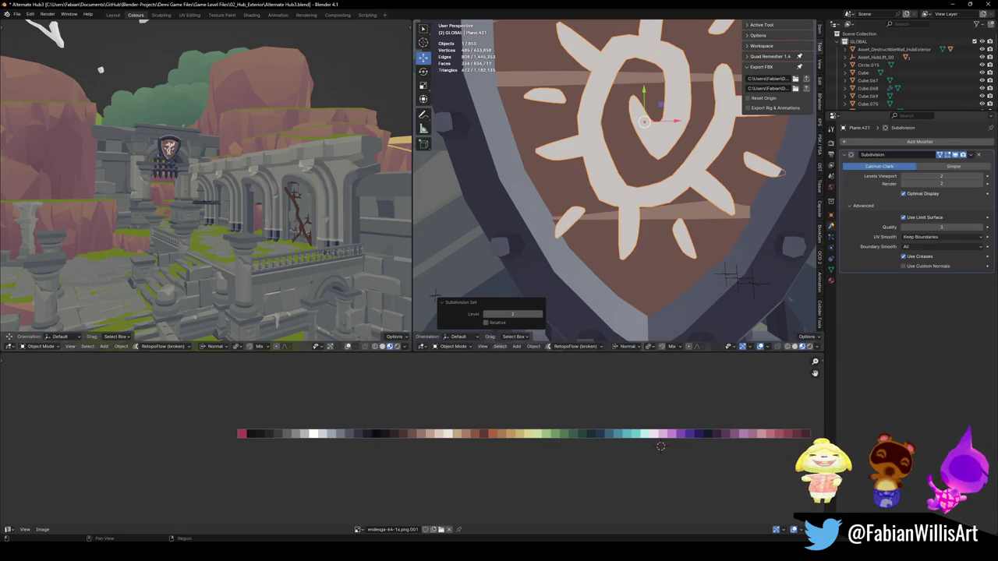
{"action": "key", "text": "ctrl+a"}
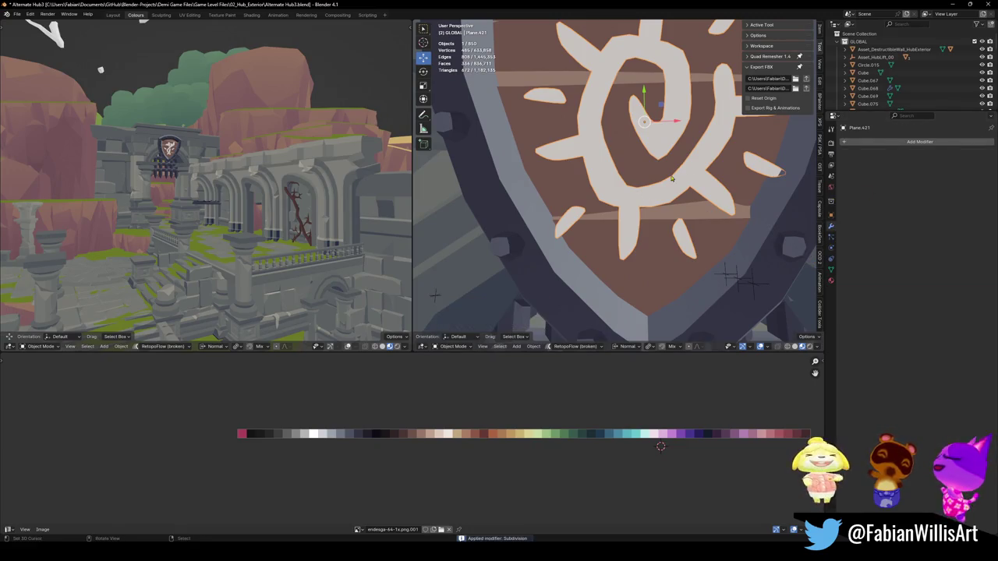
- Dissolve the emblem mesh's extra inner edges in Edit Mode
{"action": "key", "text": "Tab"}
{"action": "key", "text": "alt+a"}
{"action": "key", "text": "a"}
{"action": "key", "text": "ctrl+x"}
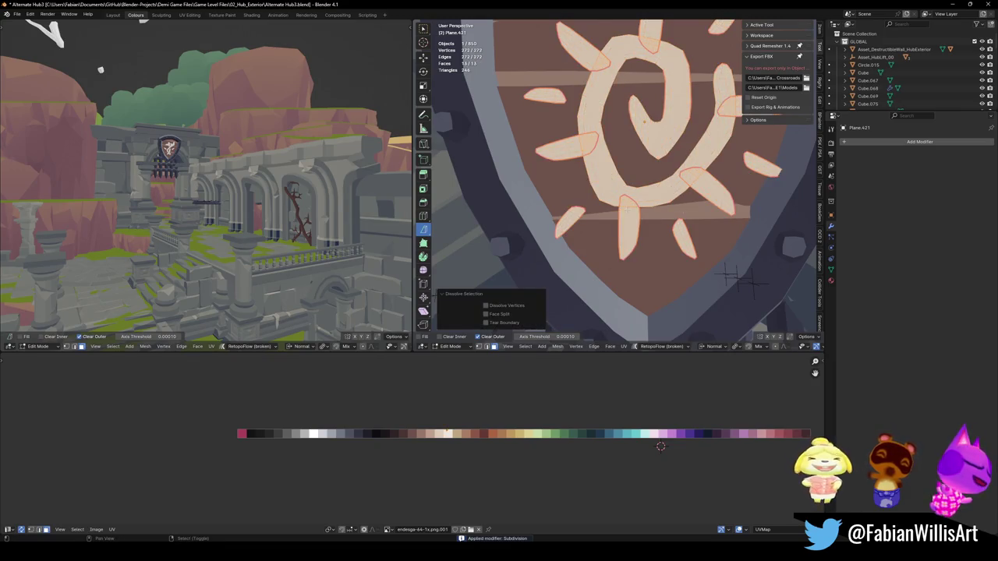
{"action": "scroll", "coordinate": [605, 221], "scroll_direction": "down", "scroll_amount": 4}
{"action": "scroll", "coordinate": [605, 221], "scroll_direction": "up", "scroll_amount": 4}
{"action": "key", "text": "Tab"}
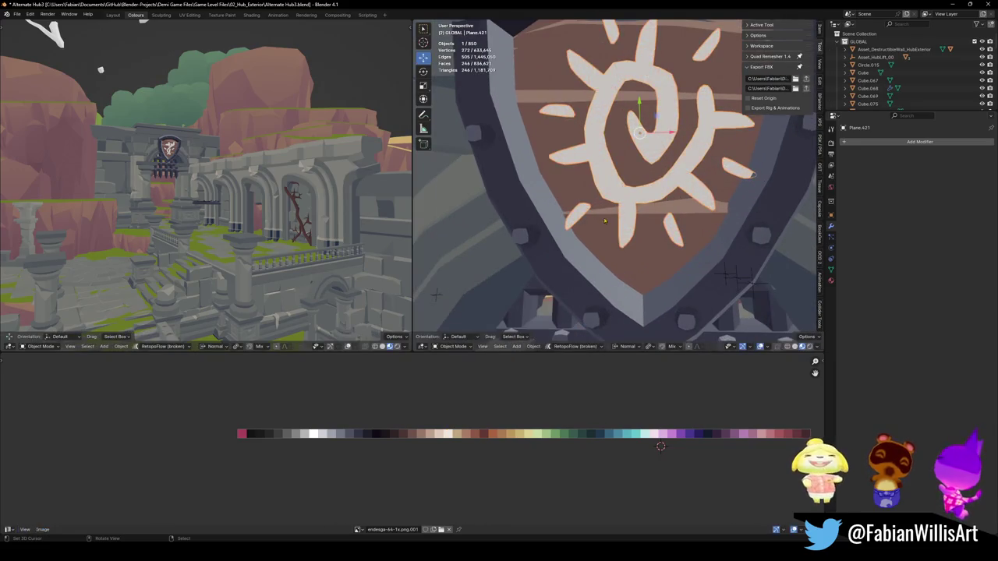
- Join the emblem, planks and backing plate into one object and save
{"action": "left_click", "coordinate": [556, 194], "text": "shift"}
{"action": "left_click", "coordinate": [526, 199], "text": "shift"}
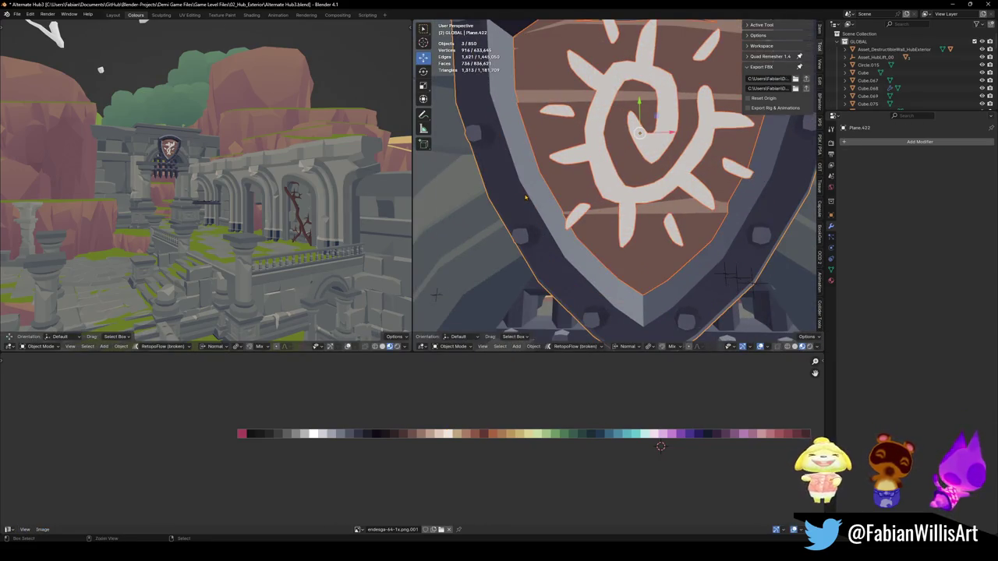
{"action": "key", "text": "ctrl+j"}
{"action": "scroll", "coordinate": [546, 195], "scroll_direction": "down", "scroll_amount": 5}
{"action": "key", "text": "alt+a"}
{"action": "key", "text": "ctrl+s"}
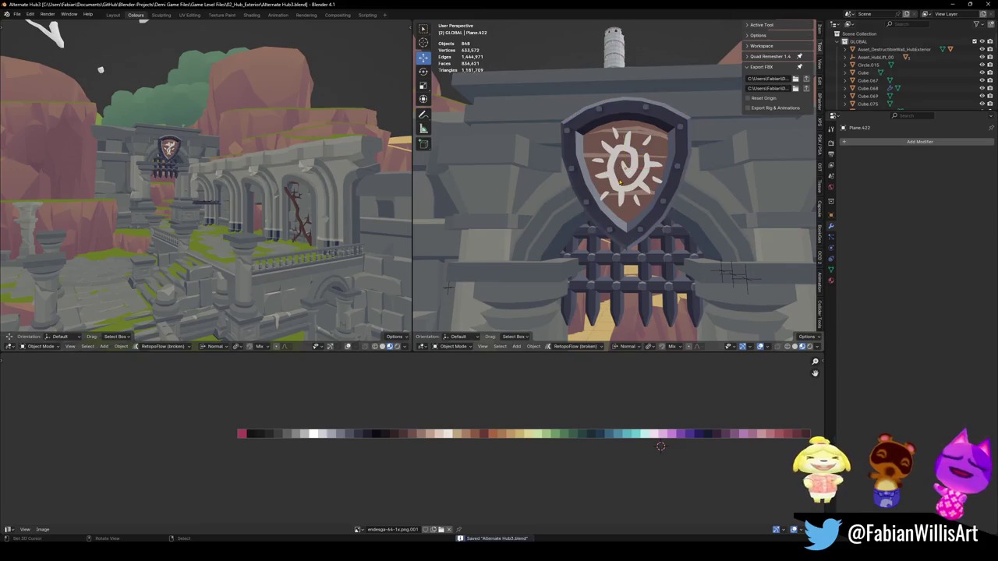
- Check the merged shield's material, then walk across the hub to another spot
{"action": "left_click", "coordinate": [616, 187]}
{"action": "left_click", "coordinate": [831, 280]}
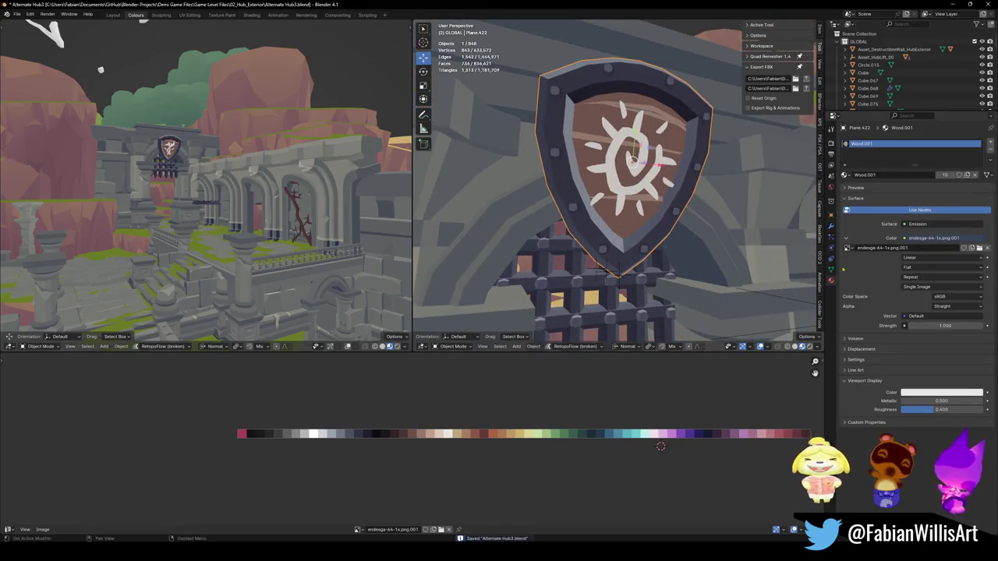
{"action": "key", "text": "alt+a"}
{"action": "key", "text": "shift+grave"}
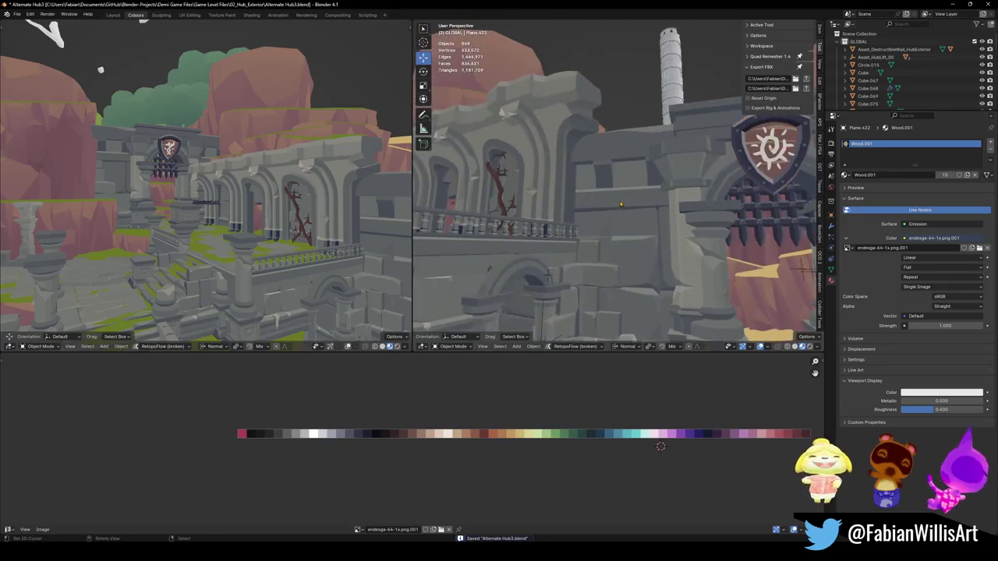
{"action": "key", "text": "w"}
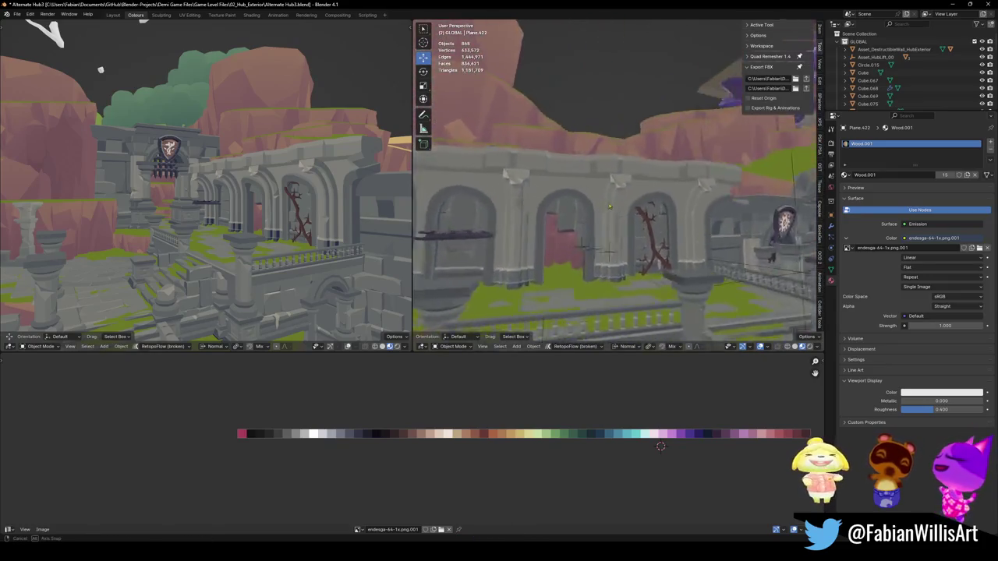
- Finish the walk at the pool and arches and select the flat shield ornament
{"action": "left_click", "coordinate": [641, 201]}
{"action": "left_click", "coordinate": [494, 247]}
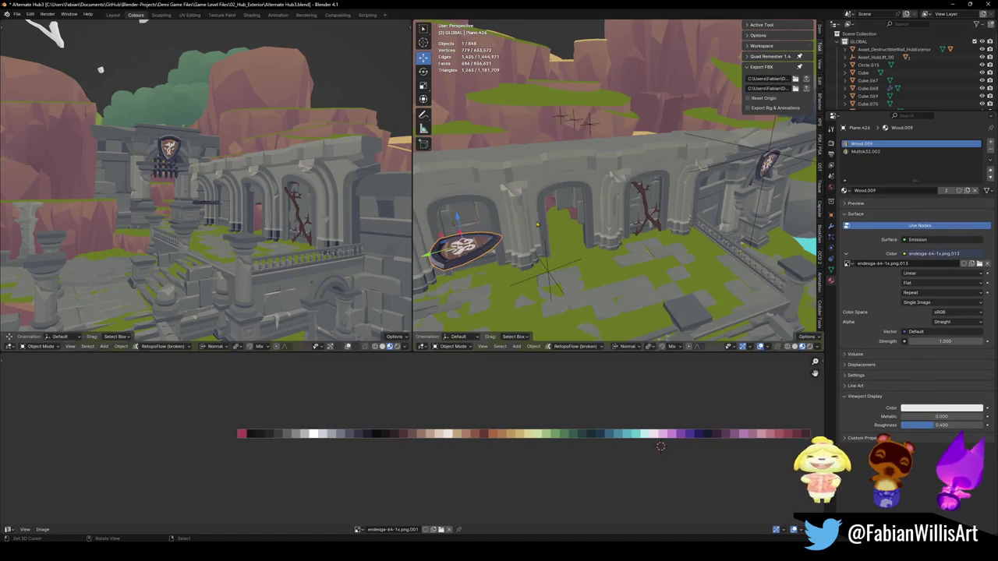
{"action": "left_click", "coordinate": [615, 183]}
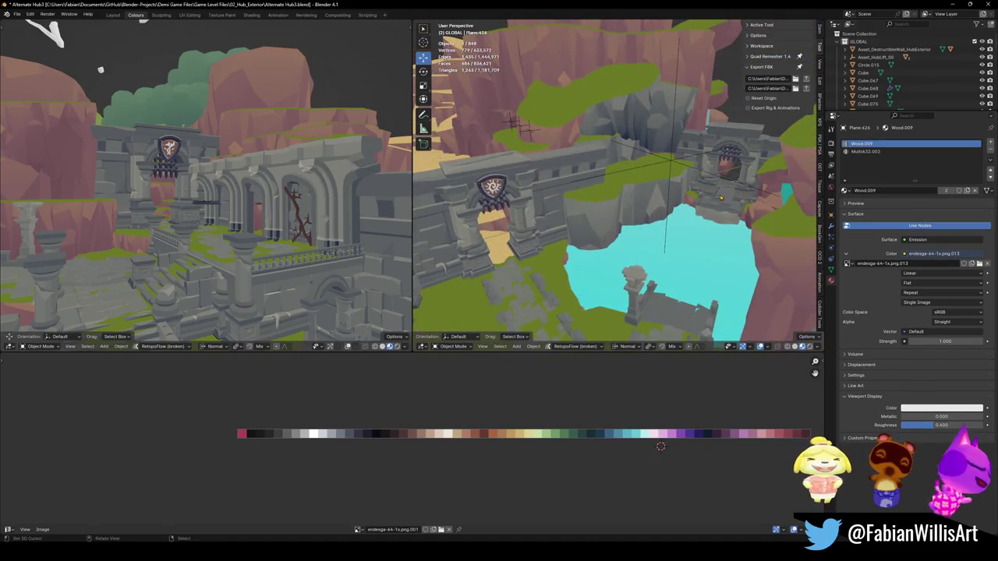
{"action": "key", "text": "g"}
{"action": "key", "text": "z"}
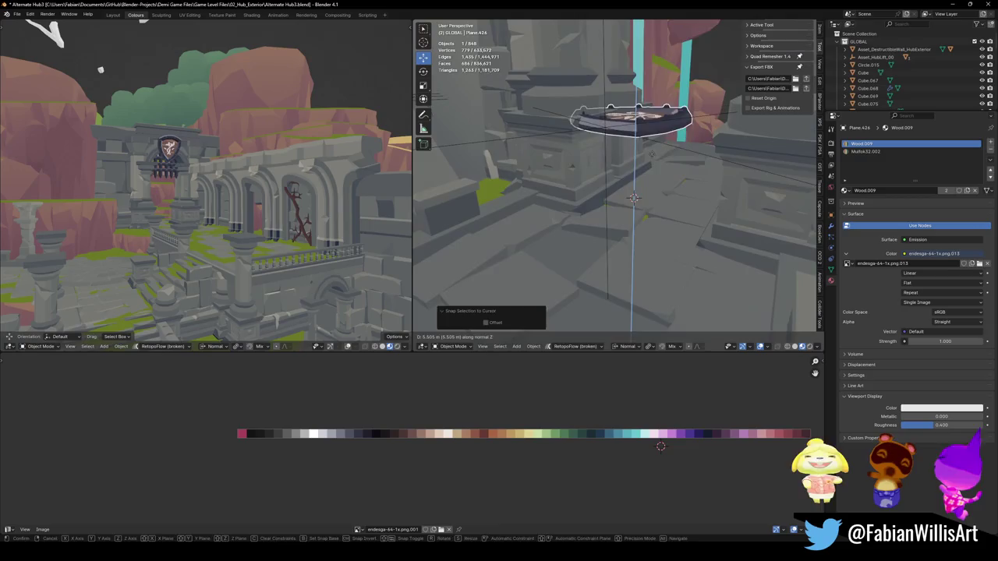
- Copy the wall's rotation onto the ornament and snap it to the marked arch spot
{"action": "left_click", "coordinate": [546, 187], "text": "shift"}
{"action": "key", "text": "ctrl+c"}
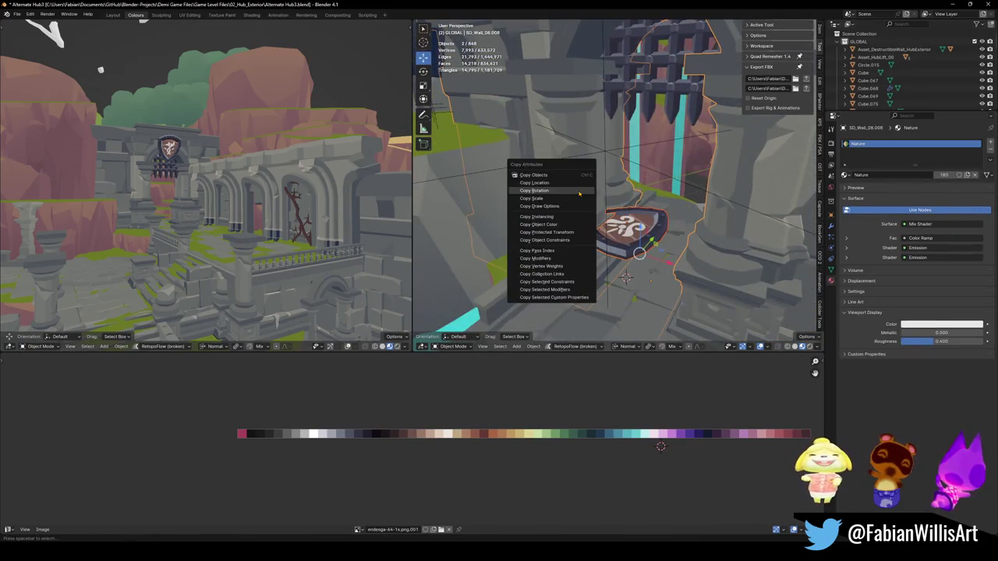
{"action": "left_click", "coordinate": [539, 187]}
{"action": "left_click", "coordinate": [642, 238], "text": "shift"}
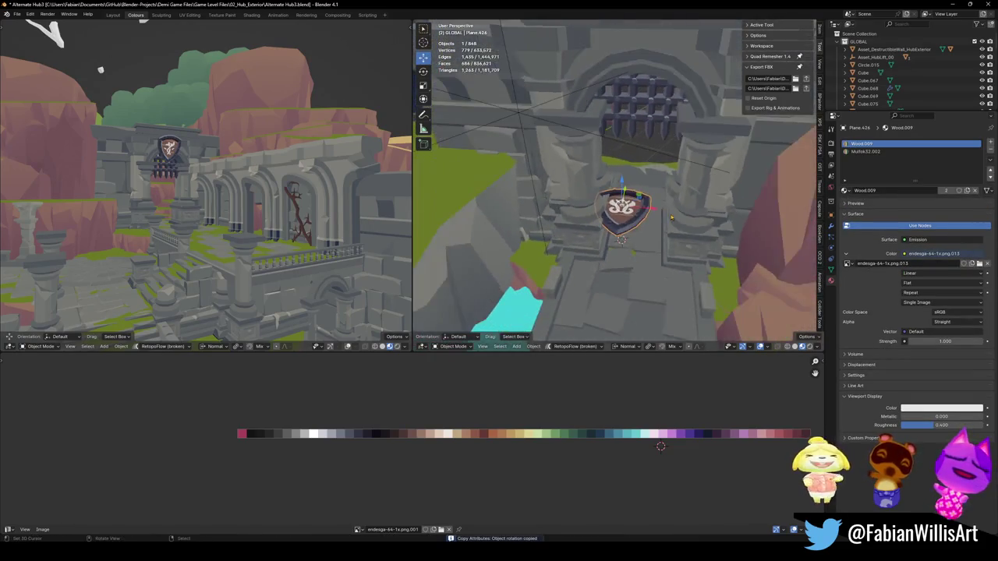
{"action": "left_click", "coordinate": [621, 208]}
{"action": "key", "text": "shift+s"}
- Rotate the ornament 114° on local X and lift it along normal Z
{"action": "key", "text": "r"}
{"action": "key", "text": "x"}
{"action": "key", "text": "x"}
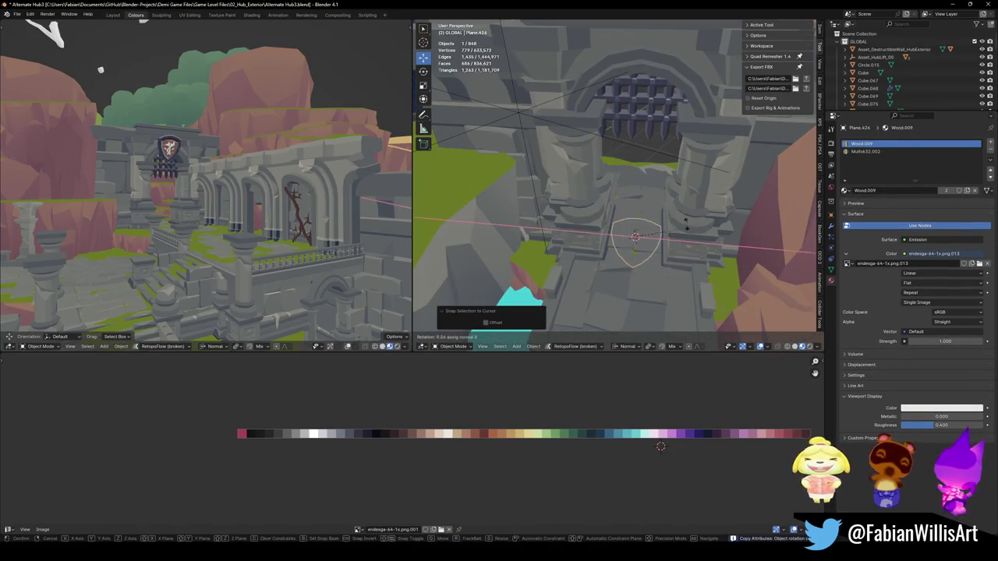
{"action": "type", "text": "114"}
{"action": "key", "text": "Return"}
{"action": "key", "text": "g"}
{"action": "key", "text": "z"}
{"action": "key", "text": "z"}
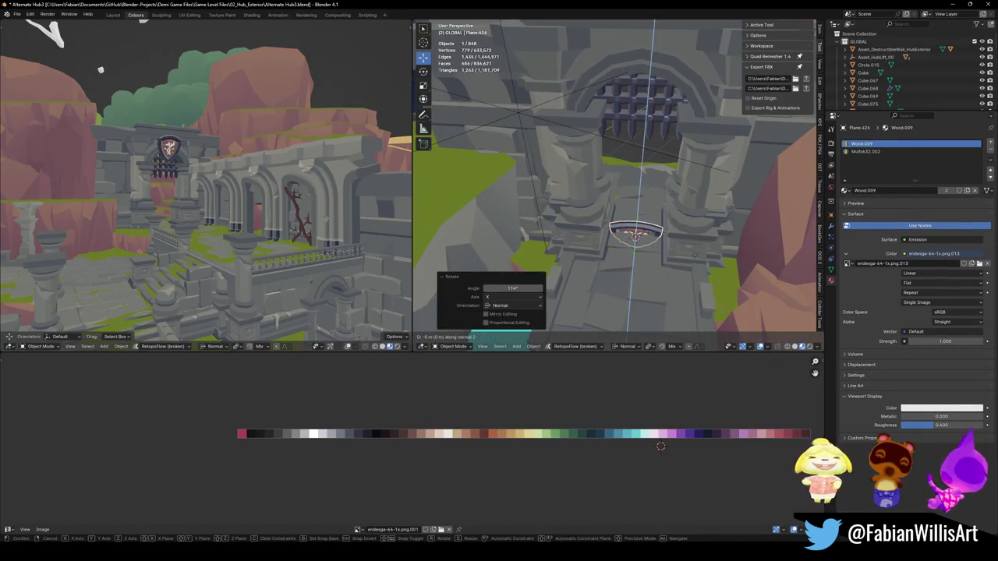
{"action": "key", "text": "Return"}
- Adjust the shield's height along its normal Z above the portcullis arch
{"action": "left_click_drag", "start_coordinate": [655, 149], "coordinate": [665, 139]}
{"action": "left_click_drag", "start_coordinate": [640, 247], "coordinate": [633, 266]}
{"action": "key", "text": "g"}
{"action": "key", "text": "z"}
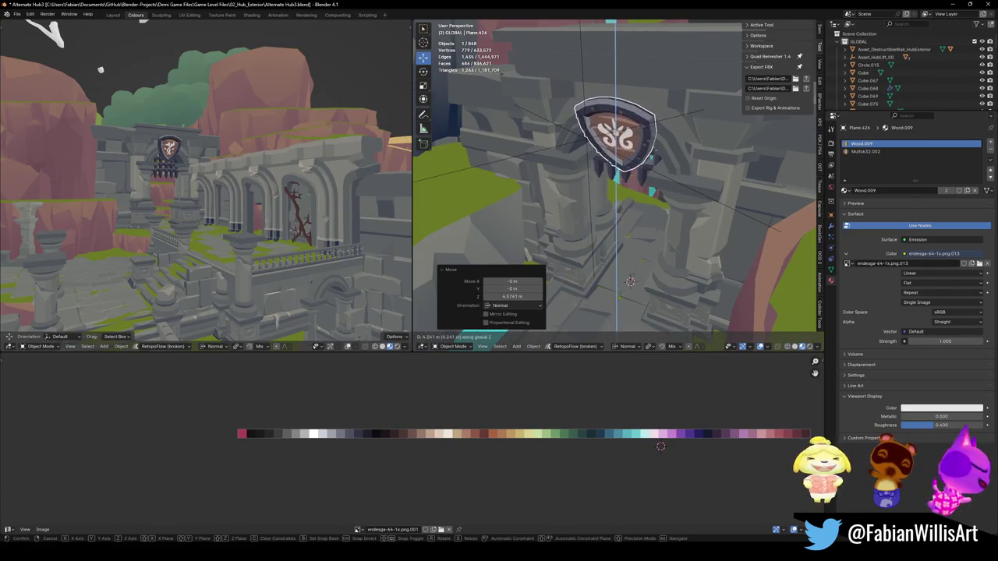
{"action": "key", "text": "z"}
{"action": "left_click", "coordinate": [630, 281]}
- Seat the shield against the wall by moving it along normal Y
{"action": "left_click_drag", "start_coordinate": [630, 281], "coordinate": [633, 156]}
{"action": "left_click", "coordinate": [633, 156]}
{"action": "key", "text": "g"}
{"action": "key", "text": "y"}
{"action": "key", "text": "y"}
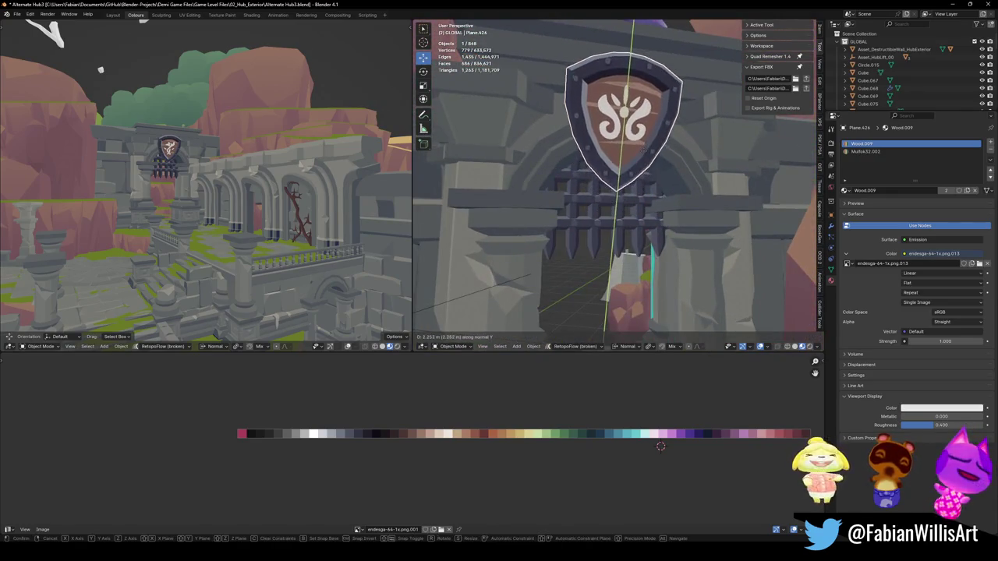
{"action": "left_click", "coordinate": [456, 230]}
{"action": "scroll", "coordinate": [456, 230], "scroll_direction": "down", "scroll_amount": 5}
{"action": "left_click_drag", "start_coordinate": [456, 230], "coordinate": [426, 211]}
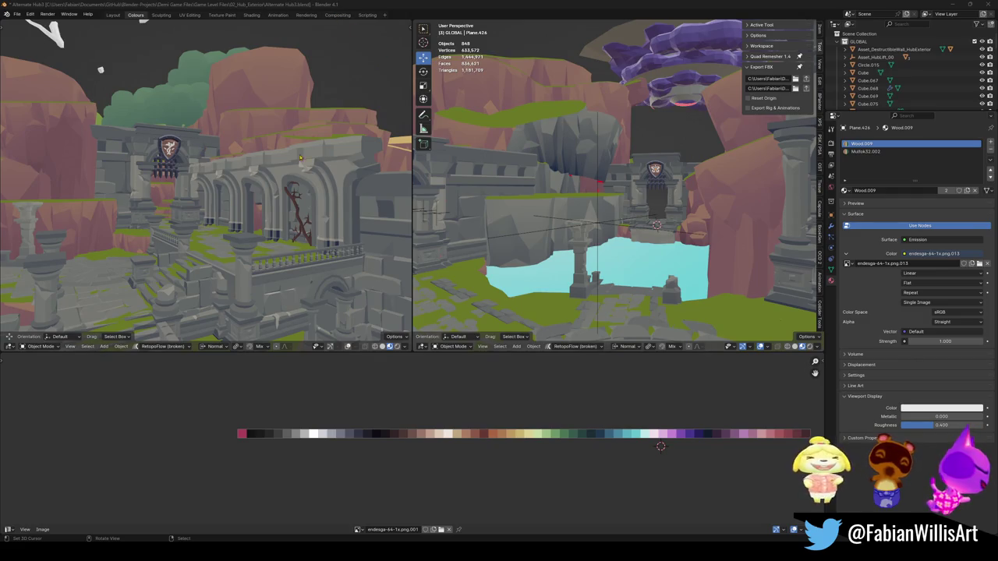
- Walk to the first shield and tilt it about 3.08° around the X axis
{"action": "key", "text": "shift+grave"}
{"action": "key", "text": "w"}
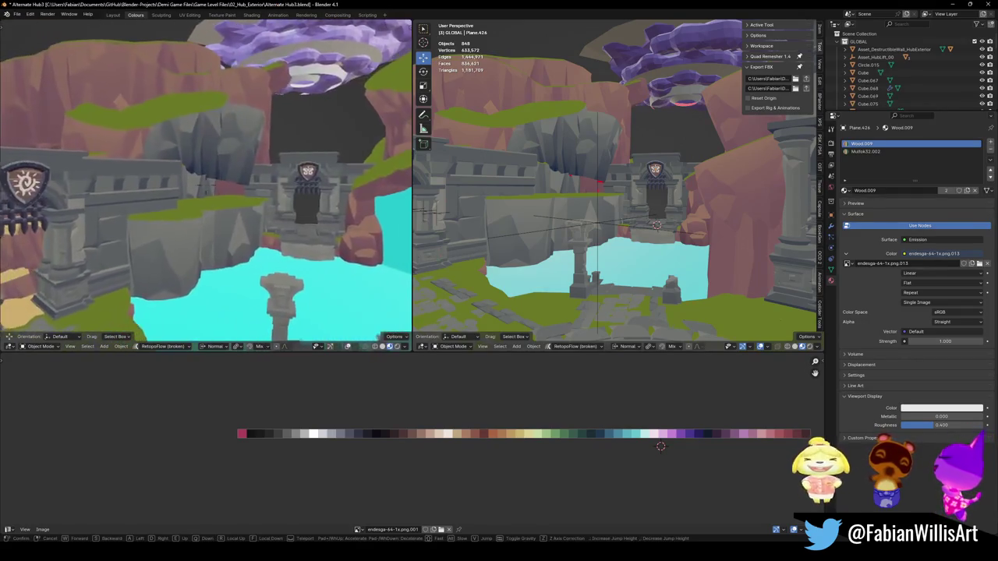
{"action": "key", "text": "a"}
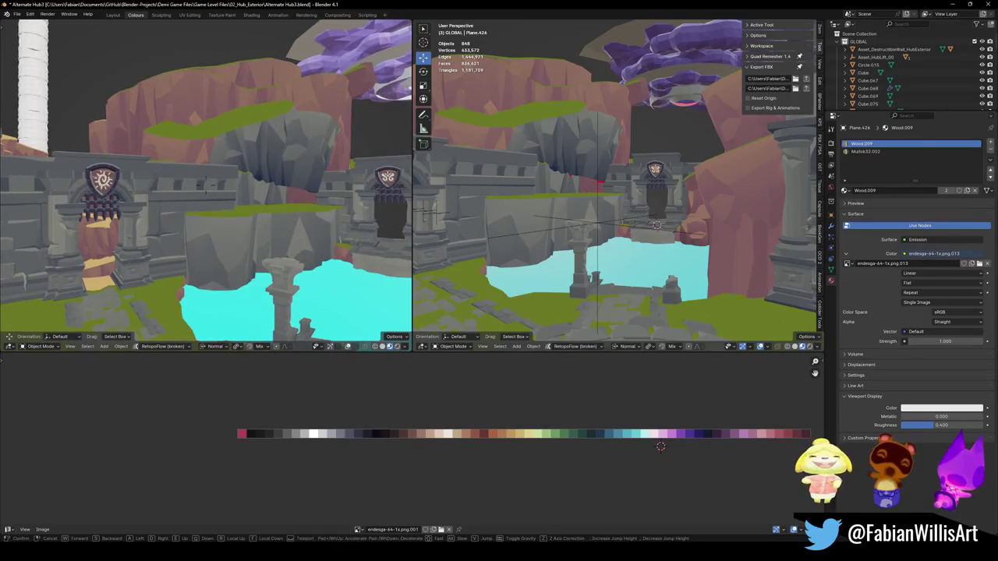
{"action": "left_click", "coordinate": [156, 139]}
{"action": "left_click", "coordinate": [156, 138]}
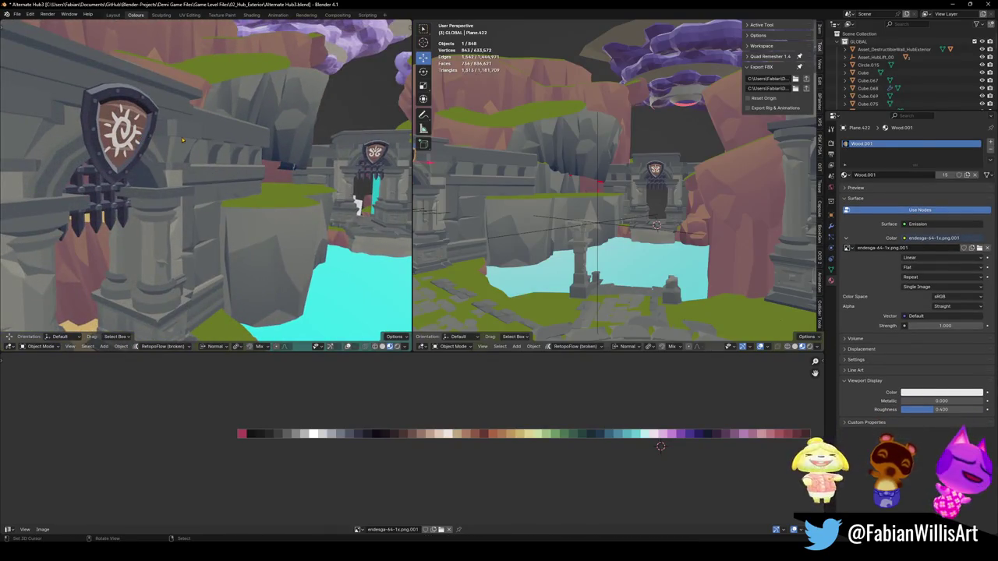
{"action": "key", "text": "r"}
{"action": "key", "text": "x"}
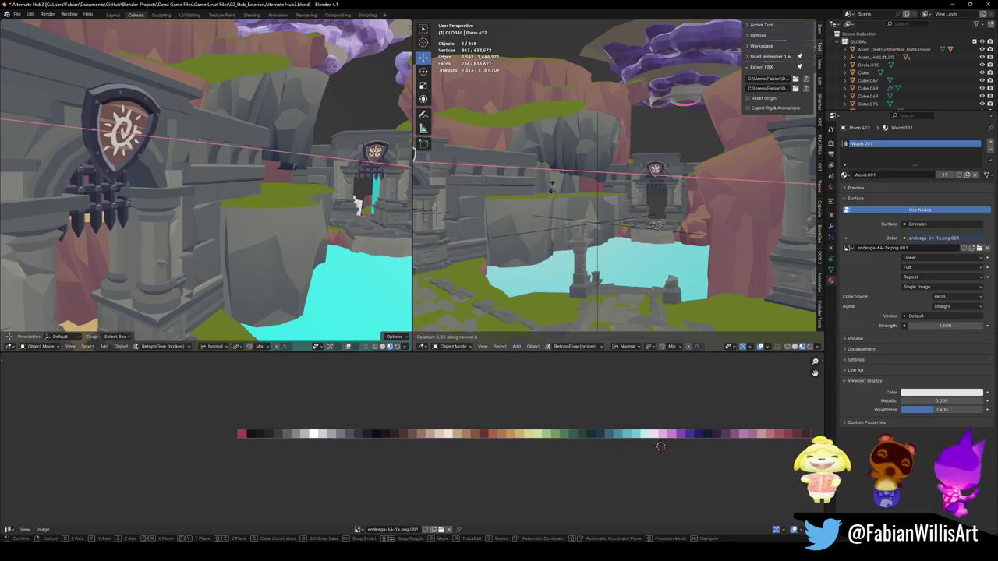
{"action": "left_click", "coordinate": [554, 187]}
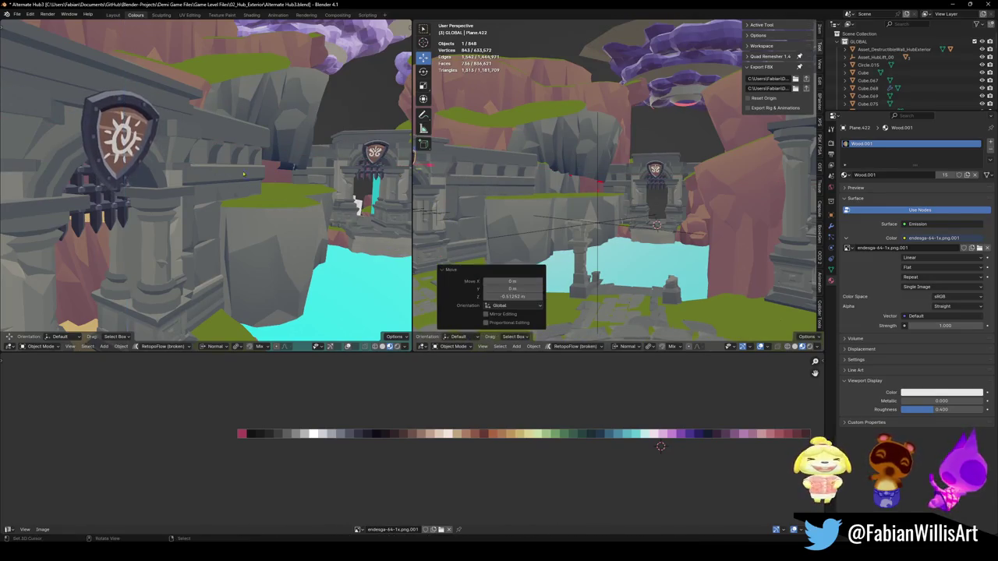
{"action": "key", "text": "ctrl+z"}
- Adjust the height of the shield by the water along Z and save the blend file
{"action": "key", "text": "w"}
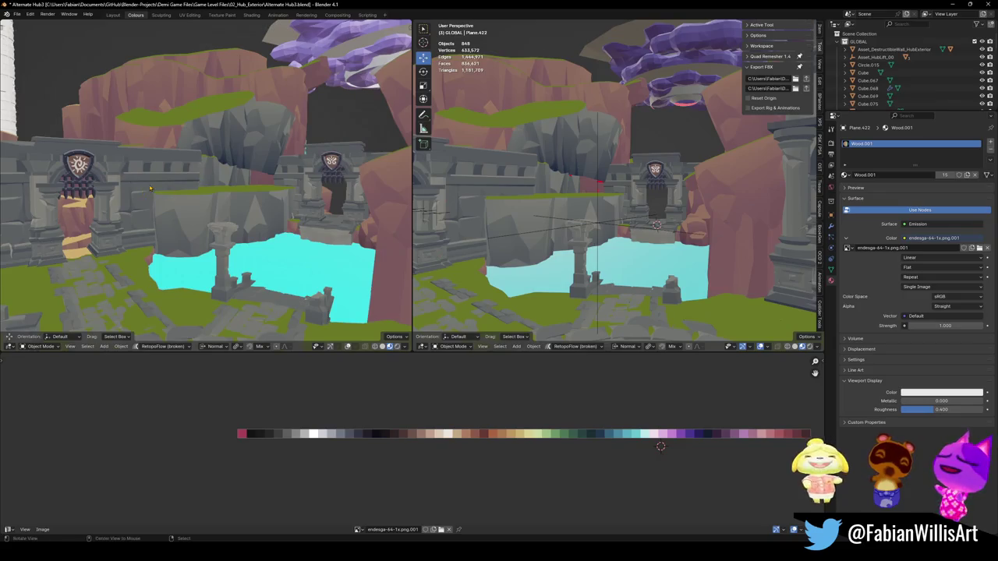
{"action": "left_click", "coordinate": [331, 162]}
{"action": "key", "text": "g"}
{"action": "key", "text": "z"}
{"action": "key", "text": "Escape"}
{"action": "key", "text": "ctrl+s"}
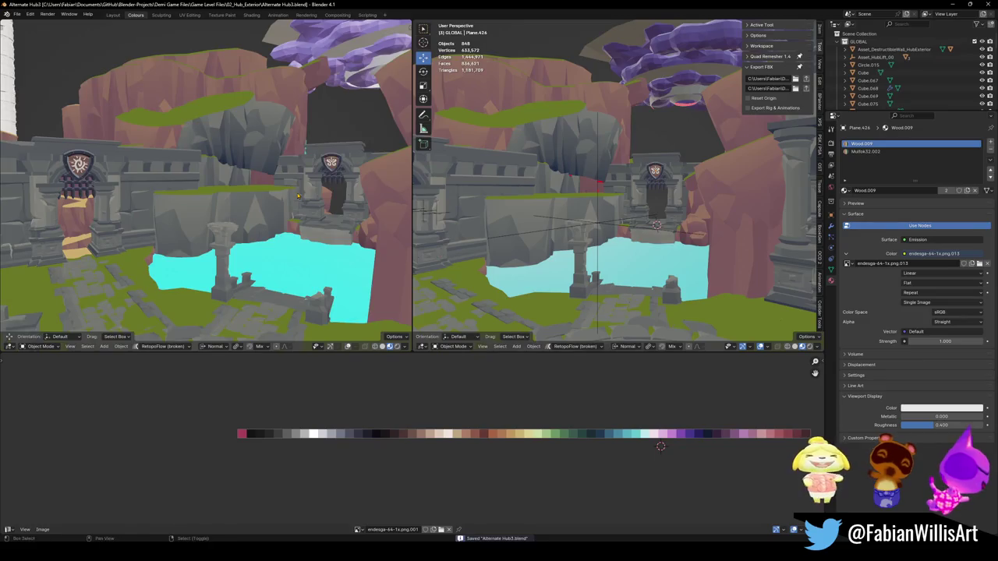
{"action": "key", "text": "shift+grave"}
{"action": "key", "text": "w"}
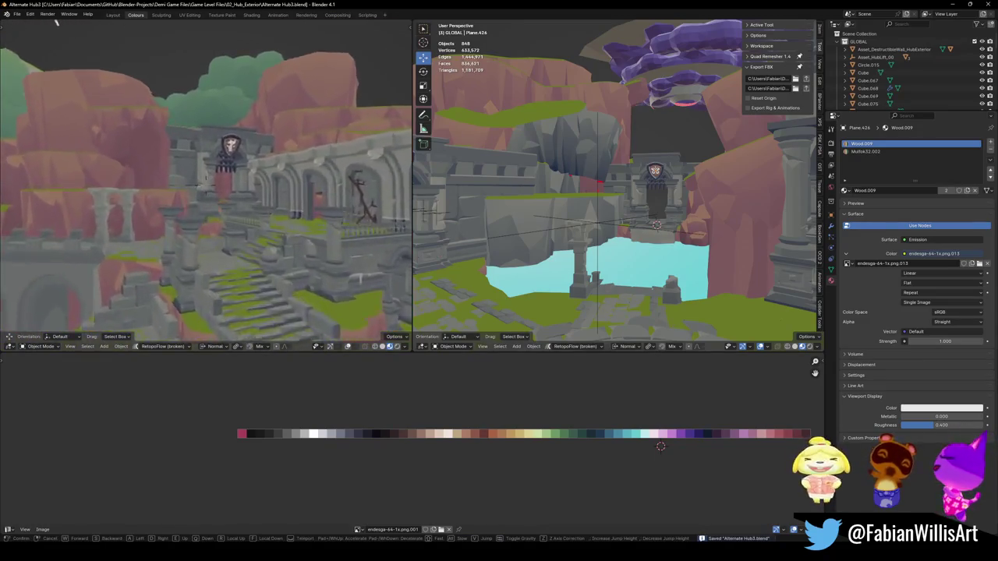
- Select the shield on the archway and save Alternate Hub3.blend
{"action": "left_click", "coordinate": [215, 160]}
{"action": "left_click", "coordinate": [215, 160]}
{"action": "key", "text": "shift+grave"}
{"action": "key", "text": "s"}
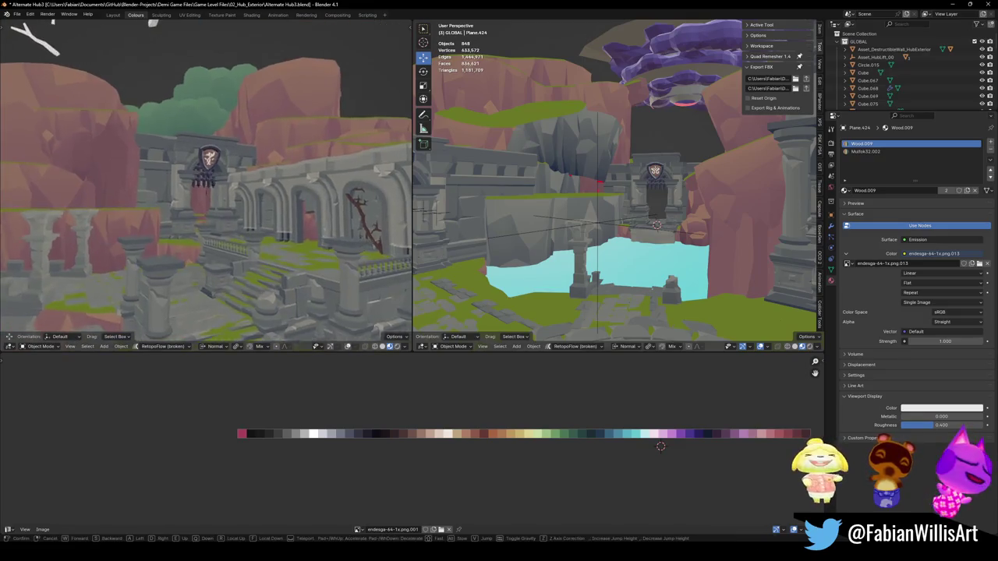
{"action": "key", "text": "s"}
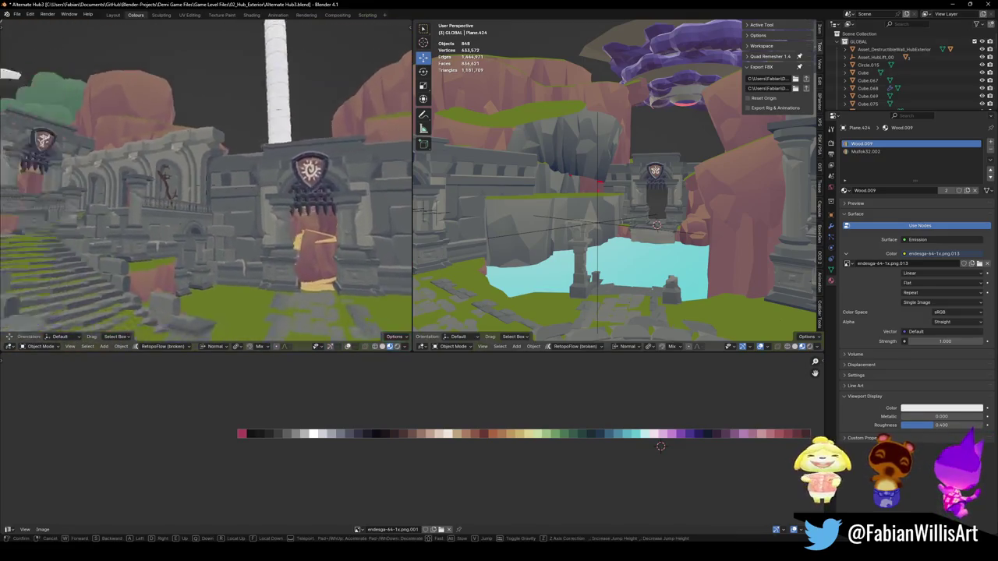
{"action": "key", "text": "s"}
{"action": "key", "text": "Return"}
{"action": "key", "text": "ctrl+s"}
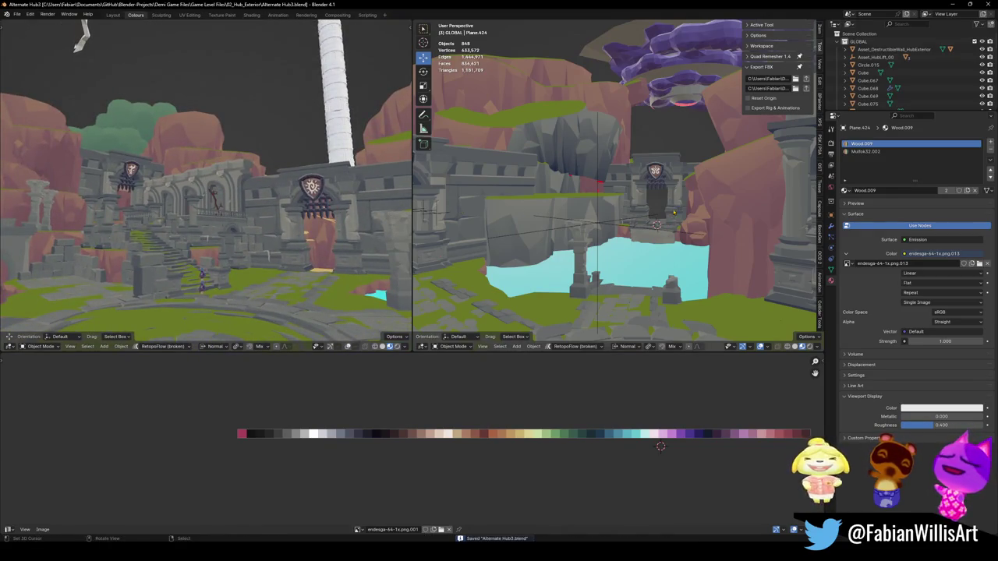
- Parent the shield emblem planes to the MESH wall object with Keep Transform, then save
{"action": "key", "text": "shift+grave"}
{"action": "key", "text": "w"}
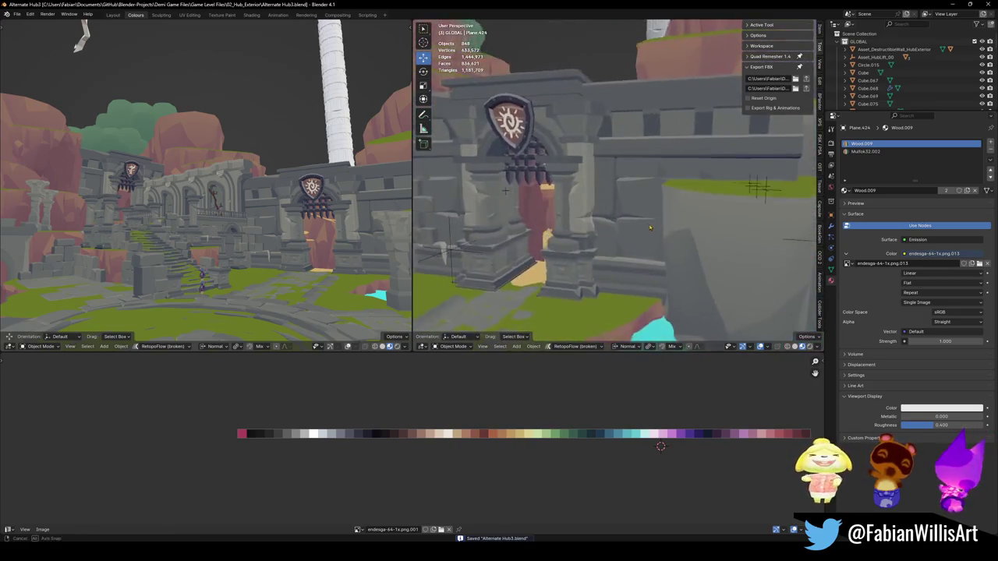
{"action": "left_click", "coordinate": [660, 211]}
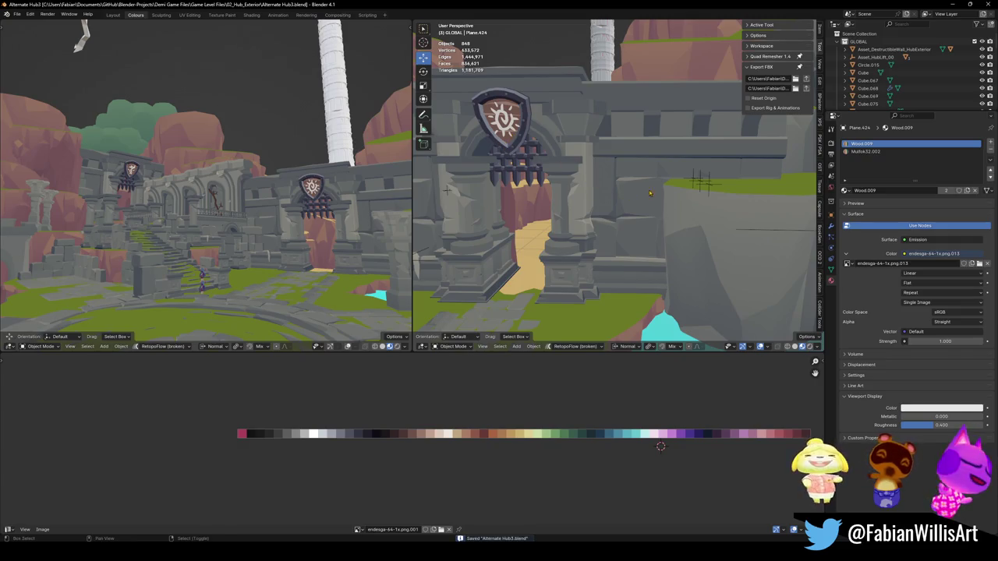
{"action": "key", "text": "shift+grave"}
{"action": "key", "text": "s"}
{"action": "key", "text": "w"}
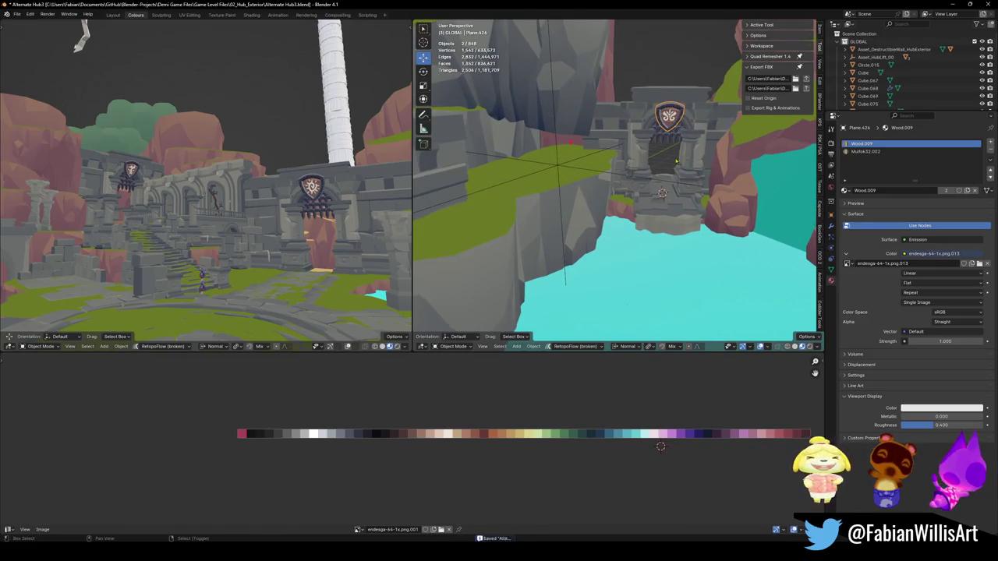
{"action": "key", "text": "w"}
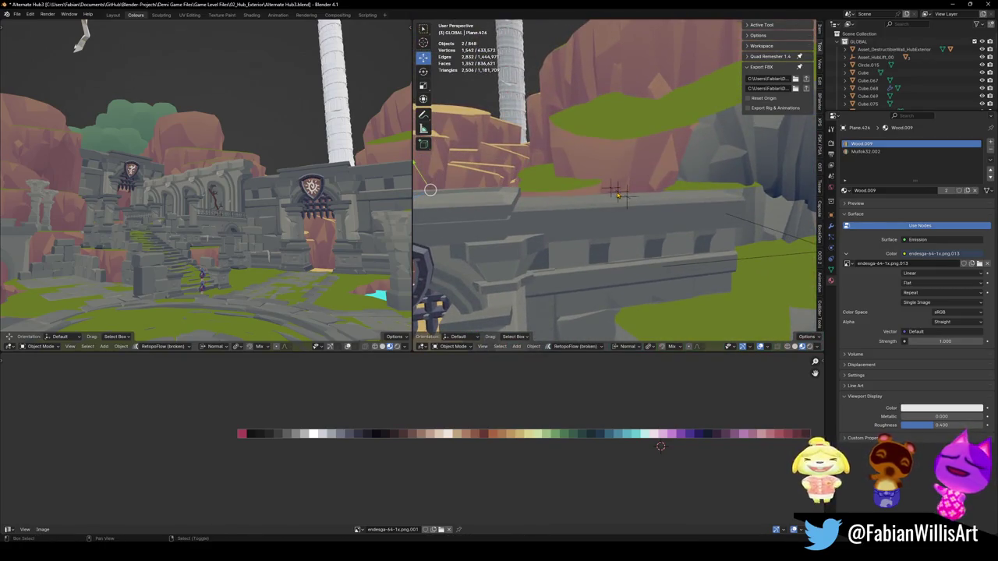
{"action": "left_click", "coordinate": [597, 191]}
{"action": "key", "text": "ctrl+p"}
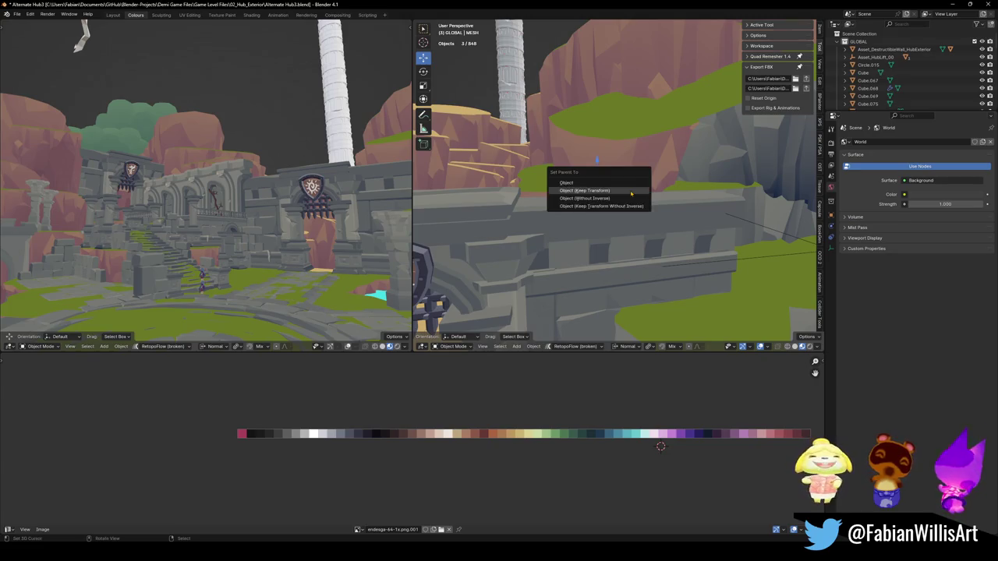
{"action": "left_click", "coordinate": [631, 191]}
{"action": "key", "text": "ctrl+s"}
{"action": "key", "text": "shift+grave"}
- Select both wooden gate objects and save the blend file
{"action": "key", "text": "w"}
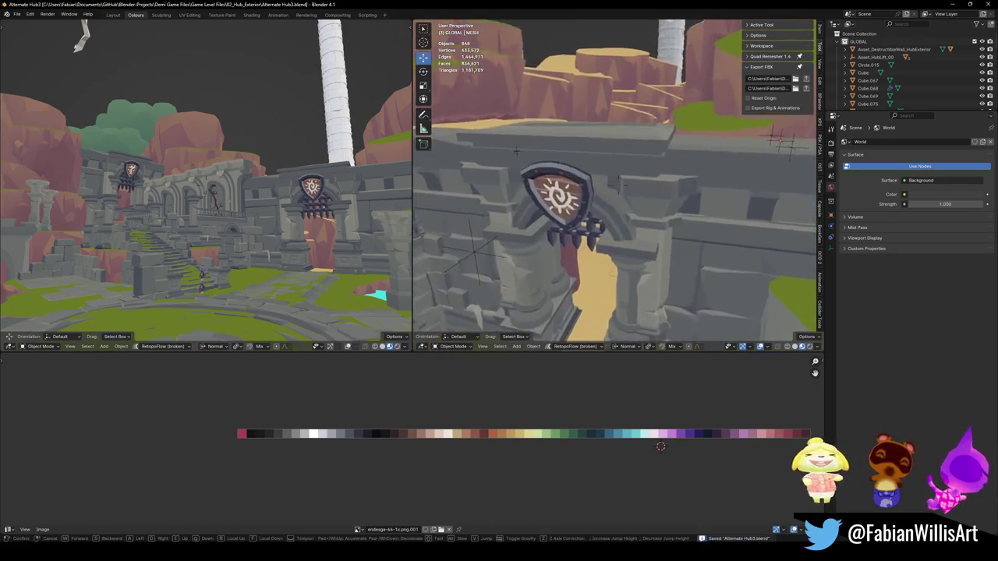
{"action": "key", "text": "s"}
{"action": "left_click", "coordinate": [615, 183]}
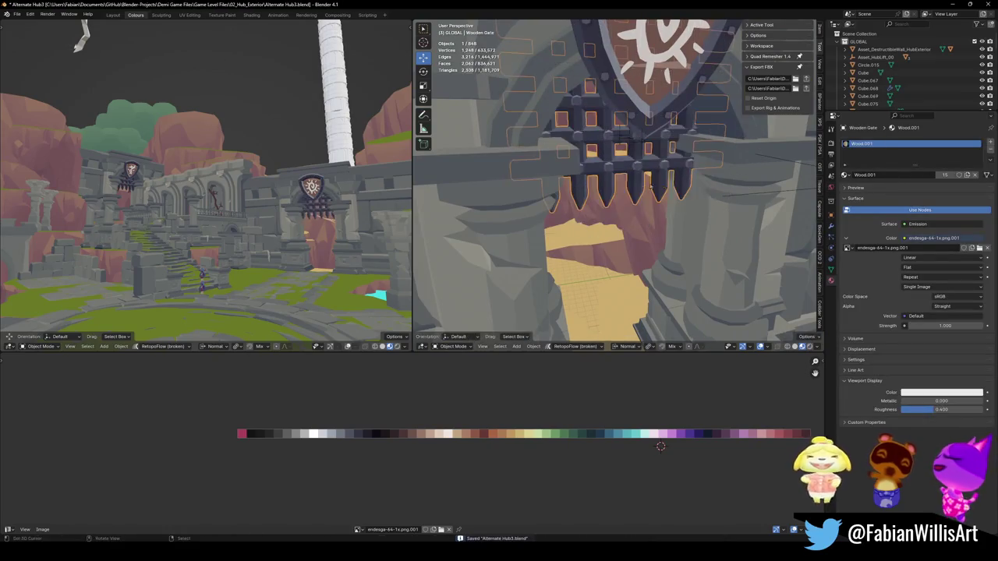
{"action": "key", "text": "shift+grave"}
{"action": "key", "text": "w"}
{"action": "left_click", "coordinate": [709, 193]}
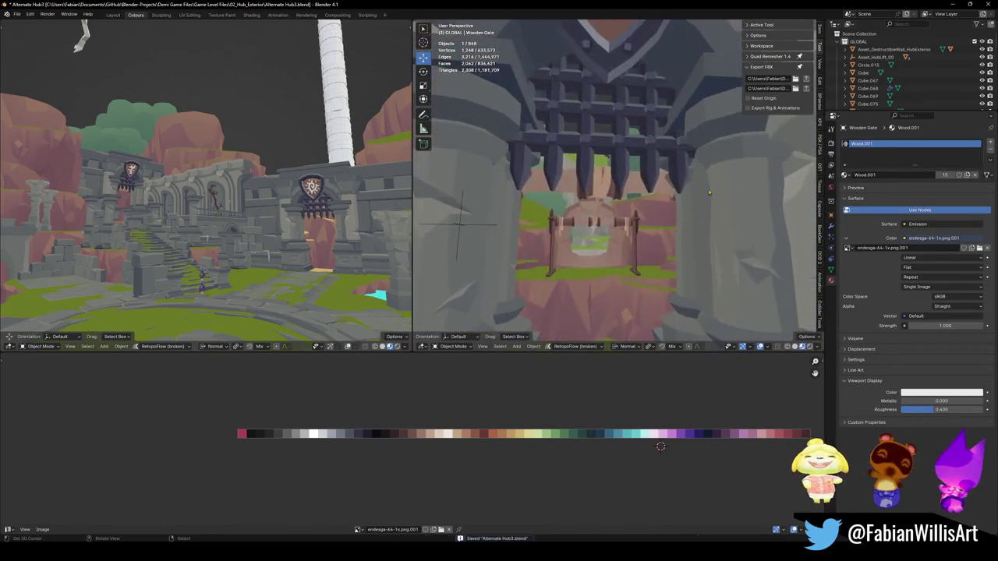
{"action": "left_click", "coordinate": [600, 156]}
{"action": "left_click", "coordinate": [613, 172], "text": "shift"}
{"action": "key", "text": "ctrl+s"}
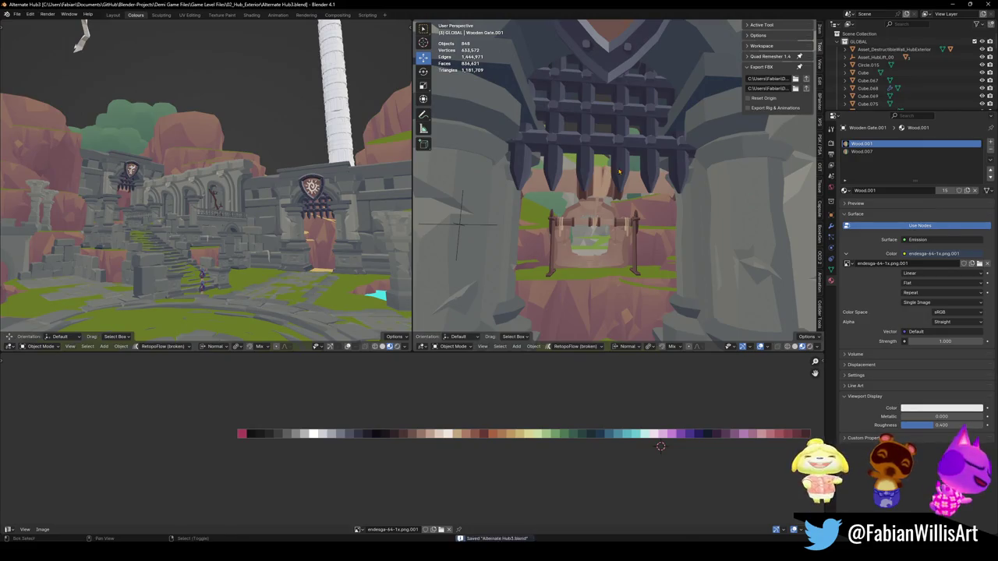
- Select the Level_Hub_HallowedCrossroads object, then select every object in the level
{"action": "key", "text": "shift+grave"}
{"action": "left_click", "coordinate": [514, 260]}
{"action": "left_click", "coordinate": [489, 265]}
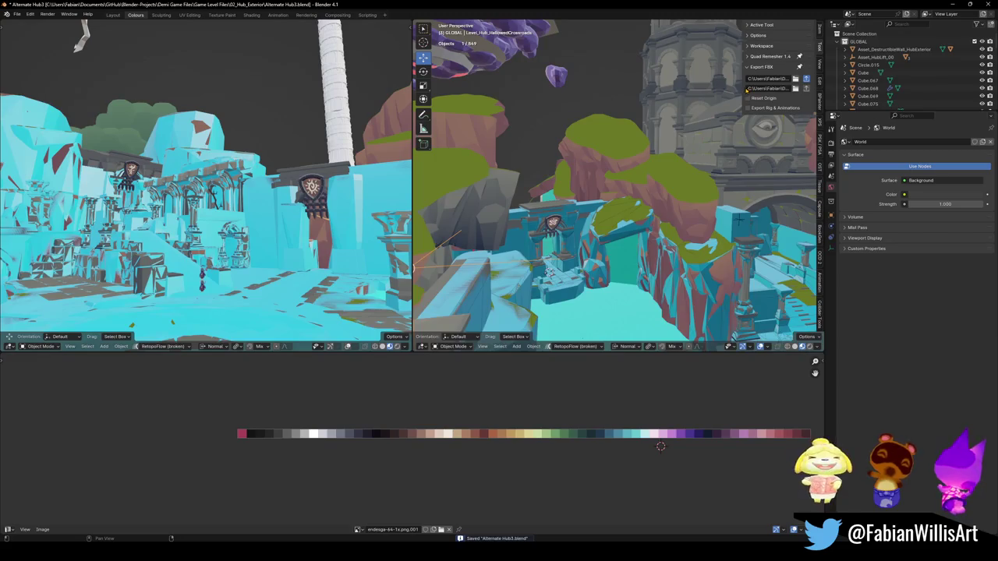
{"action": "key", "text": "a"}
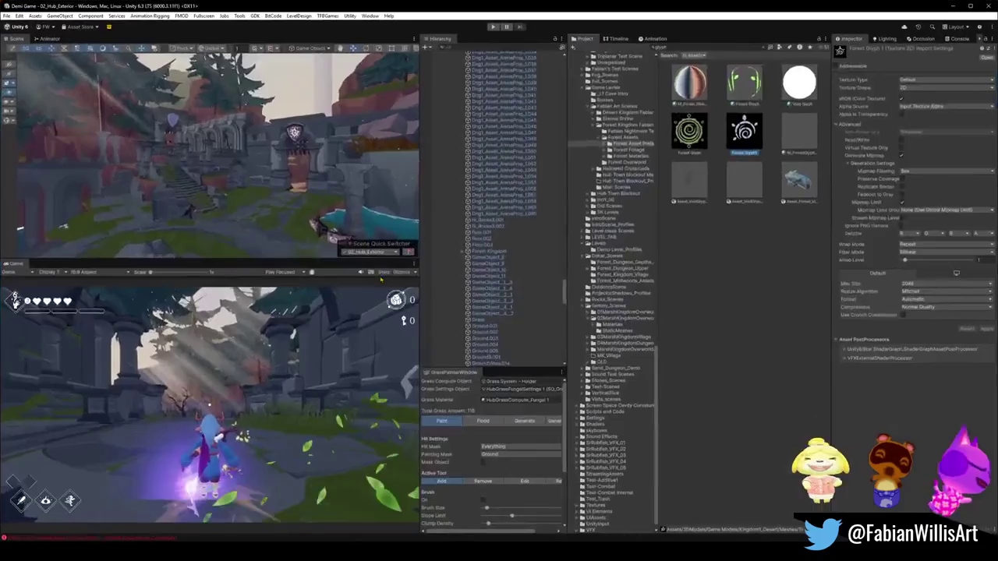
- Inspect the gate's god rays, shield emblem and level object, then search the Project for Level_Hub_HallowedCrossroads
{"action": "scroll", "coordinate": [286, 184], "scroll_direction": "up", "scroll_amount": 5}
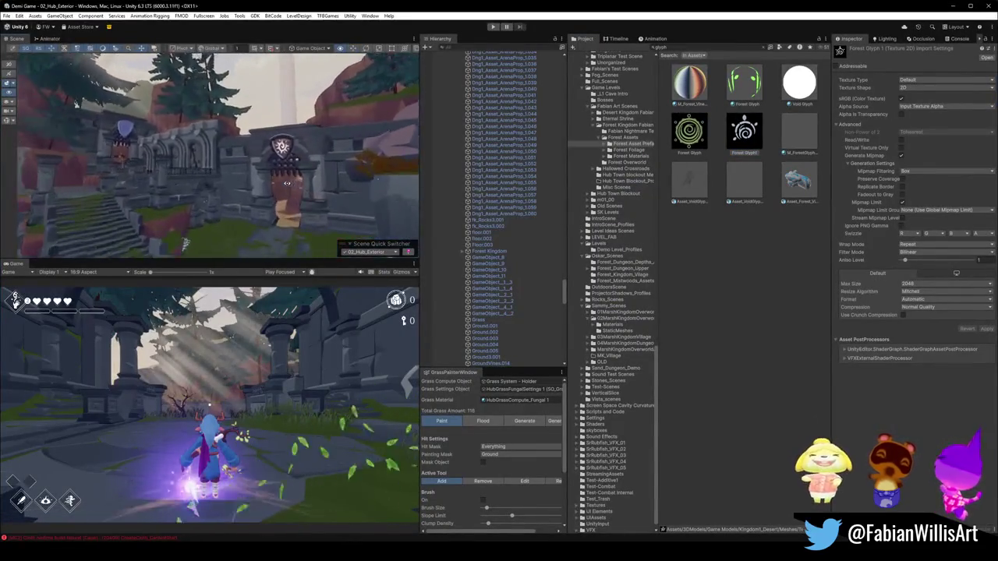
{"action": "left_click", "coordinate": [298, 166]}
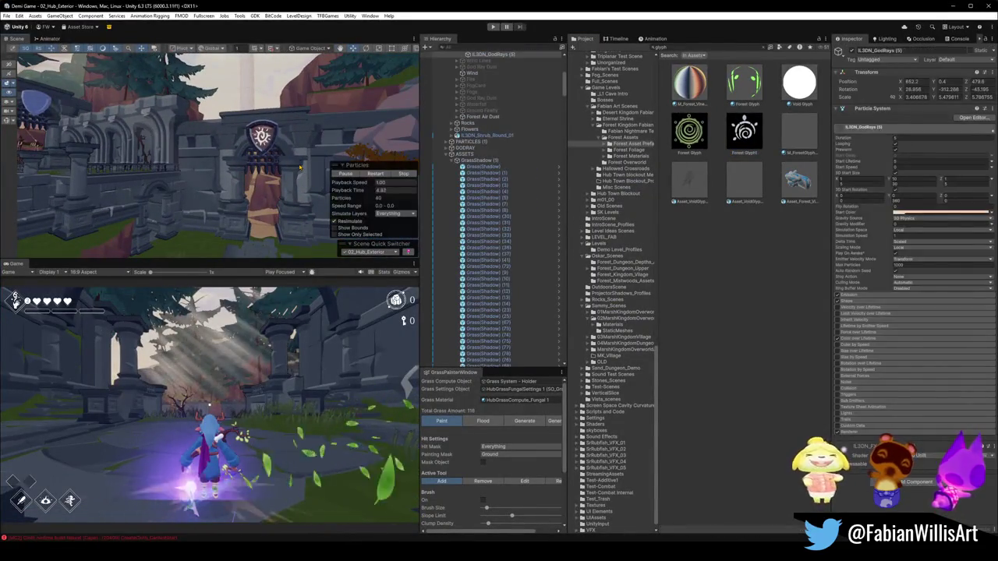
{"action": "left_click", "coordinate": [283, 146]}
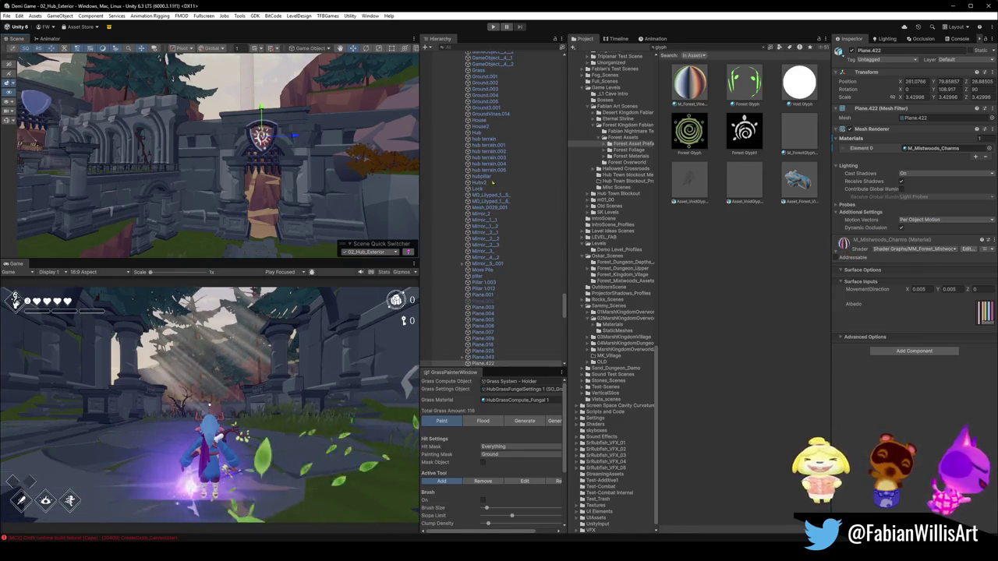
{"action": "left_click", "coordinate": [300, 148]}
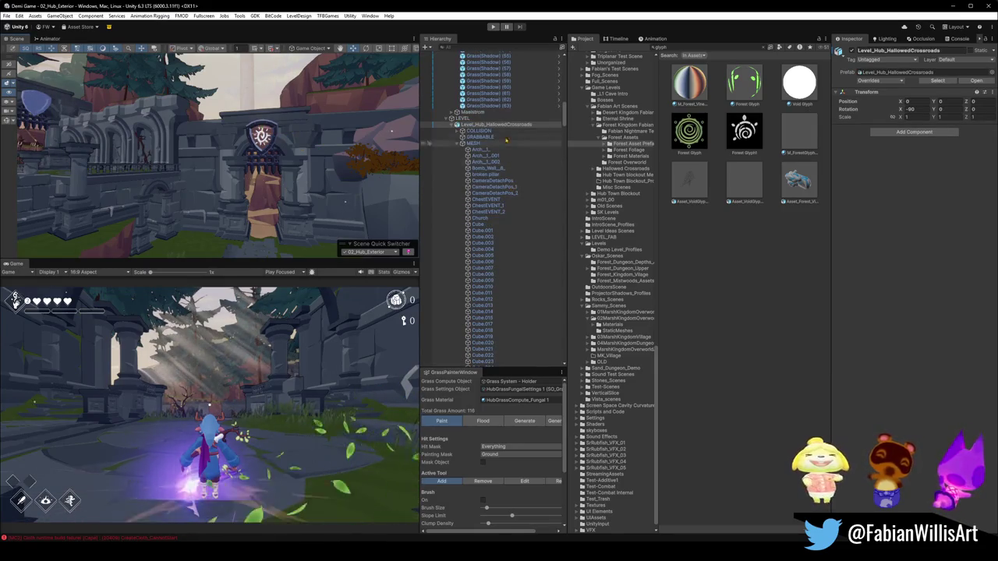
{"action": "left_click", "coordinate": [700, 49]}
{"action": "type", "text": "Level_Hub_HallowedCrossroads"}
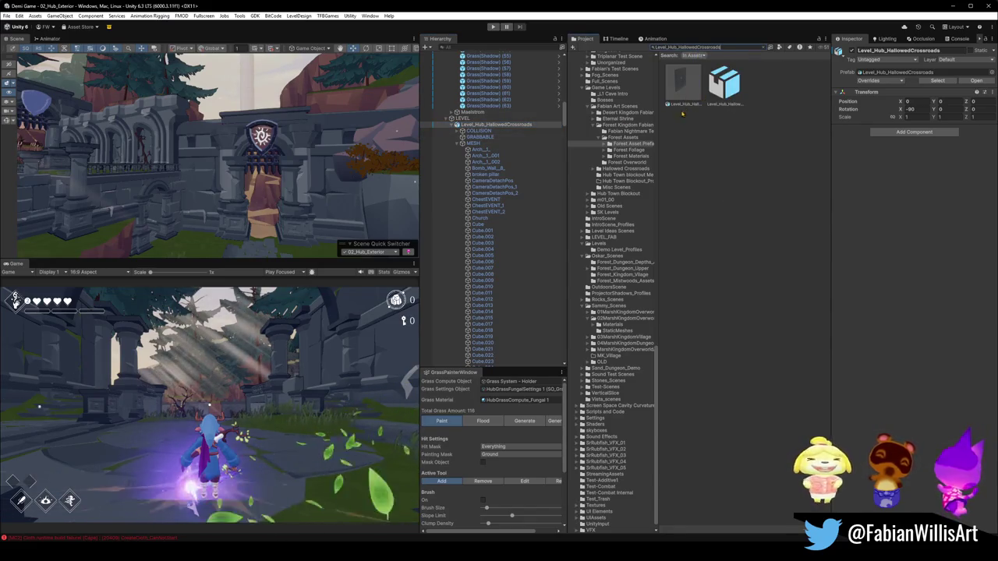
- Assign M_Mistwoods_Charms to the Wood.001 slot of the Level_Hub_HallowedCrossroads model and apply
{"action": "left_click", "coordinate": [683, 82]}
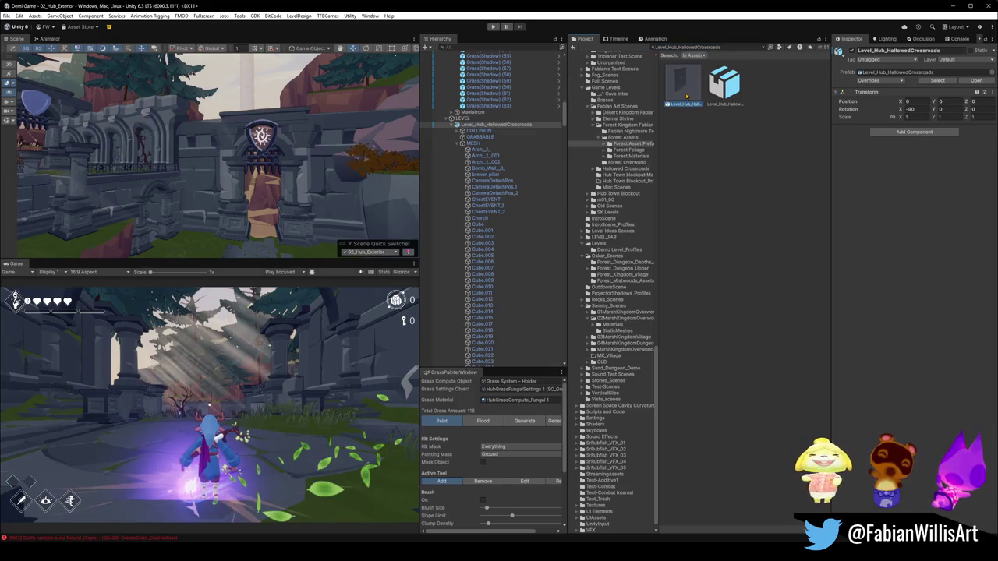
{"action": "left_click", "coordinate": [724, 82]}
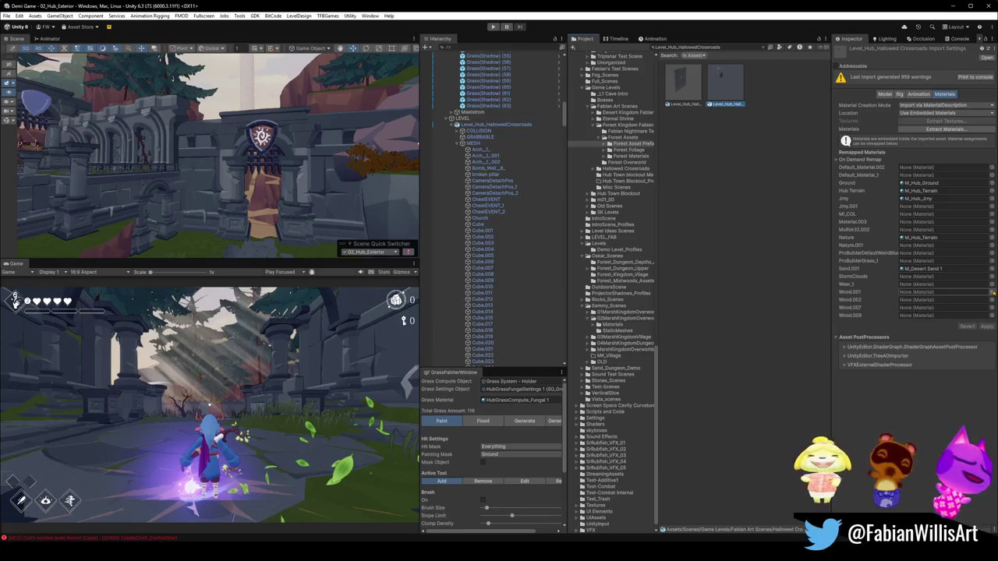
{"action": "left_click", "coordinate": [993, 292]}
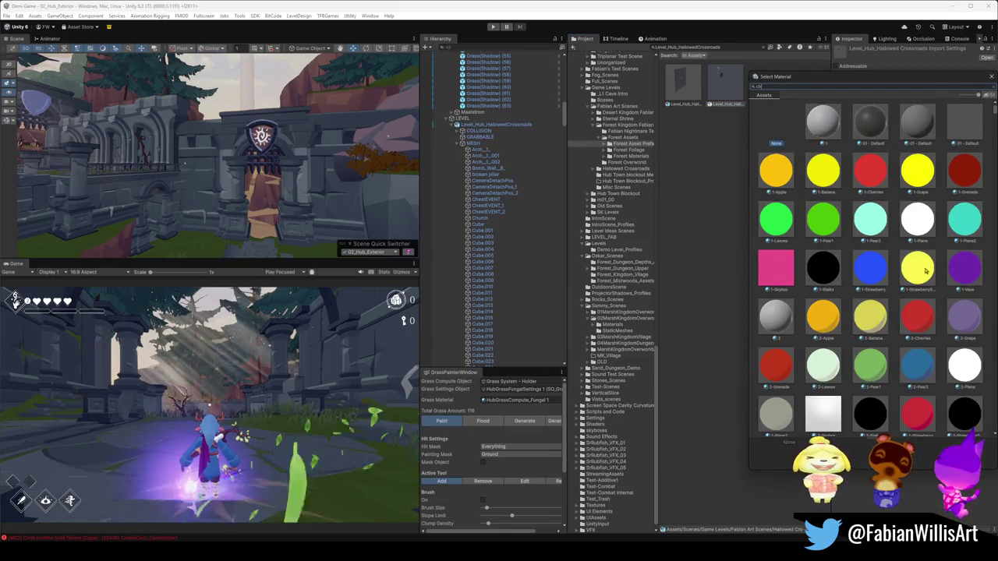
{"action": "type", "text": "charm"}
{"action": "double_click", "coordinate": [824, 142]}
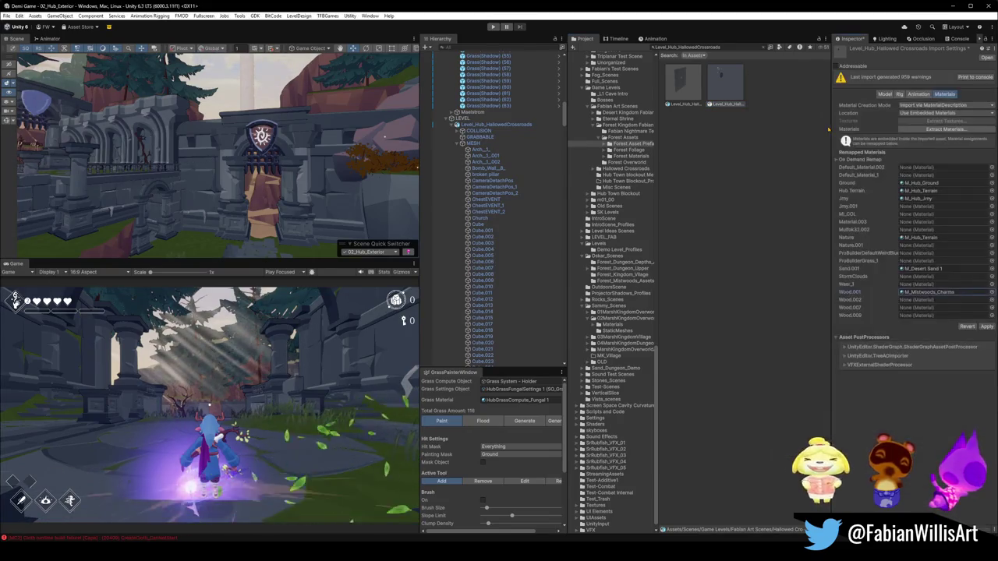
{"action": "left_click", "coordinate": [986, 327]}
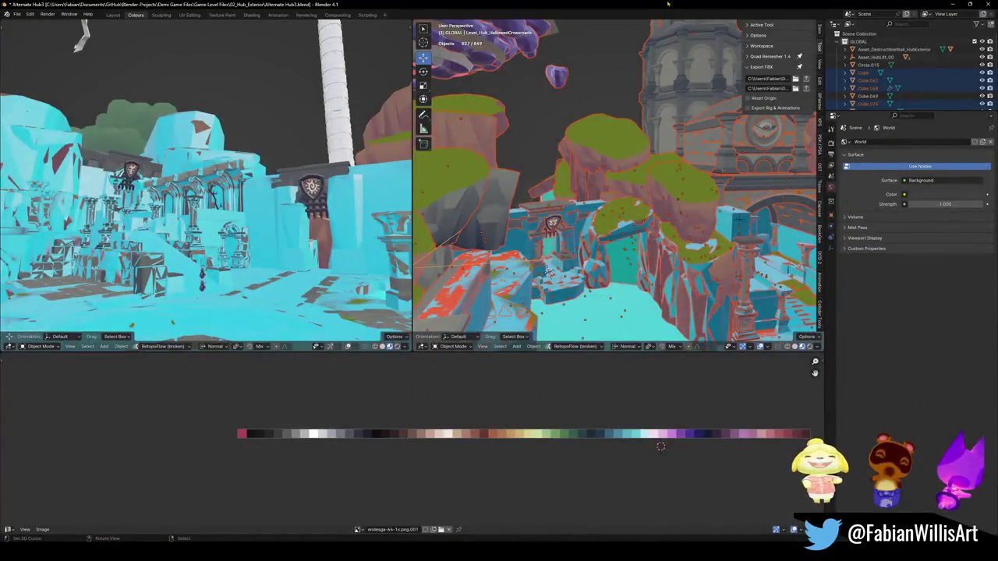
- Remove the material slots from the shrine emblem plane
{"action": "key", "text": "alt+a"}
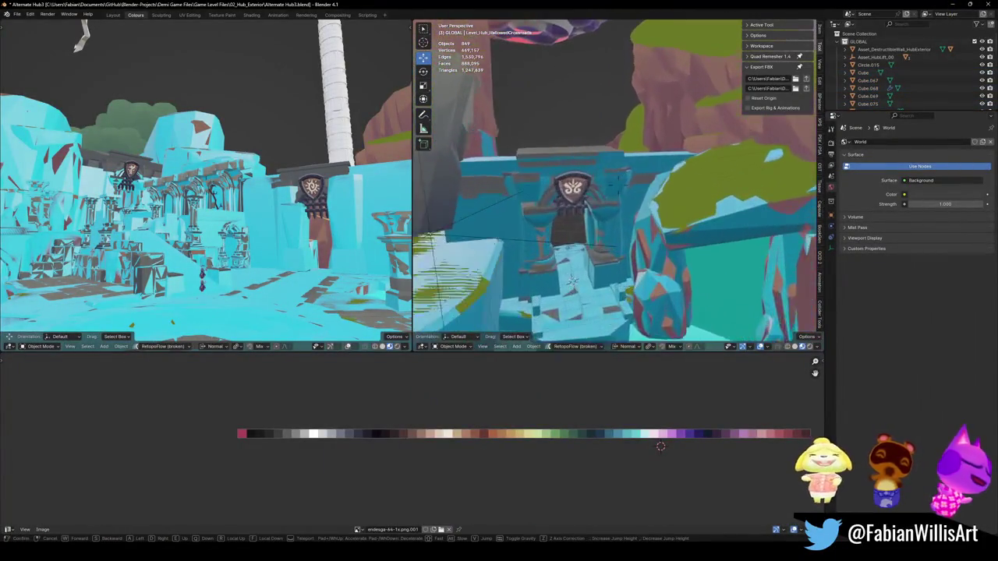
{"action": "left_click", "coordinate": [579, 188]}
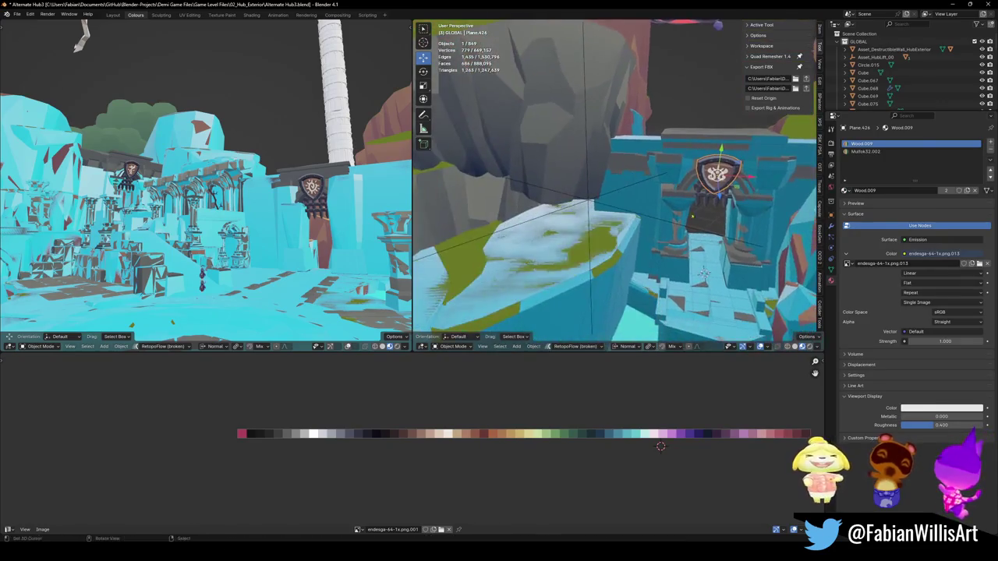
{"action": "left_click", "coordinate": [991, 149]}
{"action": "left_click", "coordinate": [990, 150]}
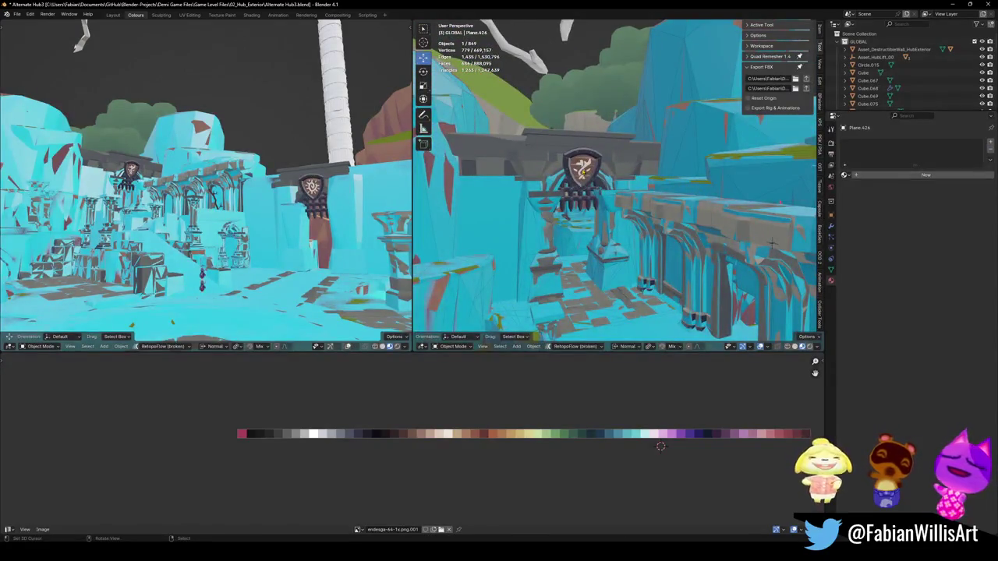
{"action": "key", "text": "ctrl+z"}
{"action": "key", "text": "ctrl+z"}
{"action": "key", "text": "ctrl+z"}
{"action": "left_click", "coordinate": [990, 149]}
{"action": "left_click", "coordinate": [990, 150]}
- Link the Wood.001 material from Plane.422 to the selected plane pieces and save
{"action": "key", "text": "shift+grave"}
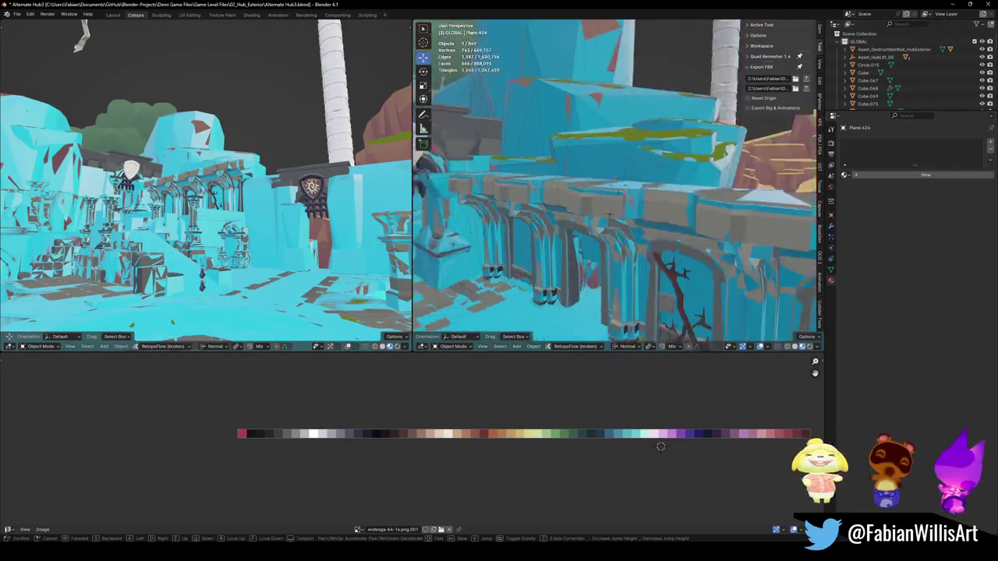
{"action": "key", "text": "Return"}
{"action": "left_click", "coordinate": [479, 187], "text": "shift"}
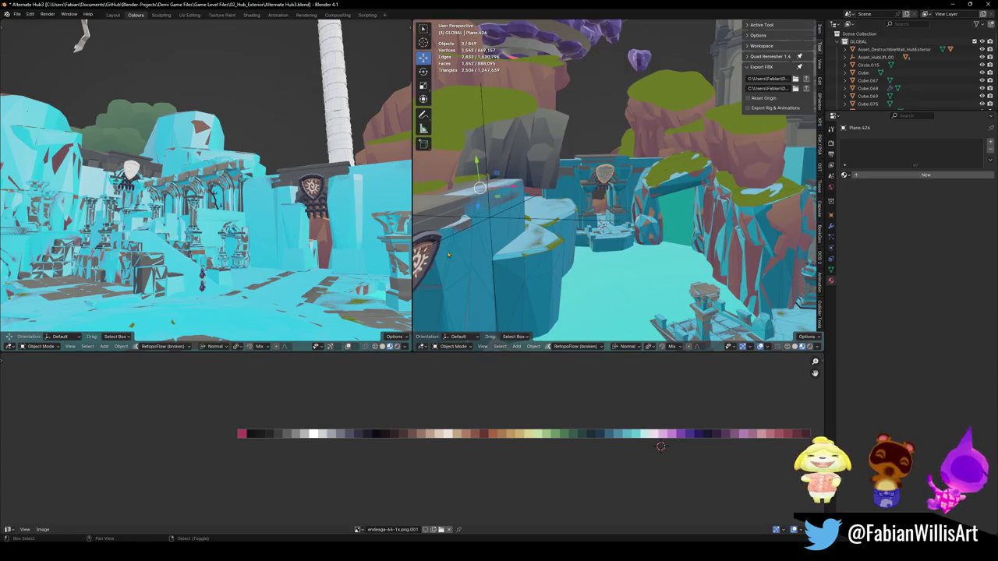
{"action": "left_click", "coordinate": [503, 251], "text": "shift"}
{"action": "key", "text": "q"}
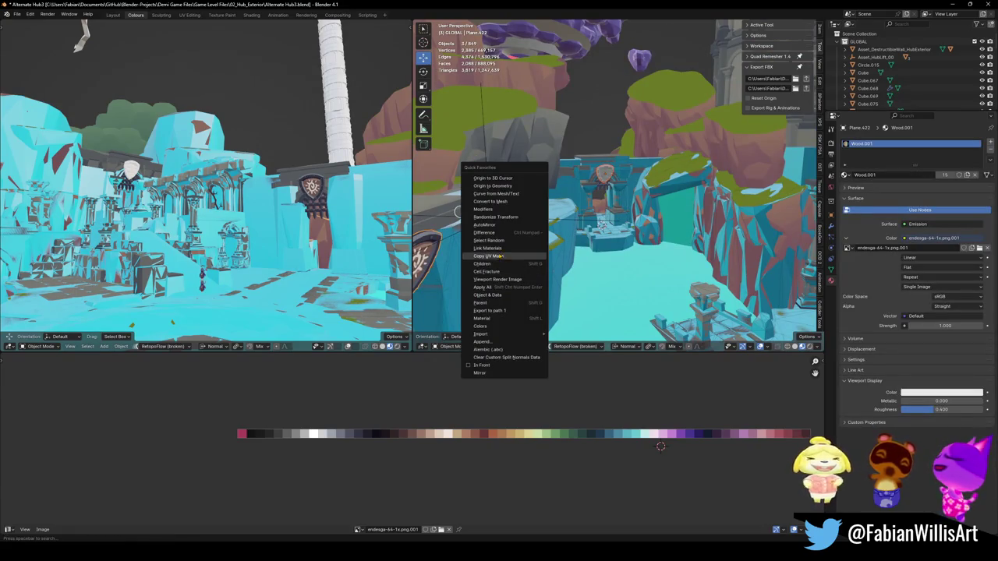
{"action": "left_click", "coordinate": [505, 248]}
{"action": "left_click", "coordinate": [491, 220]}
{"action": "key", "text": "ctrl+s"}
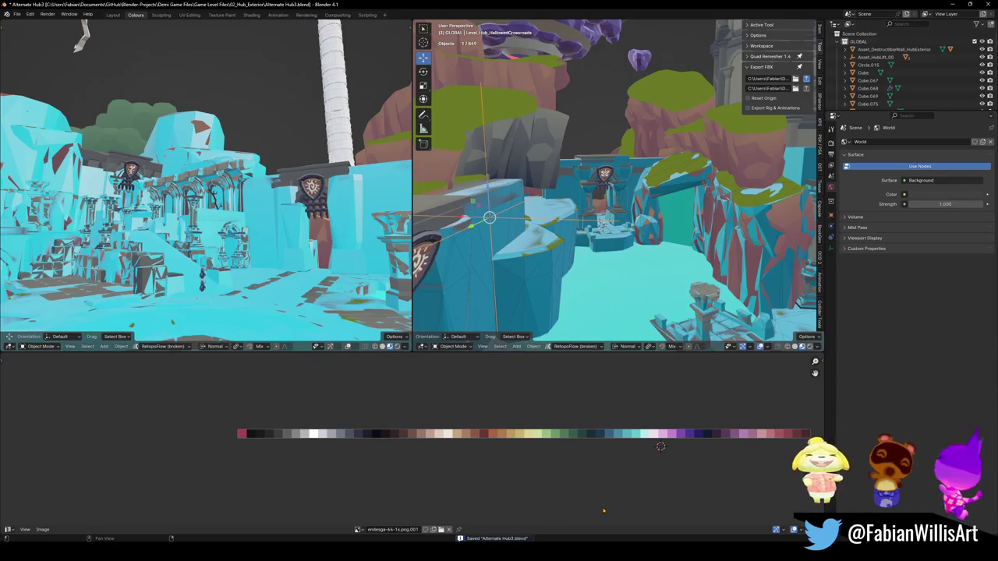
- Select all hub objects (827 of 849) and fly the view to another courtyard angle
{"action": "key", "text": "a"}
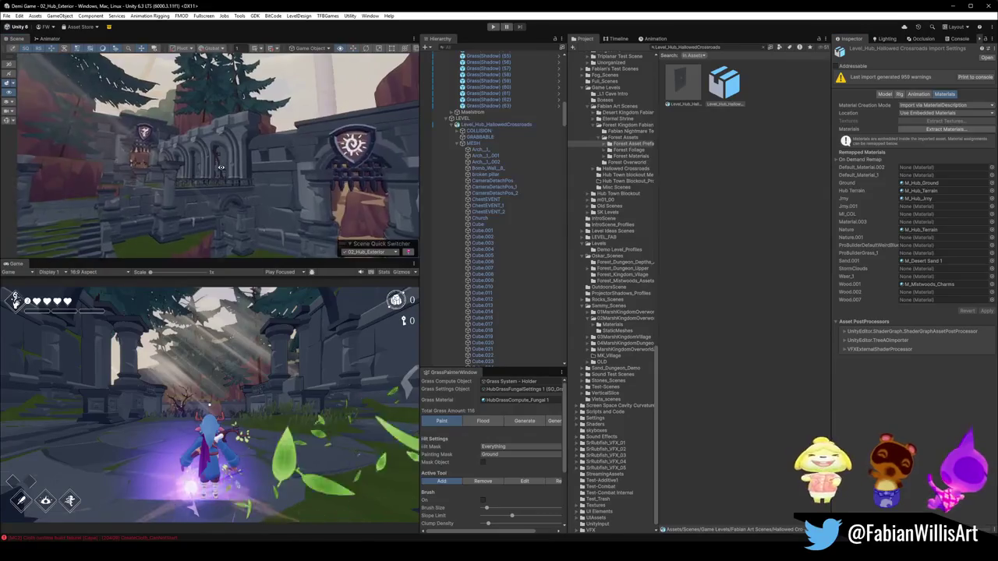
{"action": "mouse_move", "coordinate": [221, 167]}
{"action": "left_mouse_down"}
{"action": "mouse_move", "coordinate": [300, 169]}
{"action": "mouse_move", "coordinate": [233, 182]}
{"action": "mouse_move", "coordinate": [310, 176]}
{"action": "mouse_move", "coordinate": [308, 164]}
{"action": "left_mouse_up"}
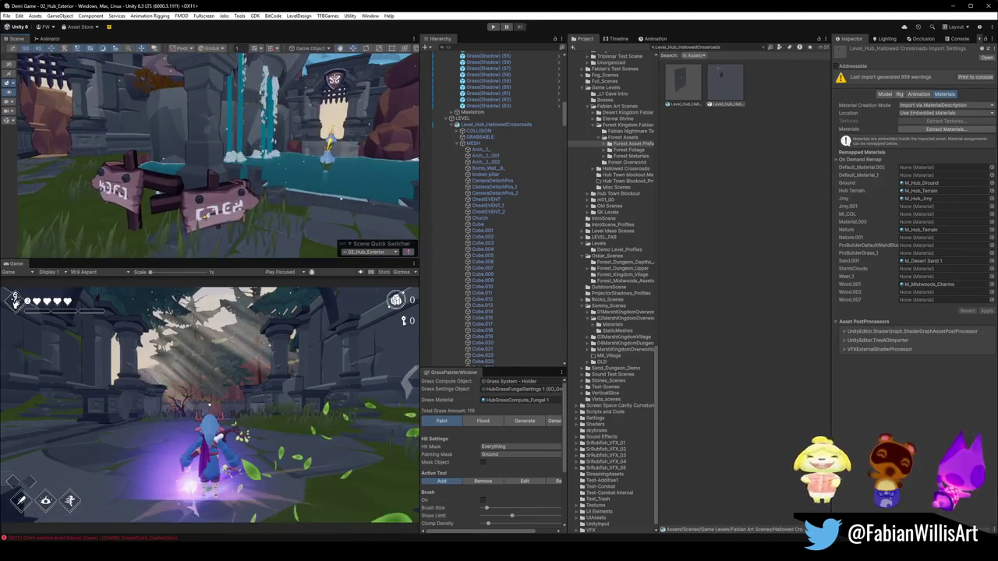
- Change the first readable sign's Sign Dialogue speaker from Tablet to Sign
{"action": "left_click", "coordinate": [210, 204]}
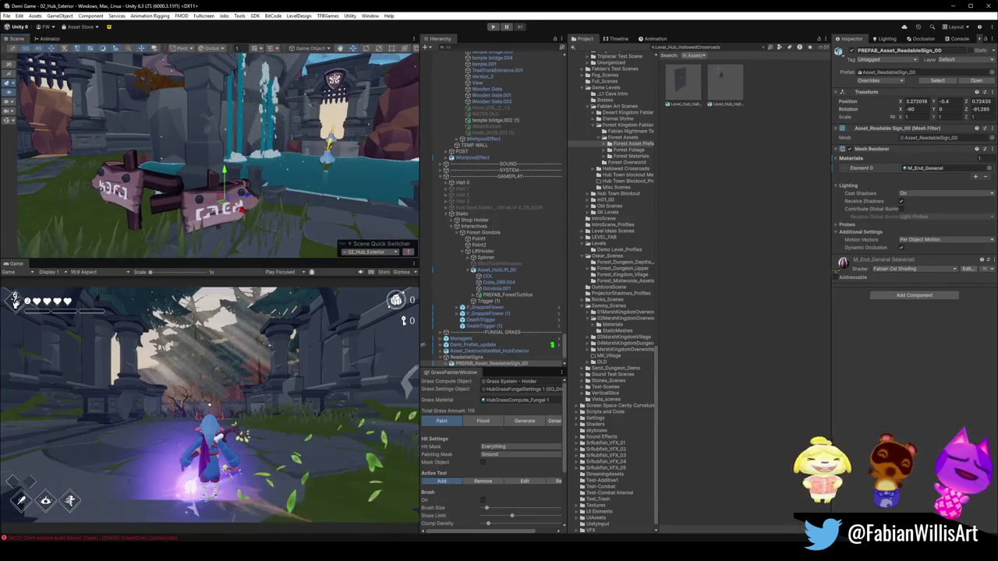
{"action": "scroll", "coordinate": [484, 320], "scroll_direction": "down", "scroll_amount": 3}
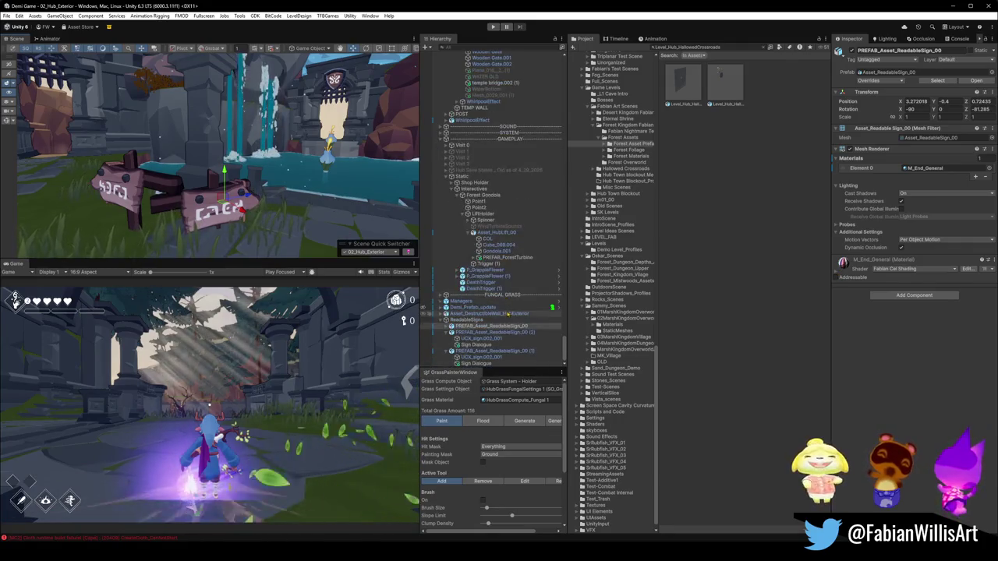
{"action": "left_click", "coordinate": [450, 326]}
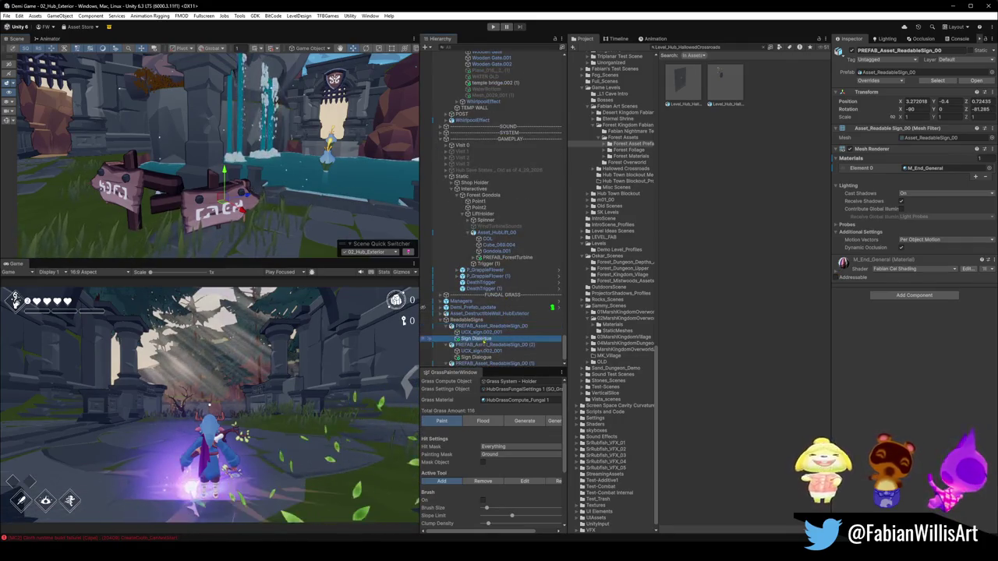
{"action": "left_click", "coordinate": [476, 339]}
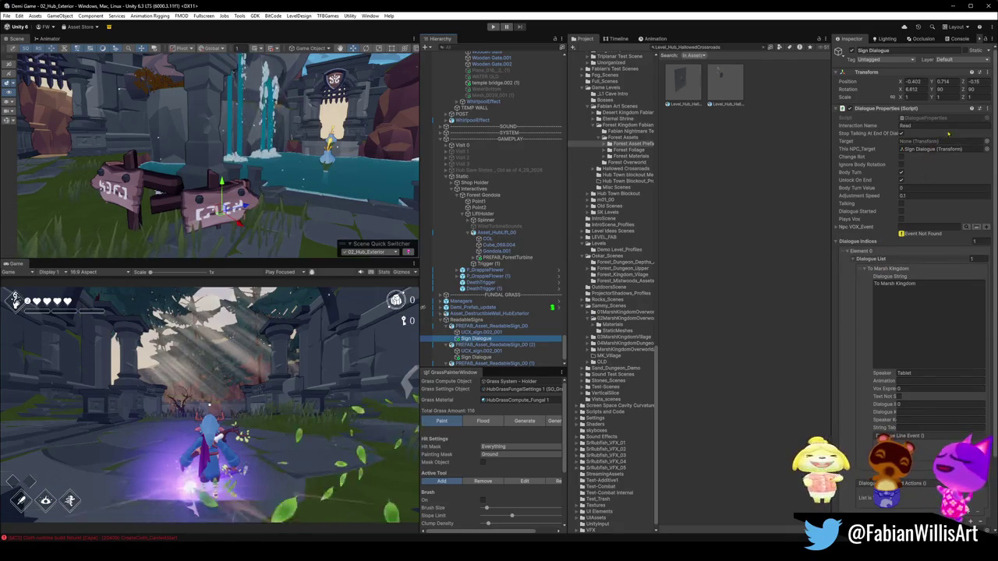
{"action": "left_click", "coordinate": [928, 373]}
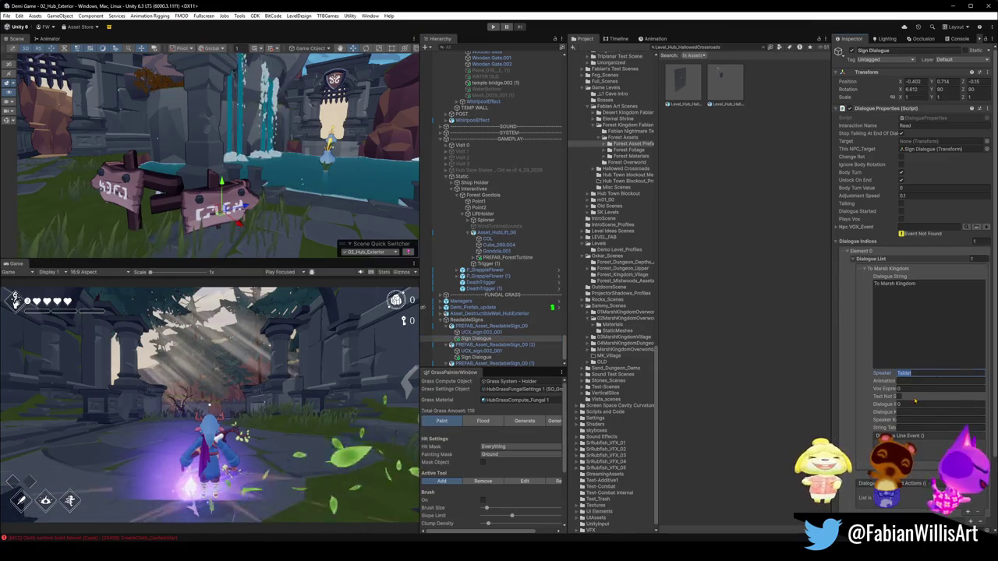
{"action": "type", "text": "Sign"}
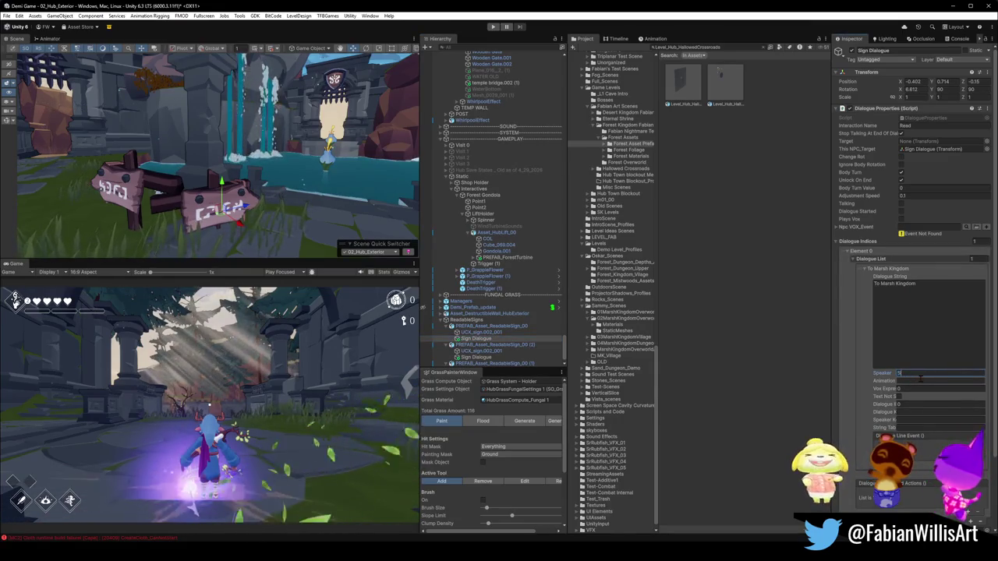
- Set the Speaker to Sign on the other signs' Sign Dialogue triggers and verify the values
{"action": "scroll", "coordinate": [915, 346], "scroll_direction": "down", "scroll_amount": 3}
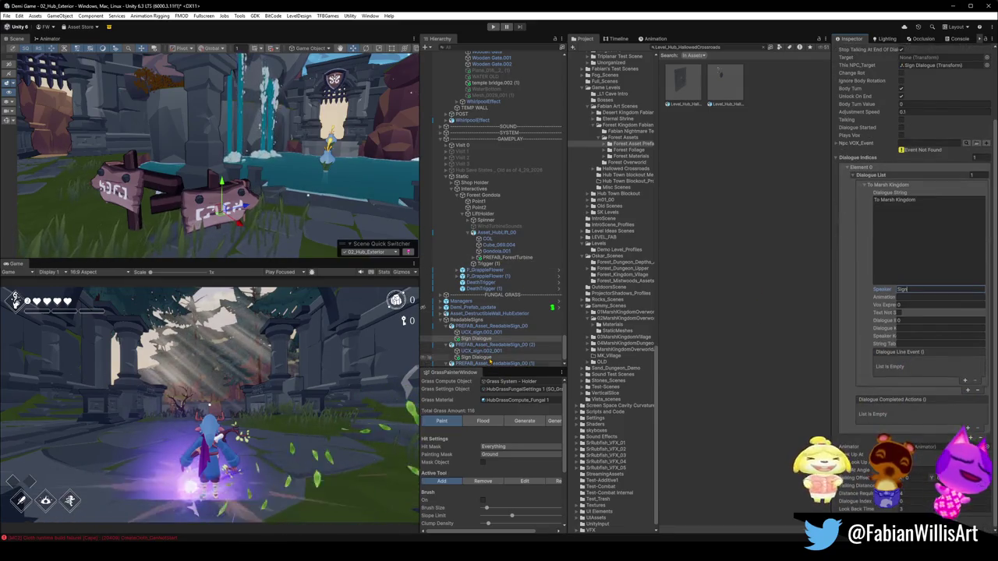
{"action": "left_click", "coordinate": [489, 358]}
{"action": "left_click", "coordinate": [489, 363], "text": "ctrl"}
{"action": "double_click", "coordinate": [914, 289]}
{"action": "type", "text": "Sign"}
{"action": "left_click", "coordinate": [430, 346]}
{"action": "left_click", "coordinate": [710, 341]}
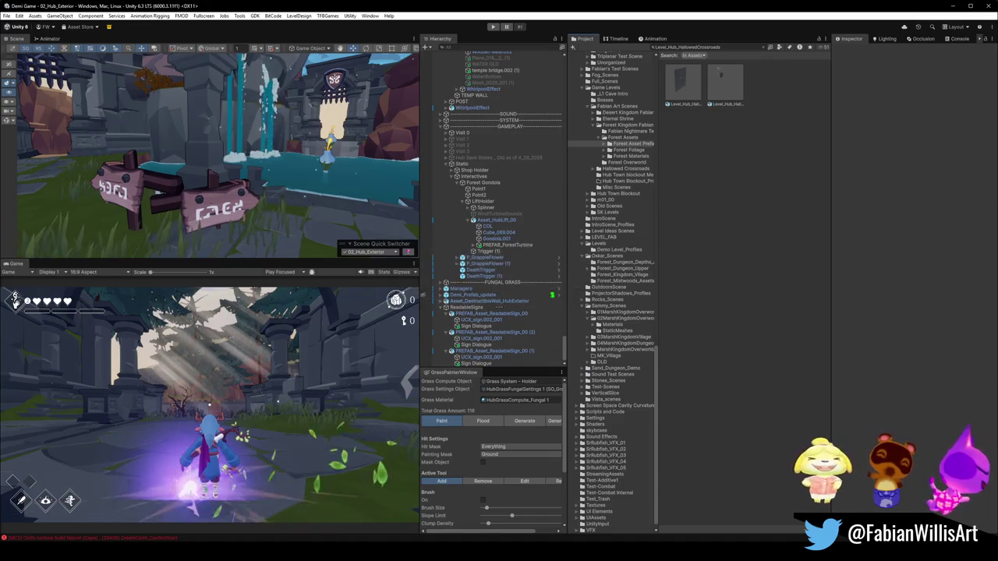
{"action": "left_click", "coordinate": [425, 232]}
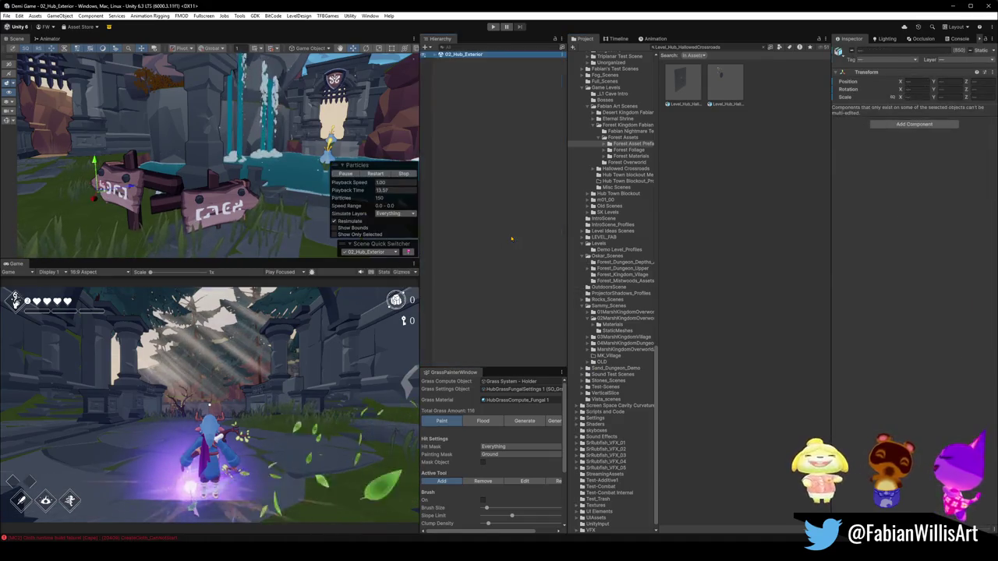
- Move Sign Dialogue (1) out of the second readable sign to sit directly under ReadableSigns
{"action": "mouse_move", "coordinate": [296, 161]}
{"action": "left_mouse_down"}
{"action": "mouse_move", "coordinate": [165, 145]}
{"action": "mouse_move", "coordinate": [320, 150]}
{"action": "left_mouse_up"}
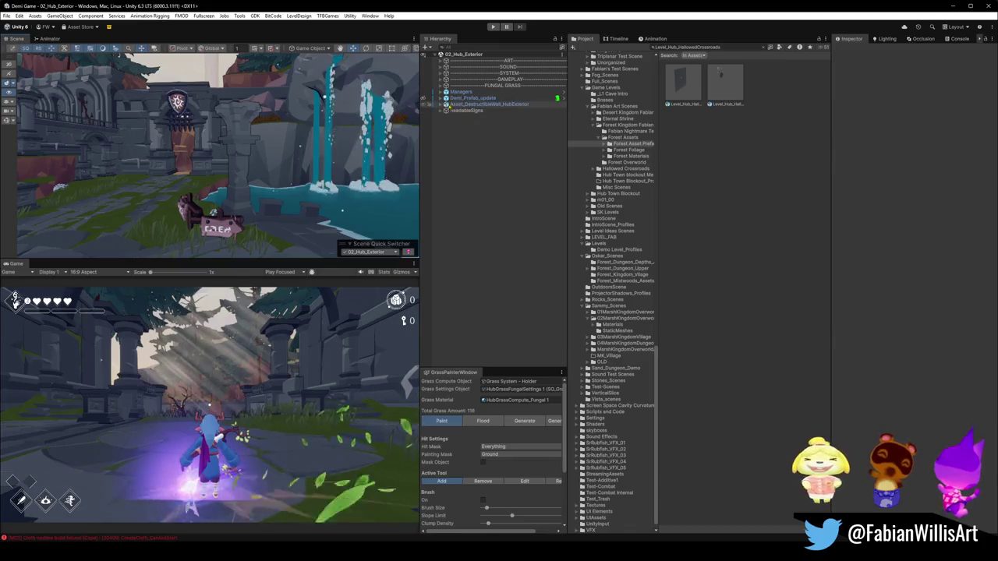
{"action": "left_click", "coordinate": [442, 110]}
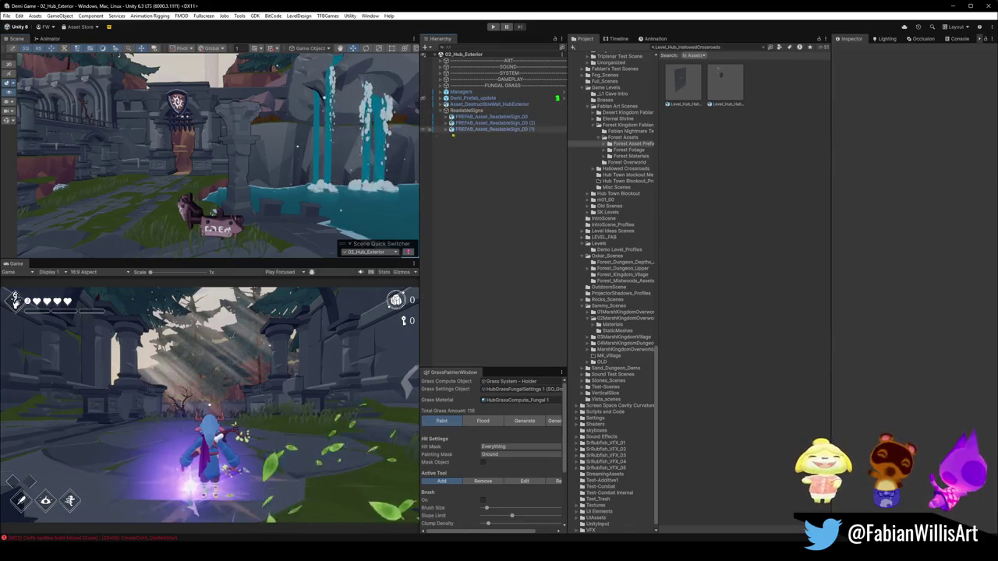
{"action": "left_click", "coordinate": [446, 129]}
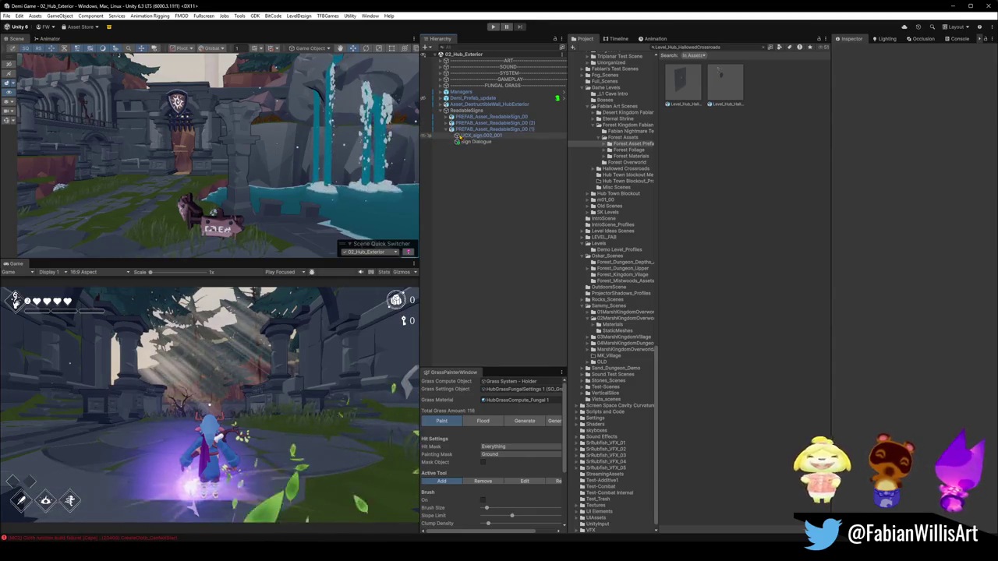
{"action": "left_click", "coordinate": [468, 142]}
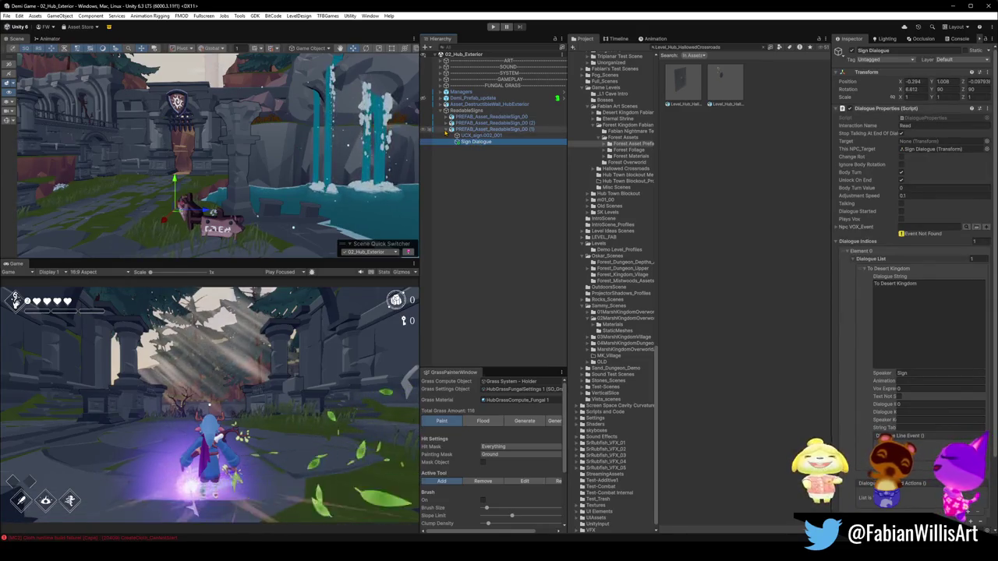
{"action": "left_click", "coordinate": [446, 130]}
{"action": "left_click", "coordinate": [446, 130]}
{"action": "left_click", "coordinate": [471, 136]}
{"action": "left_click", "coordinate": [471, 148]}
{"action": "mouse_move", "coordinate": [471, 148]}
{"action": "left_mouse_down"}
{"action": "mouse_move", "coordinate": [499, 136]}
{"action": "mouse_move", "coordinate": [484, 124]}
{"action": "left_mouse_up"}
{"action": "left_click", "coordinate": [447, 136]}
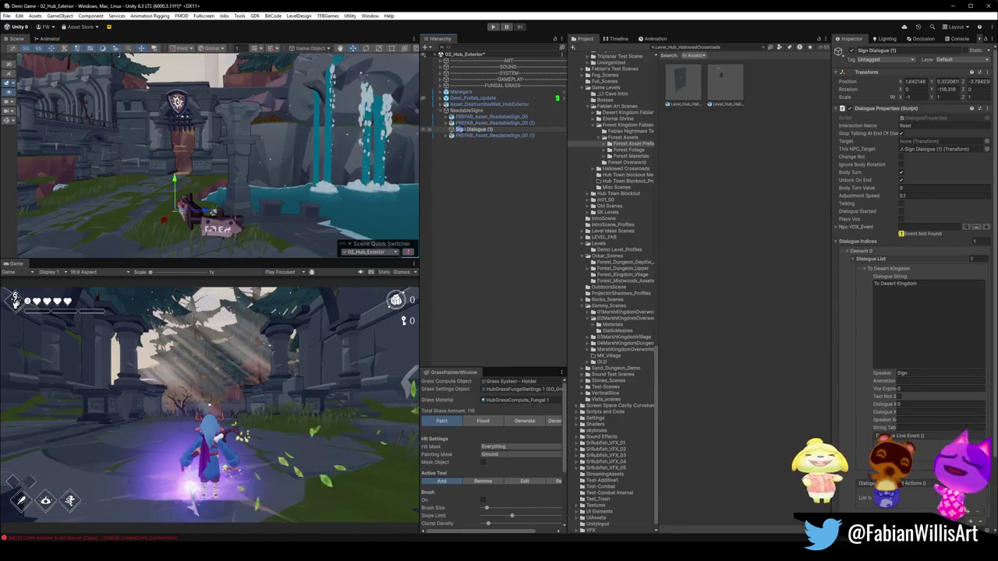
- Rename the loose Sign Dialogue (1) under ReadableSigns to Grave Dialogue (1)
{"action": "type", "text": "Tomb"}
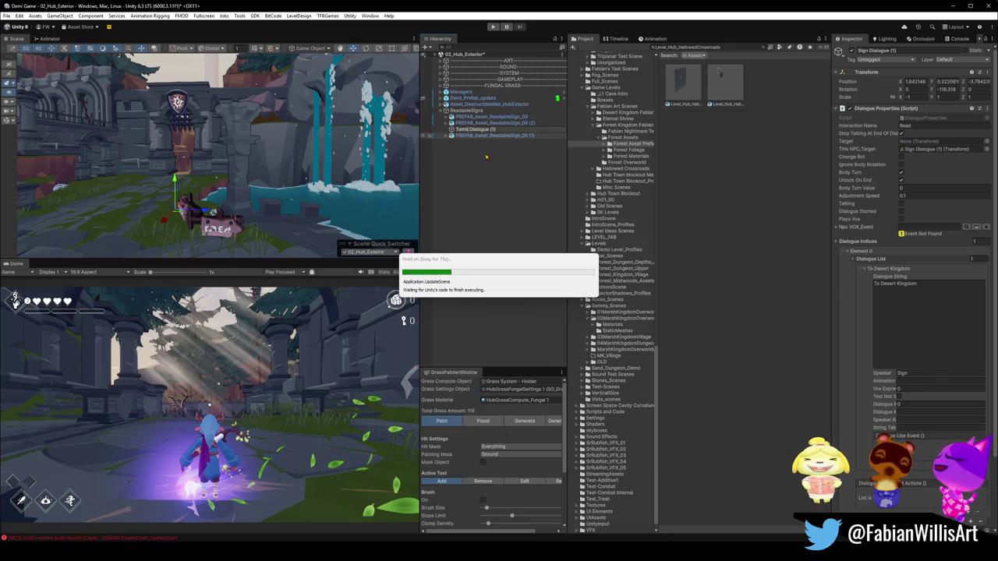
{"action": "key", "text": "BackSpace"}
{"action": "key", "text": "BackSpace"}
{"action": "key", "text": "BackSpace"}
{"action": "type", "text": "mb"}
{"action": "type", "text": "Grave"}
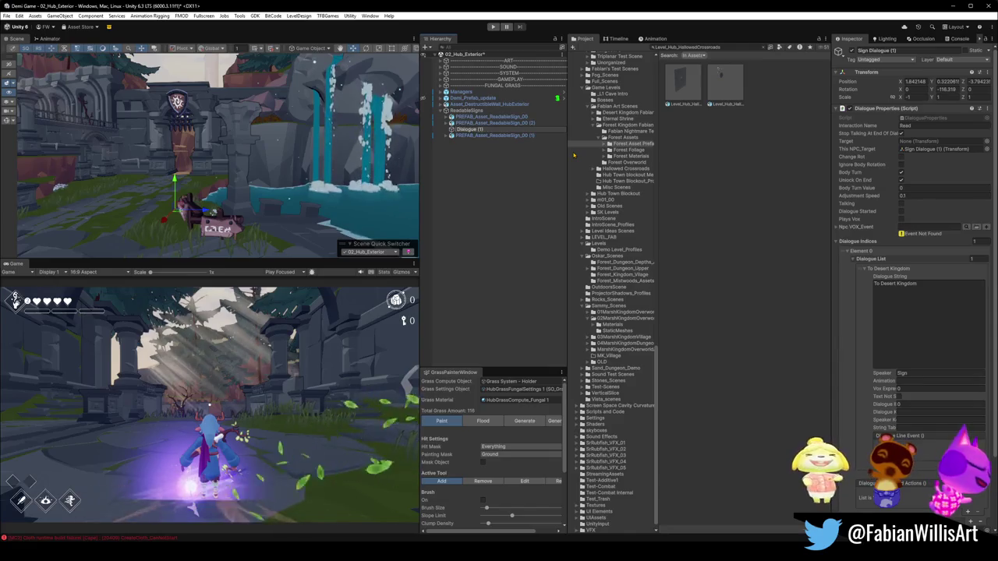
{"action": "key", "text": "Return"}
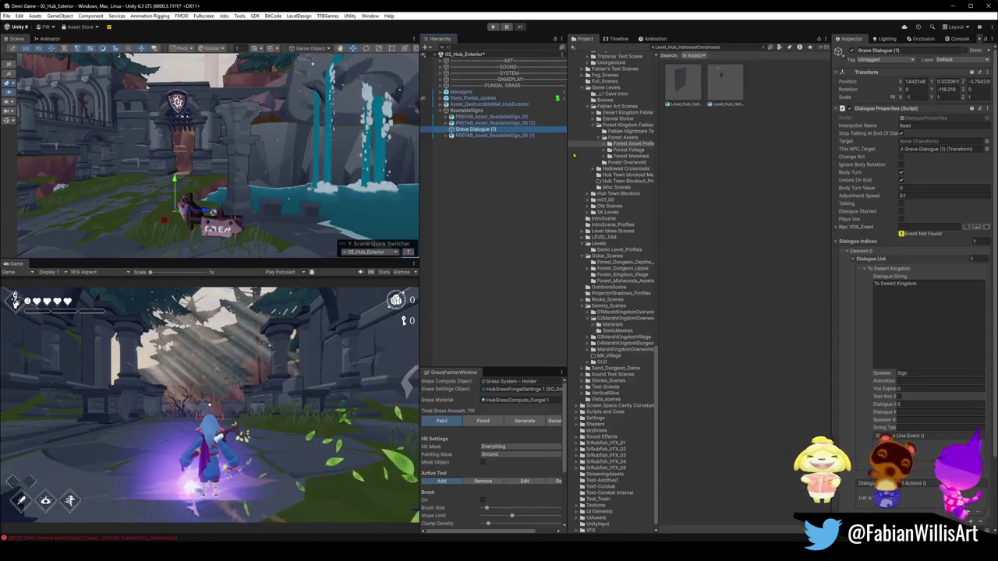
- Fly to the cliff-top gravestone and move Grave Dialogue (1) onto it at 49.26, 0.032, -18.43
{"action": "mouse_move", "coordinate": [333, 183]}
{"action": "left_mouse_down"}
{"action": "mouse_move", "coordinate": [195, 183]}
{"action": "mouse_move", "coordinate": [220, 159]}
{"action": "mouse_move", "coordinate": [202, 168]}
{"action": "mouse_move", "coordinate": [271, 201]}
{"action": "mouse_move", "coordinate": [247, 199]}
{"action": "mouse_move", "coordinate": [252, 99]}
{"action": "mouse_move", "coordinate": [181, 169]}
{"action": "left_mouse_up"}
{"action": "key", "text": "w"}
{"action": "key", "text": "ctrl+alt+f"}
{"action": "key", "text": "w"}
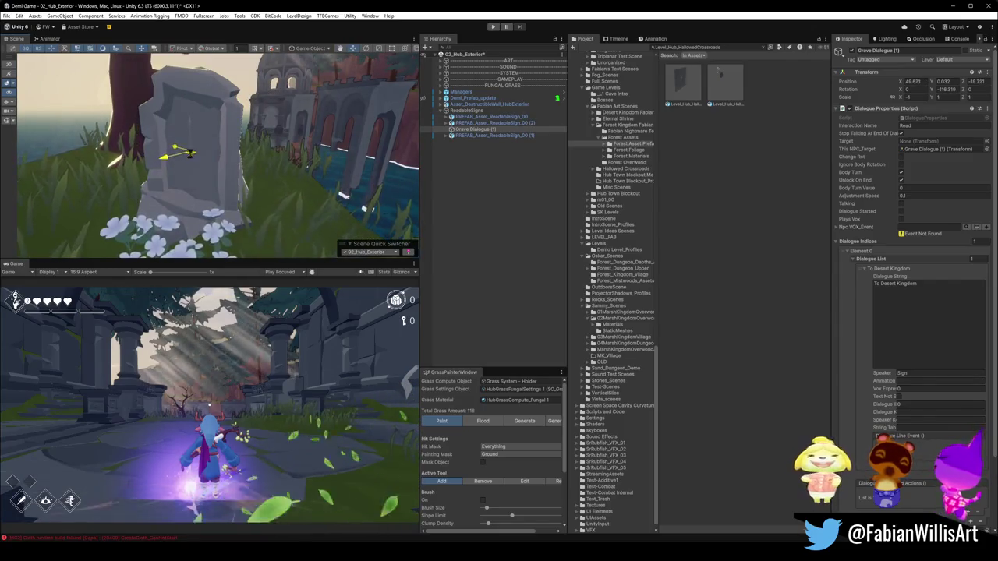
{"action": "mouse_move", "coordinate": [181, 168]}
{"action": "left_mouse_down"}
{"action": "mouse_move", "coordinate": [276, 200]}
{"action": "mouse_move", "coordinate": [238, 141]}
{"action": "mouse_move", "coordinate": [711, 446]}
{"action": "left_mouse_up"}
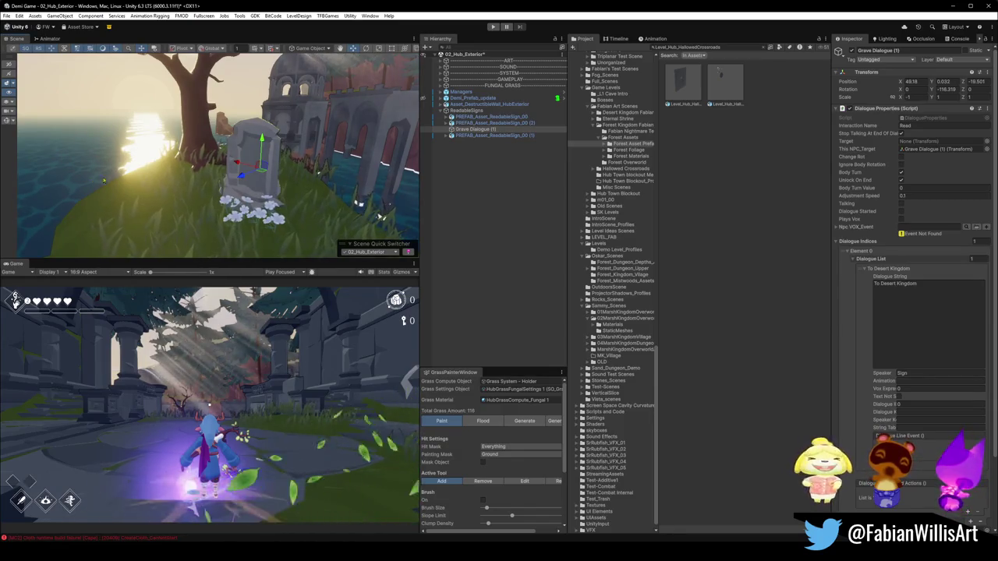
{"action": "left_click_drag", "start_coordinate": [301, 148], "coordinate": [329, 166]}
{"action": "key", "text": "f"}
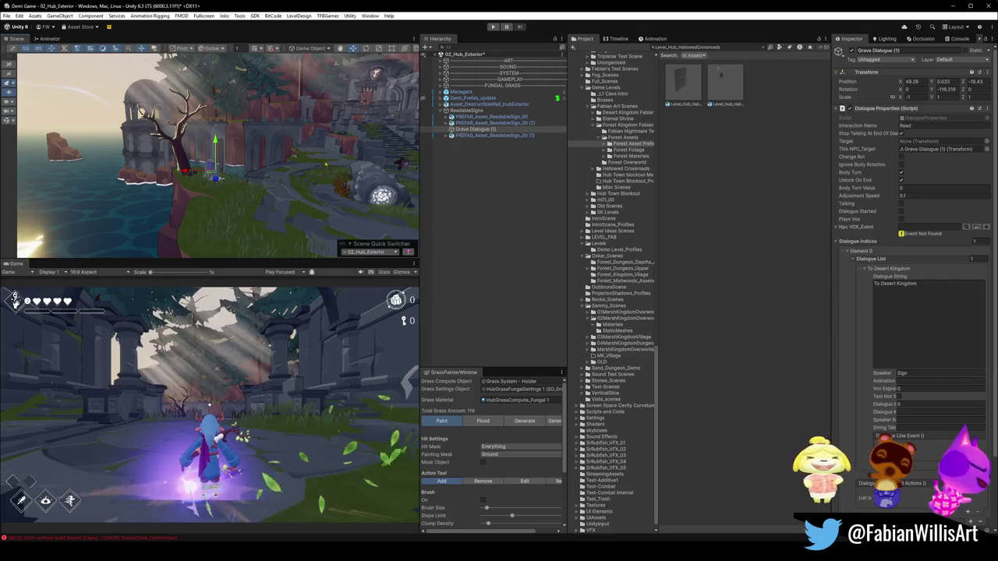
{"action": "mouse_move", "coordinate": [348, 147]}
{"action": "left_mouse_down"}
{"action": "mouse_move", "coordinate": [271, 187]}
{"action": "mouse_move", "coordinate": [209, 171]}
{"action": "left_mouse_up"}
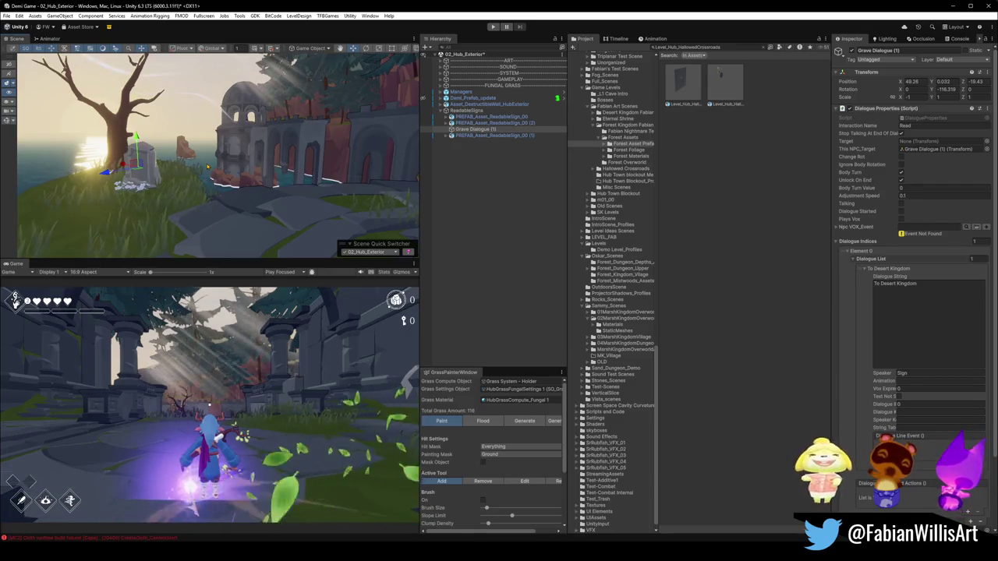
{"action": "scroll", "coordinate": [214, 172], "scroll_direction": "up", "scroll_amount": 5}
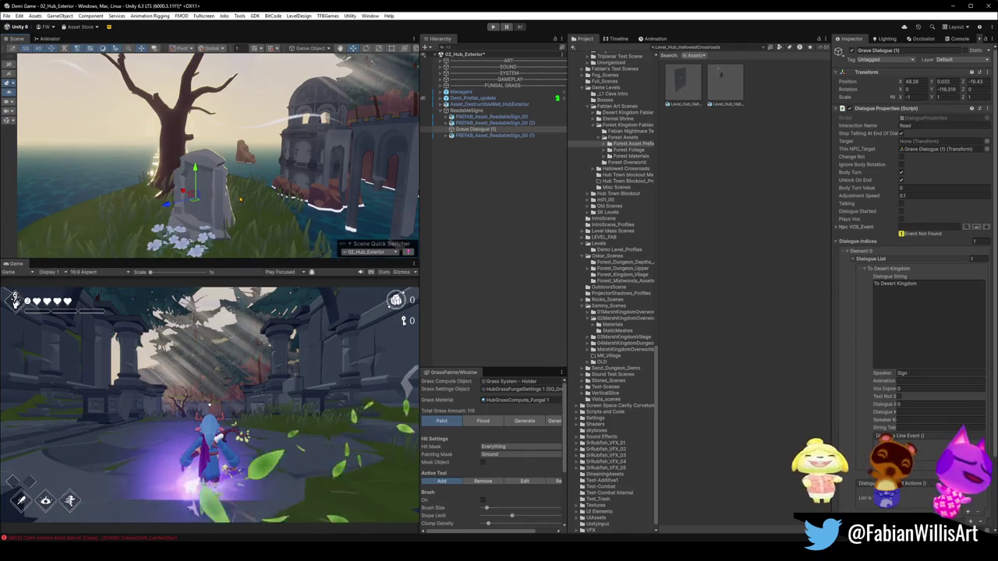
{"action": "mouse_move", "coordinate": [267, 171]}
{"action": "left_mouse_down"}
{"action": "mouse_move", "coordinate": [314, 171]}
{"action": "mouse_move", "coordinate": [283, 184]}
{"action": "mouse_move", "coordinate": [359, 182]}
{"action": "left_mouse_up"}
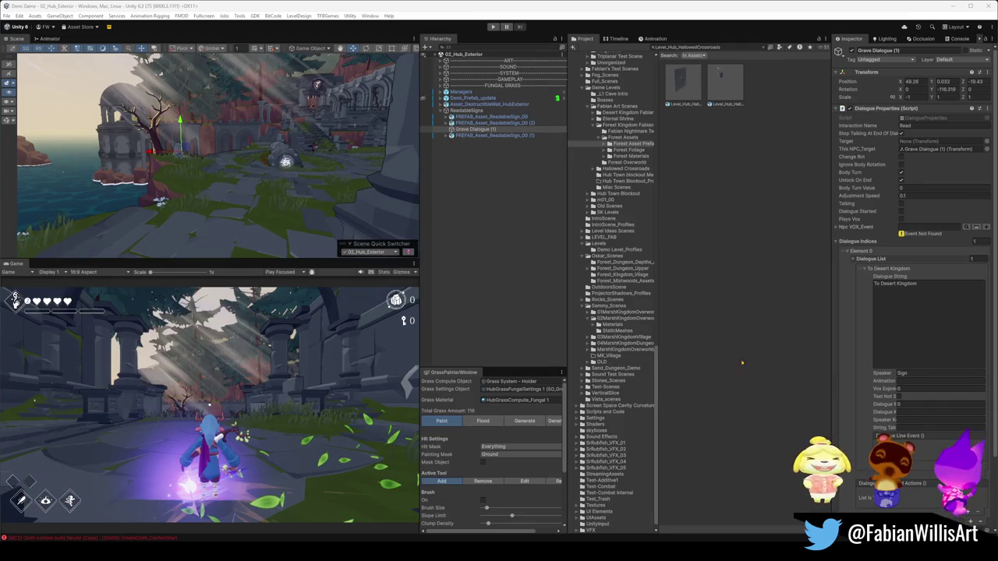
{"action": "left_click", "coordinate": [928, 312]}
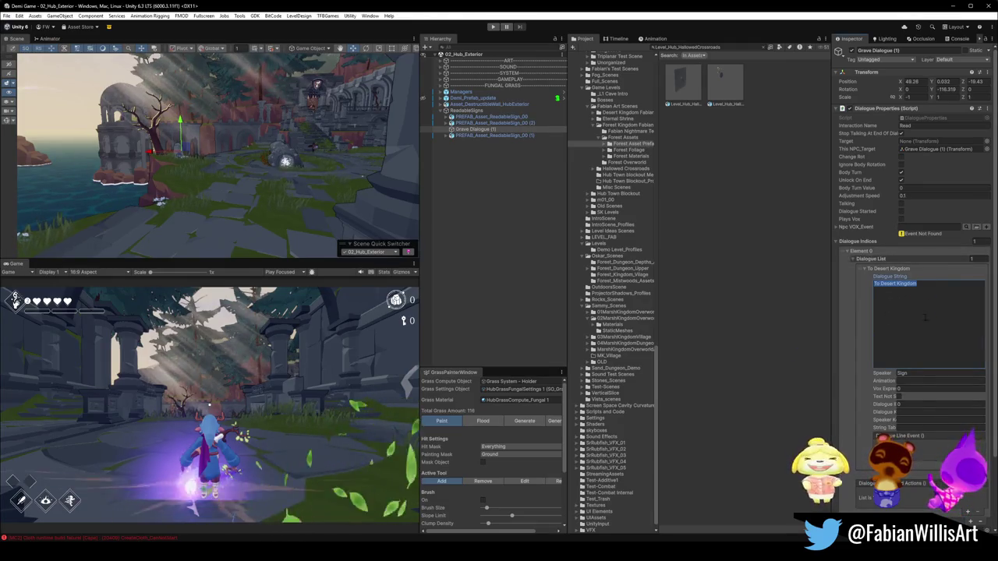
- Change the speaker name from Sign to Memoriam, correcting the 'Memorium' typo
{"action": "left_click", "coordinate": [936, 373]}
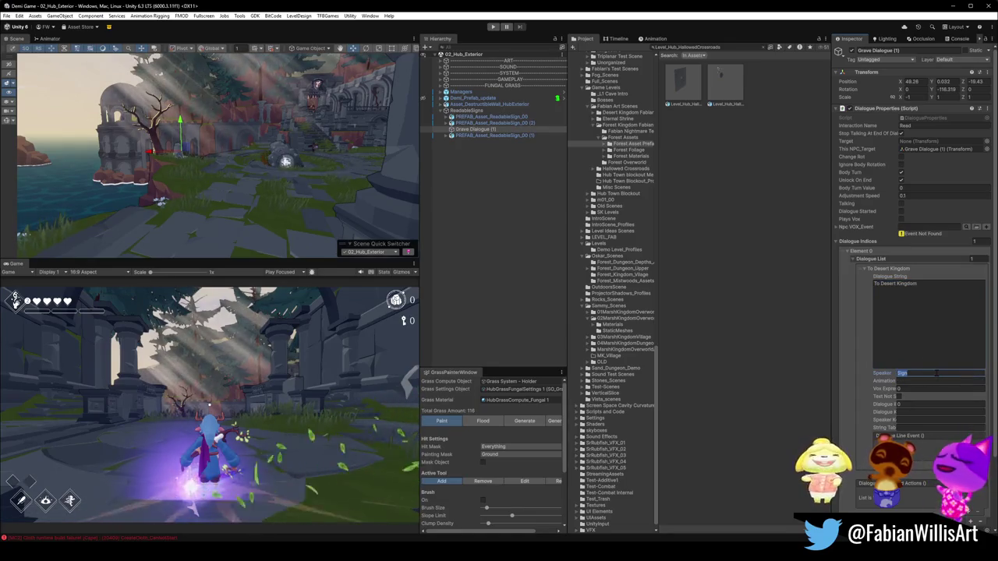
{"action": "type", "text": "Memo"}
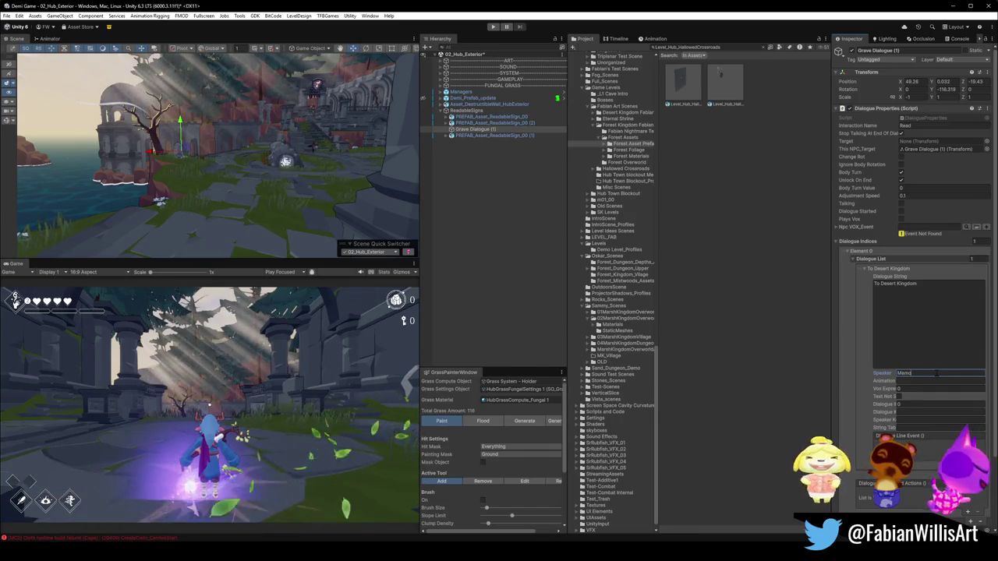
{"action": "type", "text": "rium"}
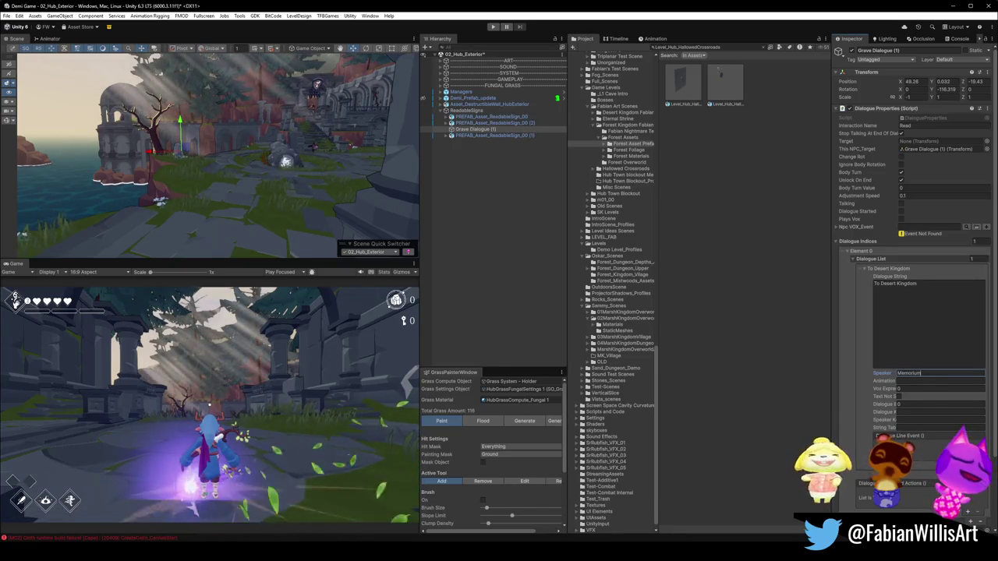
{"action": "key", "text": "Return"}
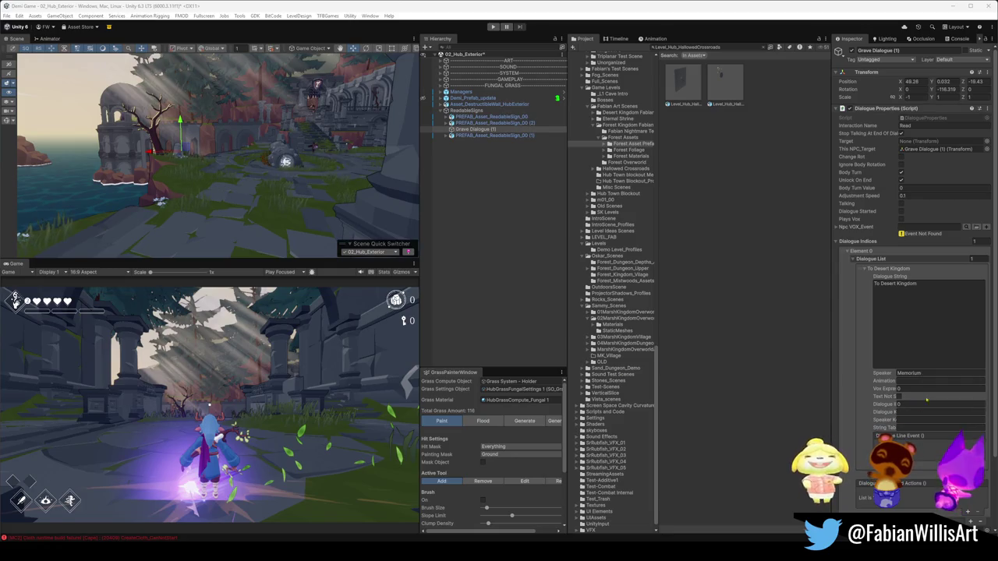
{"action": "left_click", "coordinate": [934, 373]}
{"action": "key", "text": "BackSpace"}
{"action": "key", "text": "BackSpace"}
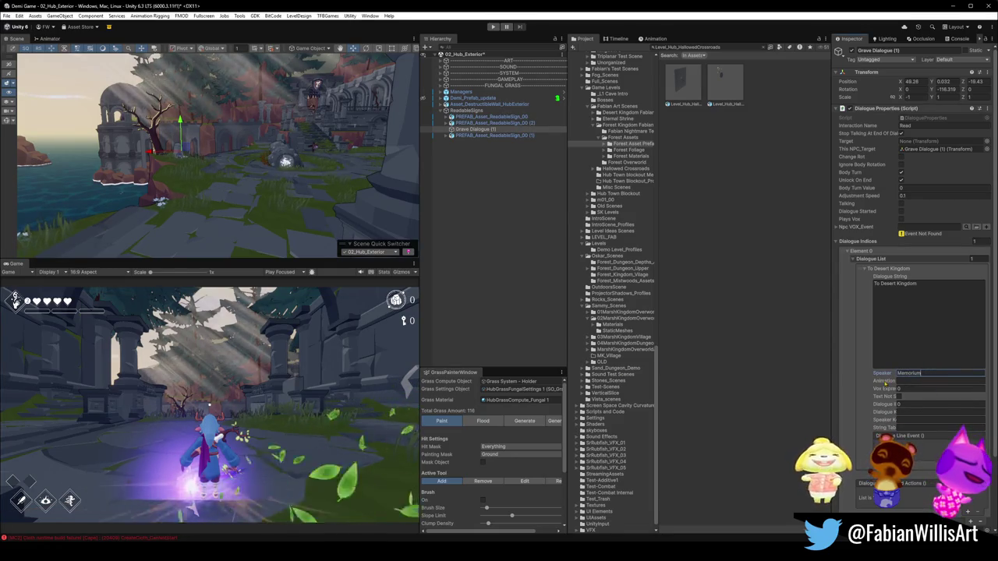
{"action": "type", "text": "am"}
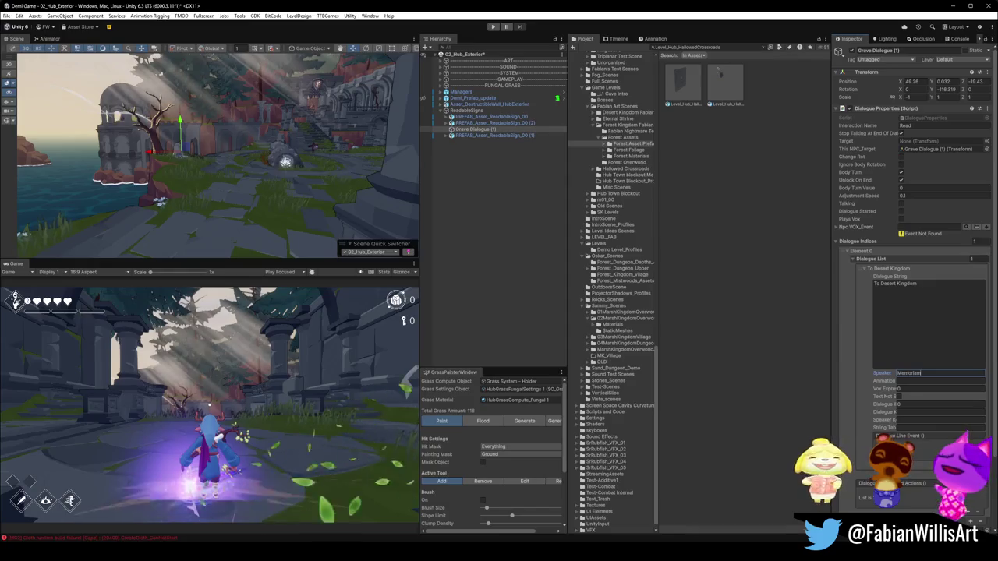
{"action": "key", "text": "alt+Tab"}
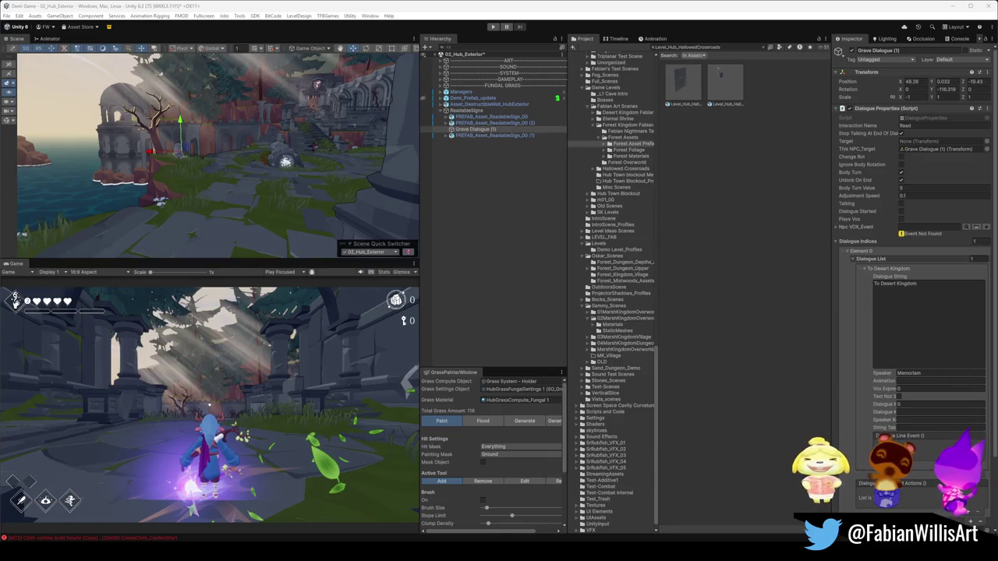
{"action": "left_click", "coordinate": [877, 343]}
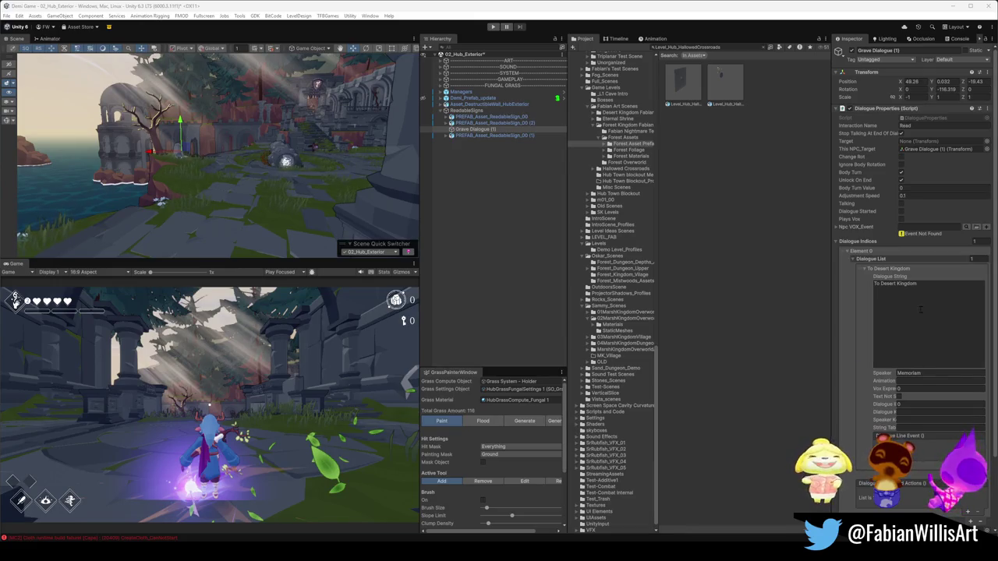
- Replace 'To Desert Kingdom' with 'Here lies' in the first Dialogue String
{"action": "type", "text": "Here lies"}
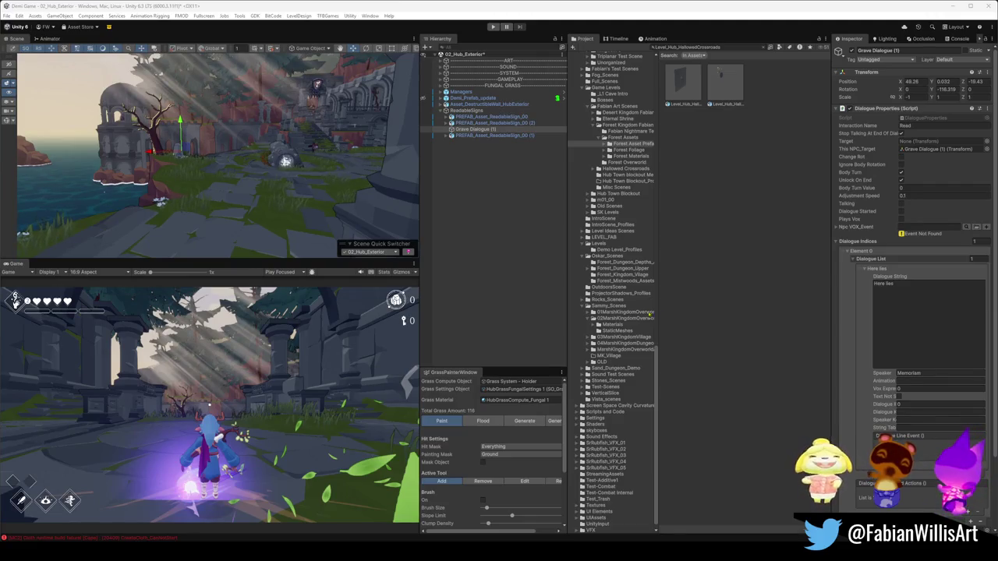
{"action": "left_click", "coordinate": [904, 294]}
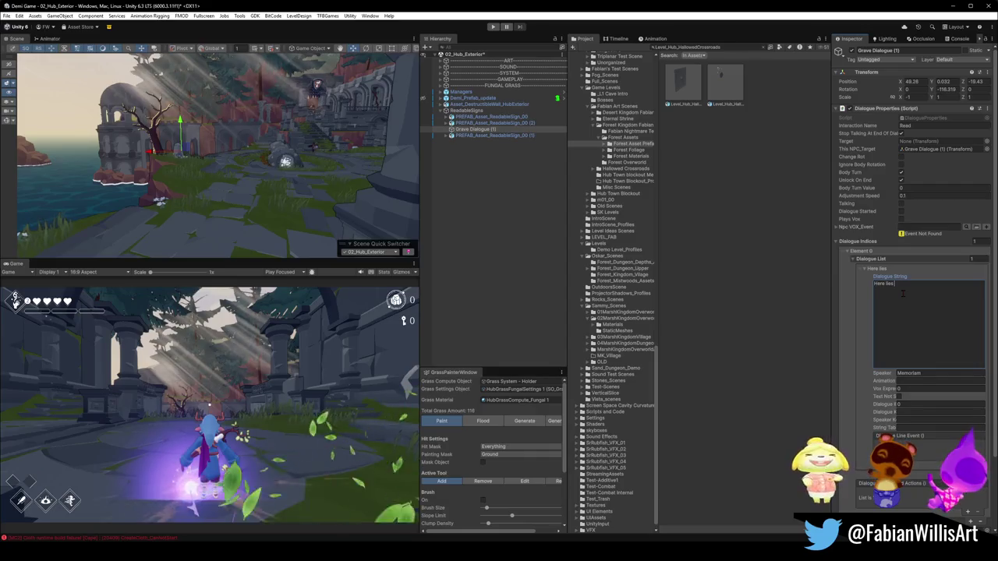
- Complete the first line so it reads 'Here lies the unsung voidsent.'
{"action": "type", "text": "the un"}
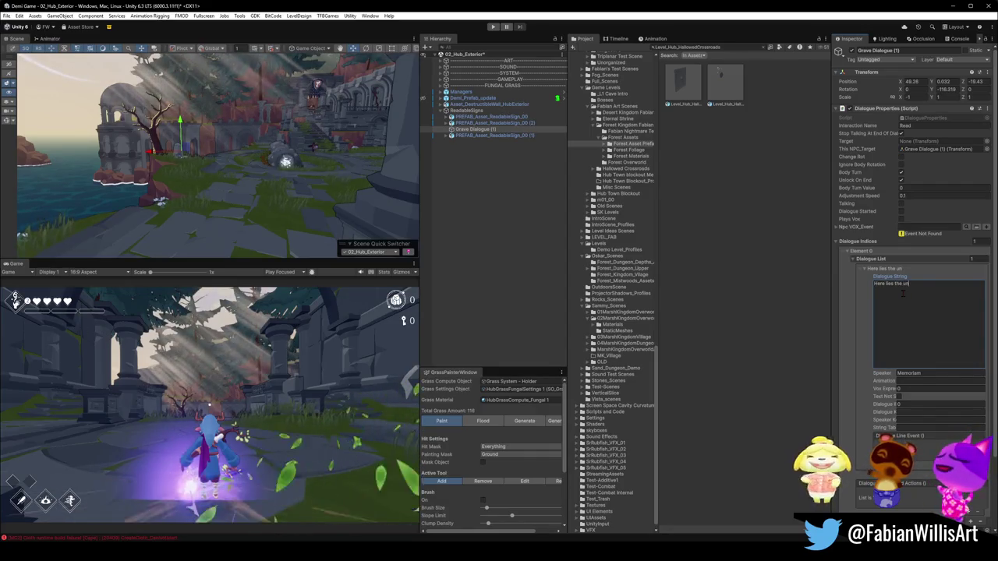
{"action": "type", "text": "resg vol"}
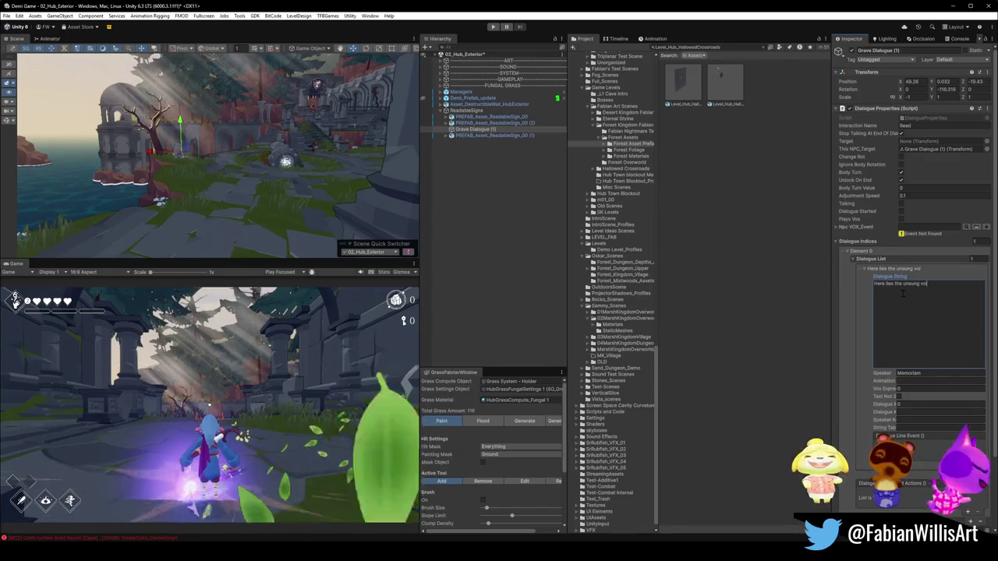
{"action": "type", "text": "id"}
{"action": "type", "text": "nt."}
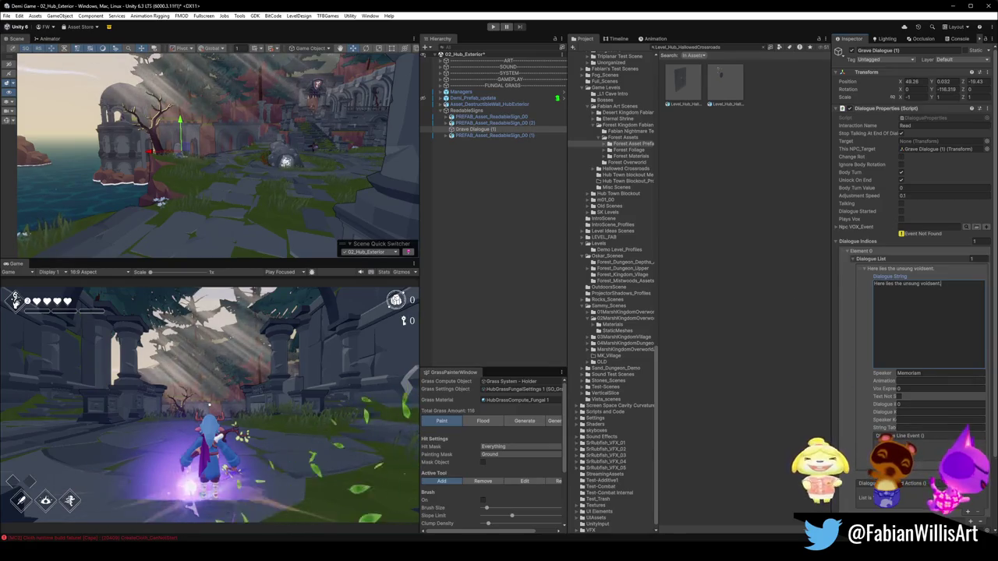
{"action": "key", "text": "Escape"}
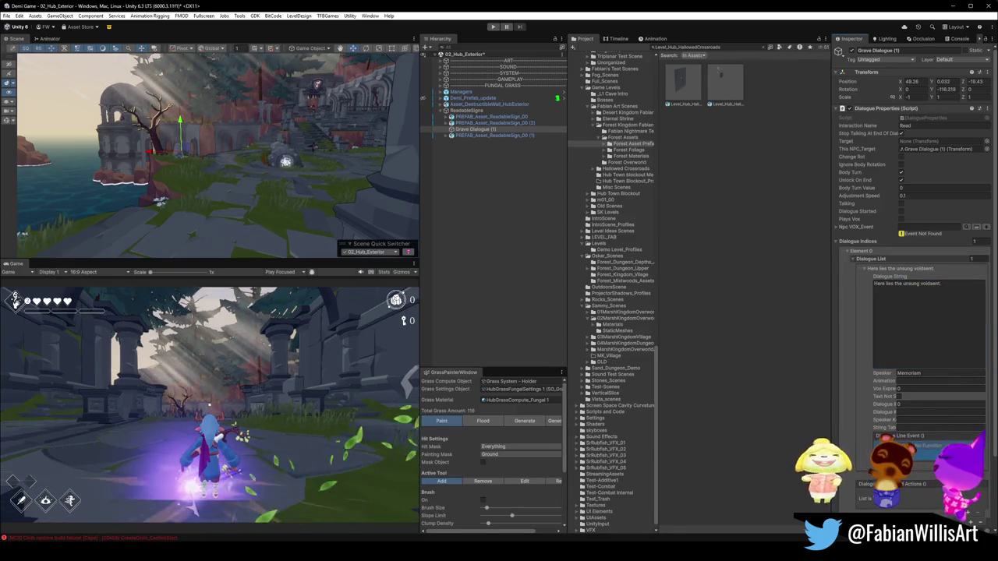
- Add a second dialogue entry reading 'He feared becoming forgotten more than death.'
{"action": "left_click", "coordinate": [933, 406]}
{"action": "left_click", "coordinate": [932, 406]}
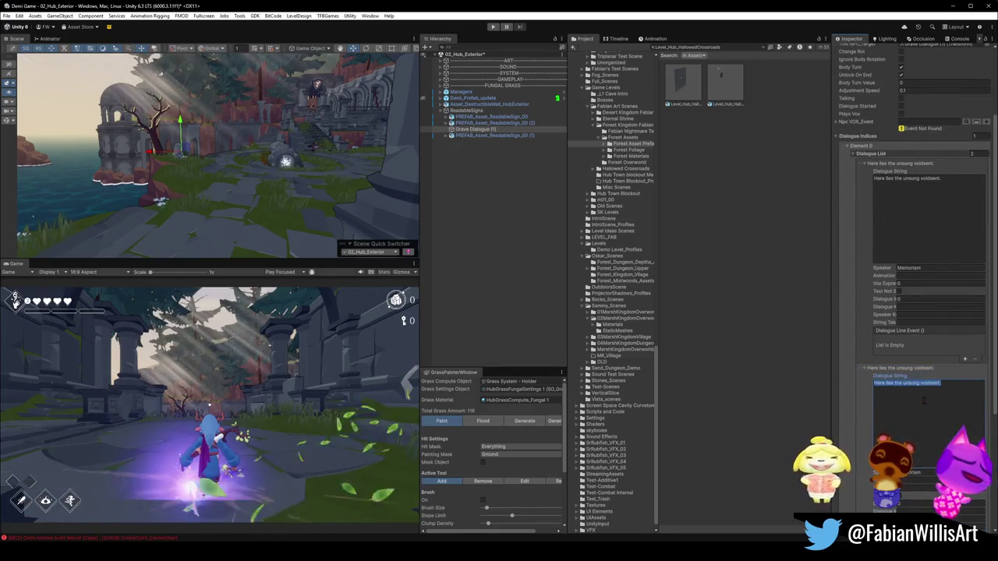
{"action": "type", "text": "H"}
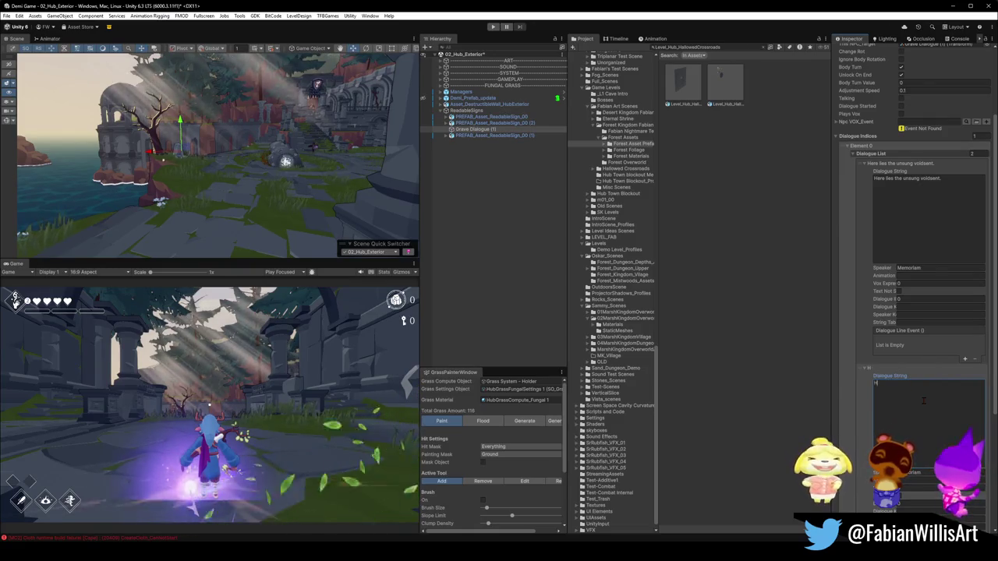
{"action": "type", "text": "e feared"}
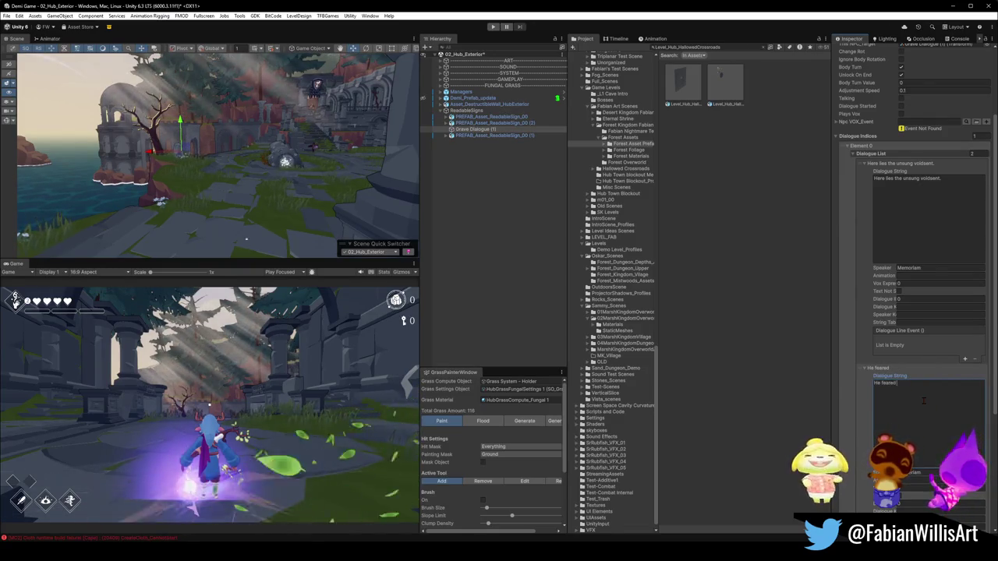
{"action": "type", "text": " becoming"}
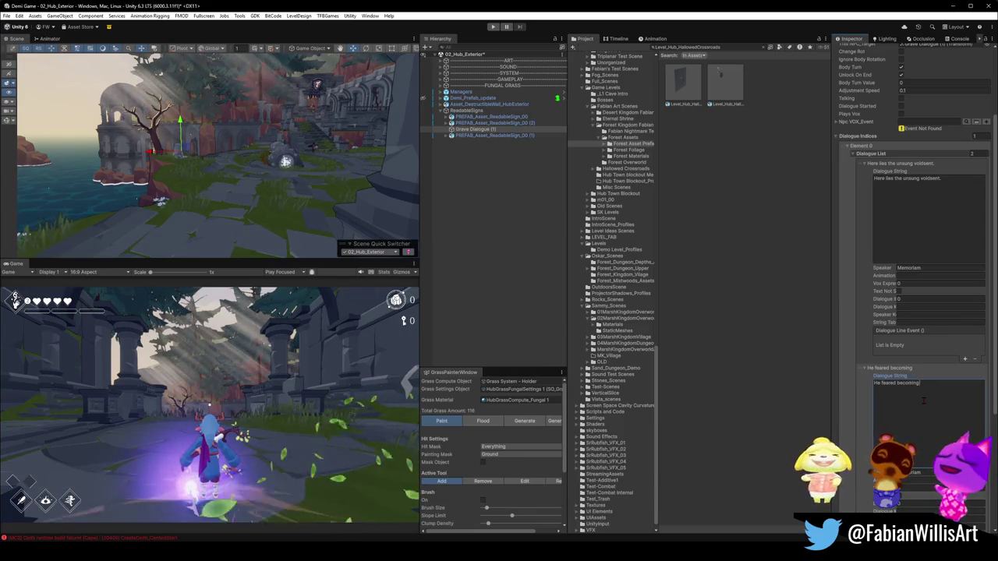
{"action": "type", "text": " forgotten more than death."}
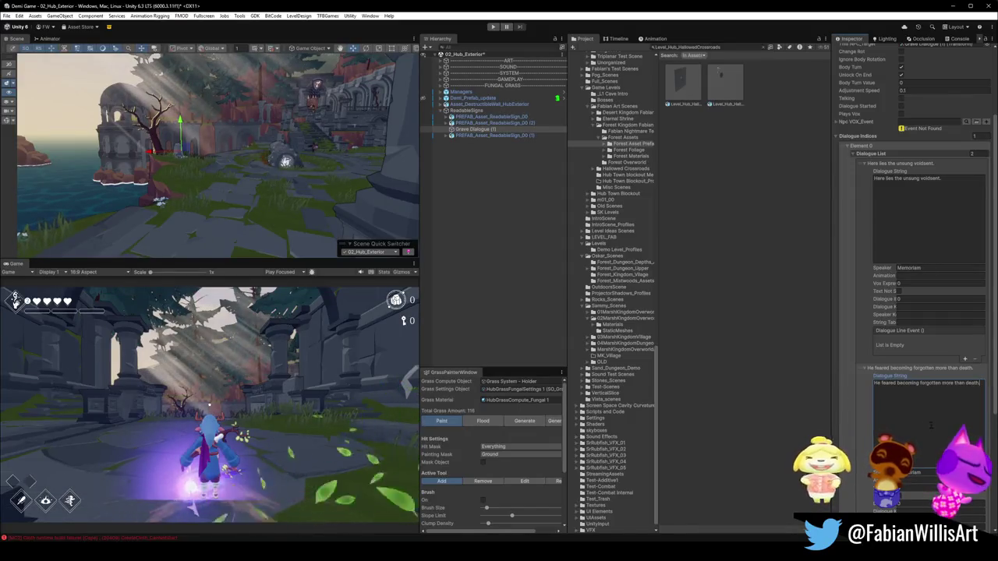
{"action": "scroll", "coordinate": [938, 425], "scroll_direction": "down", "scroll_amount": 4}
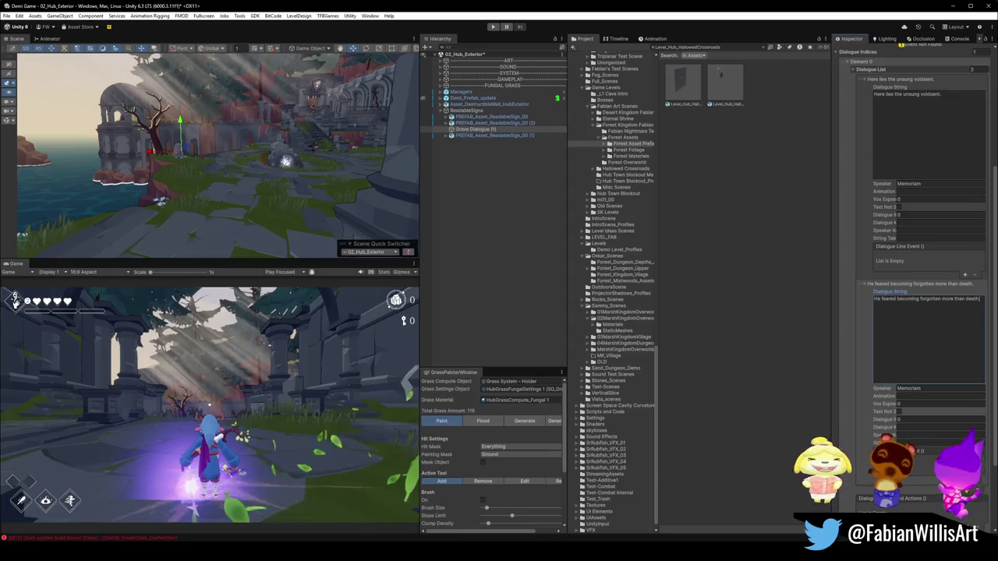
- Duplicate the second dialogue entry with Ctrl+D and close another application's window
{"action": "key", "text": "ctrl+d"}
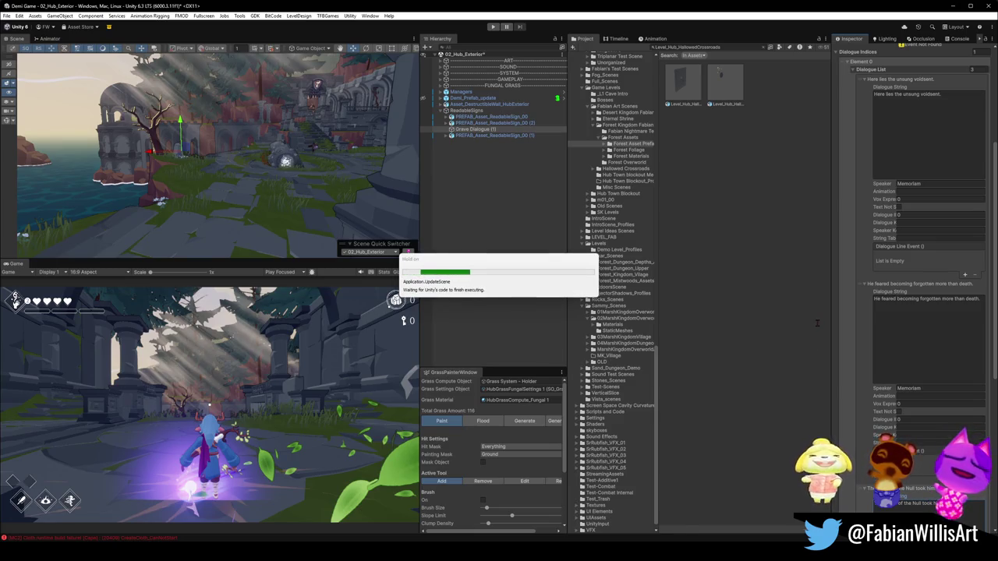
{"action": "right_click", "coordinate": [617, 530]}
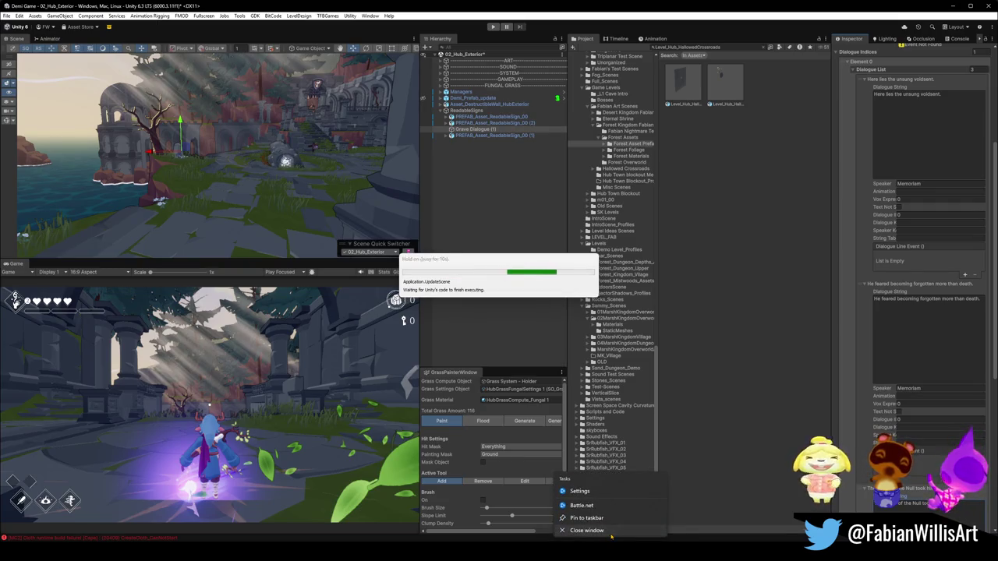
{"action": "left_click", "coordinate": [672, 530]}
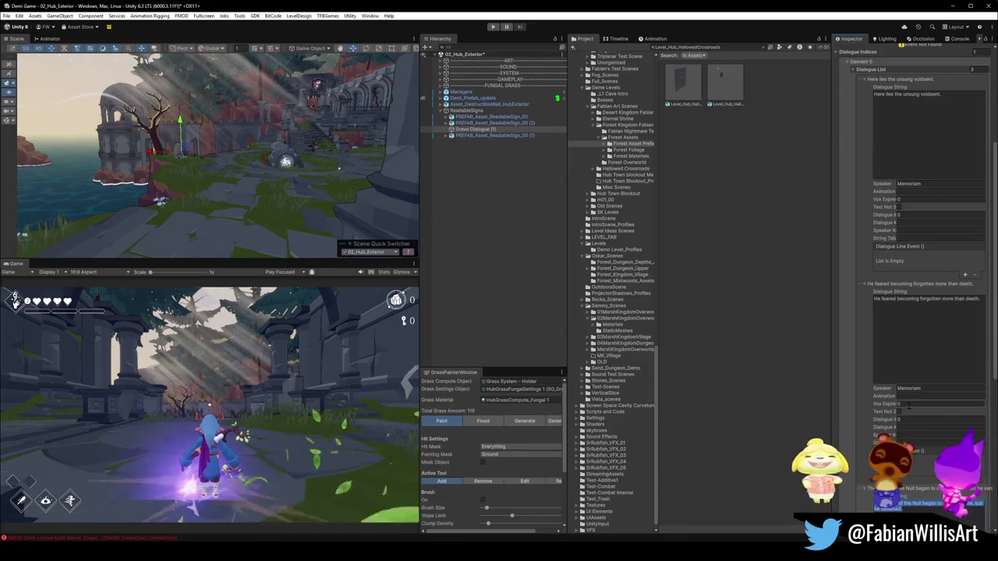
- Make the second line 'The Curse of the Null began to consume him, but he vanished.'
{"action": "left_click", "coordinate": [928, 317]}
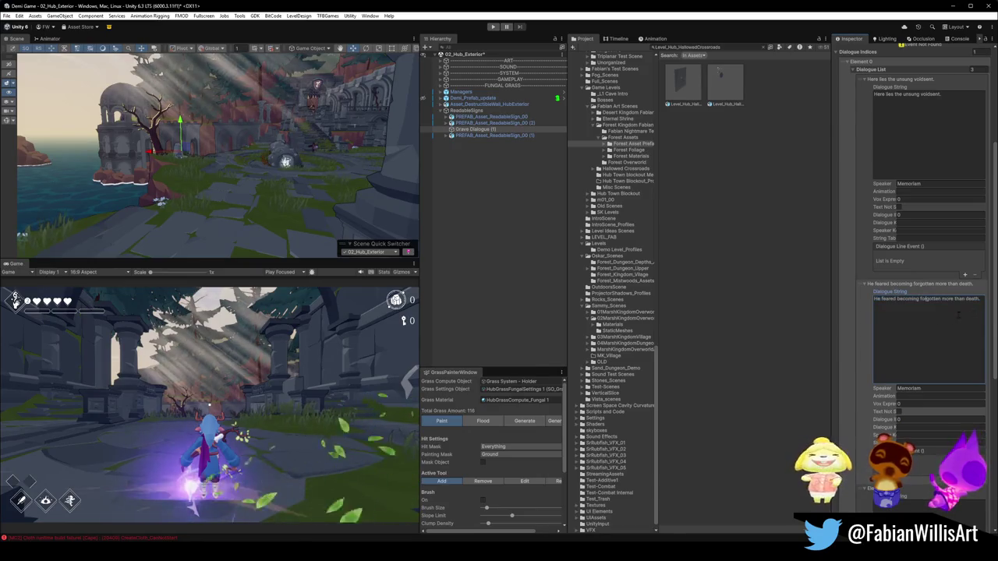
{"action": "left_click", "coordinate": [966, 362]}
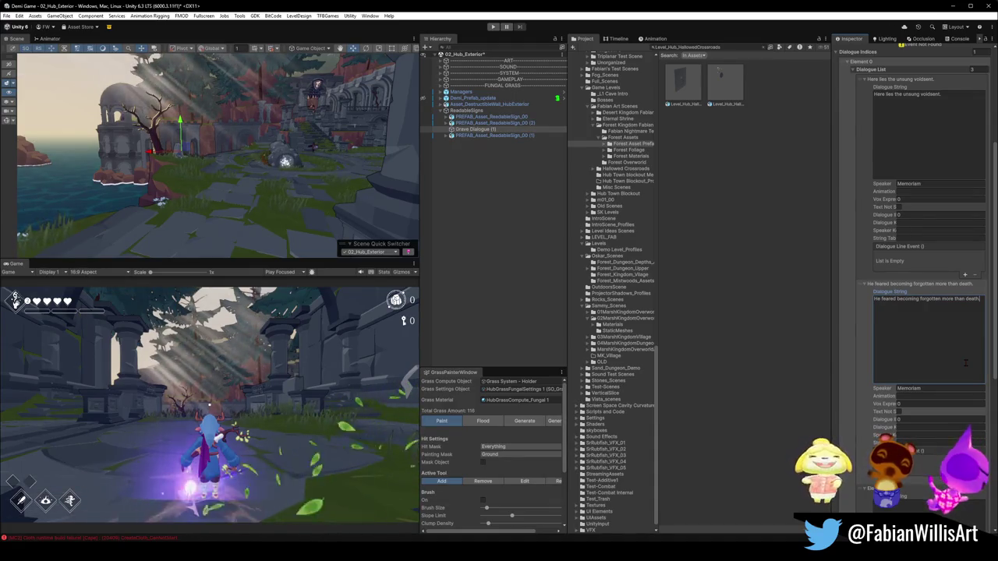
{"action": "key", "text": "ctrl+v"}
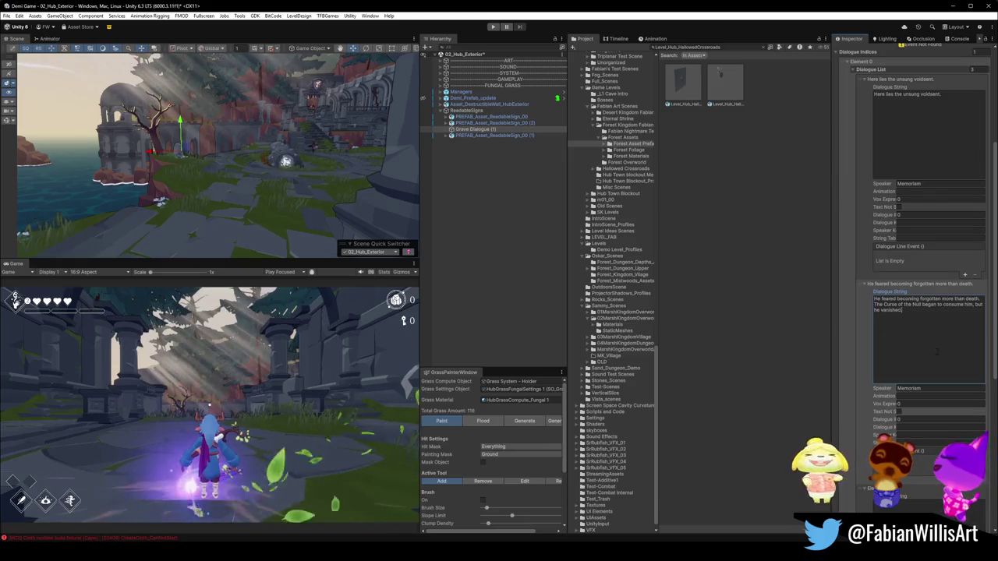
{"action": "double_click", "coordinate": [930, 299]}
{"action": "left_click_drag", "start_coordinate": [981, 299], "coordinate": [854, 301]}
{"action": "key", "text": "BackSpace"}
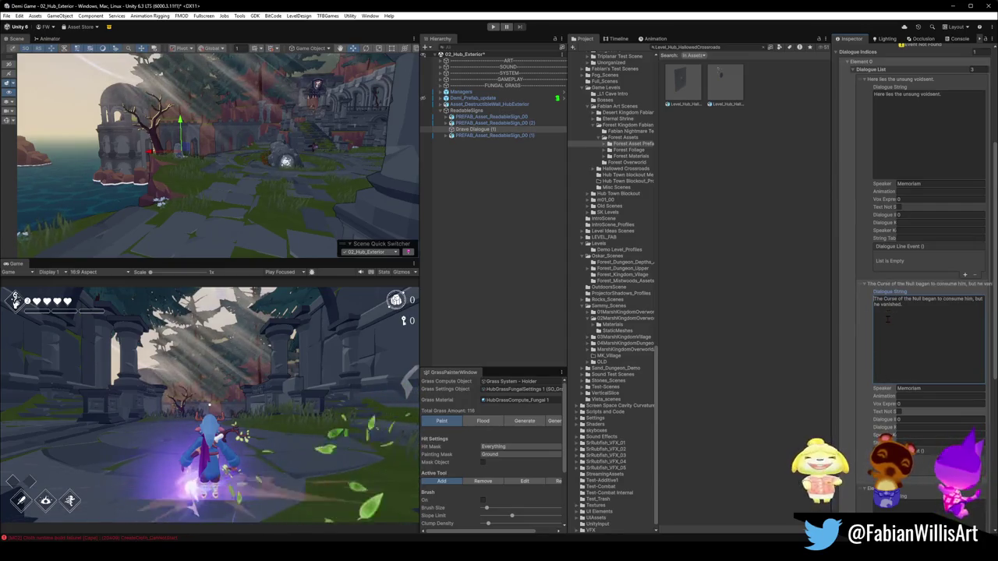
{"action": "left_click", "coordinate": [928, 503]}
{"action": "key", "text": "ctrl+v"}
{"action": "scroll", "coordinate": [928, 312], "scroll_direction": "down", "scroll_amount": 5}
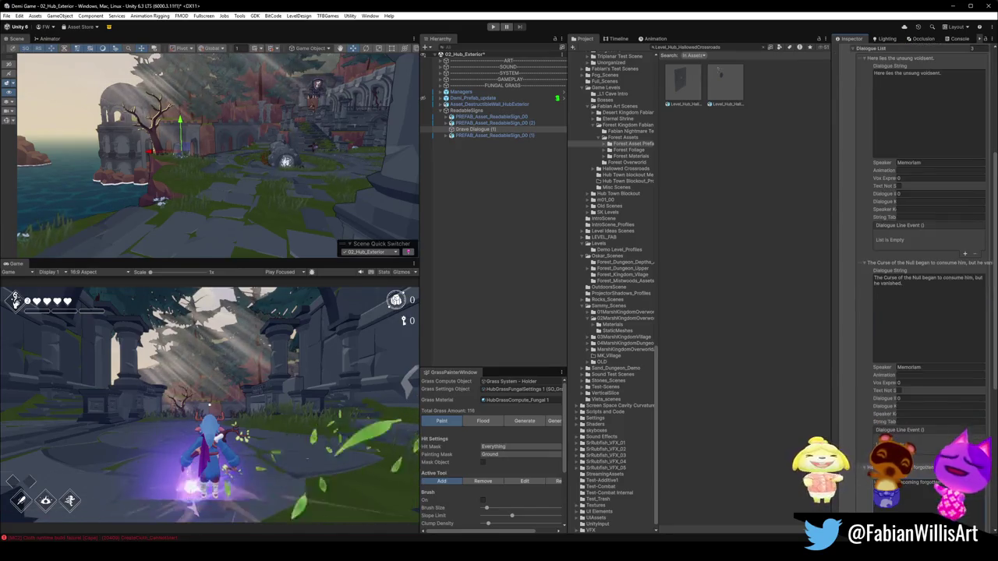
- Scroll through the Dialogue List to confirm four entries in the right order
{"action": "scroll", "coordinate": [928, 311], "scroll_direction": "down", "scroll_amount": 2}
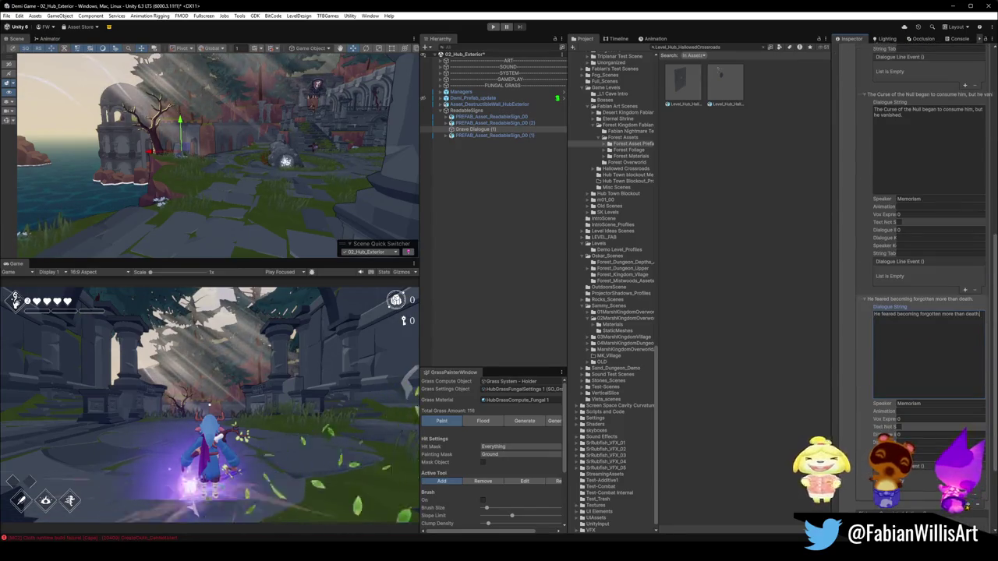
{"action": "scroll", "coordinate": [928, 312], "scroll_direction": "down", "scroll_amount": 2}
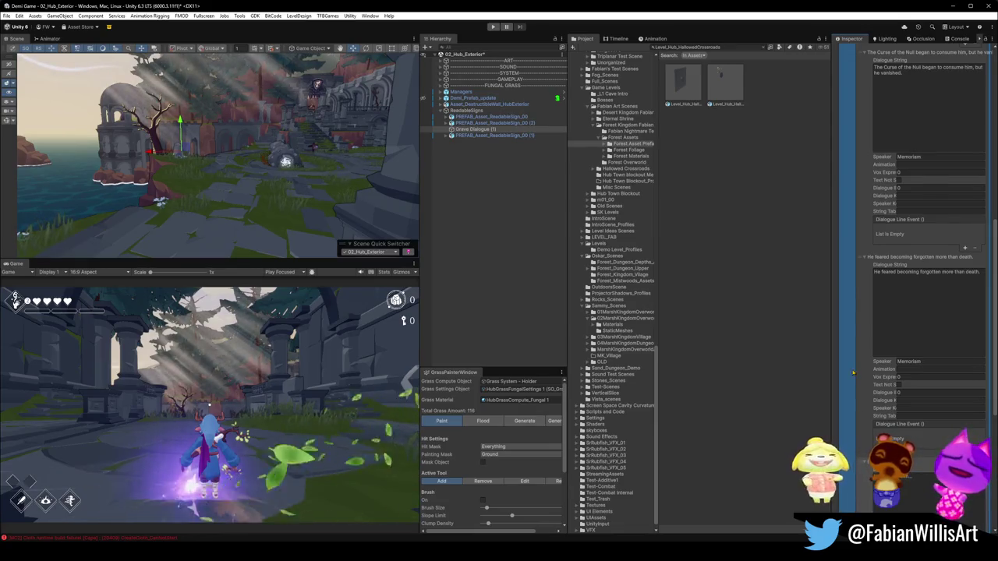
{"action": "scroll", "coordinate": [868, 272], "scroll_direction": "up", "scroll_amount": 4}
{"action": "scroll", "coordinate": [868, 272], "scroll_direction": "up", "scroll_amount": 8}
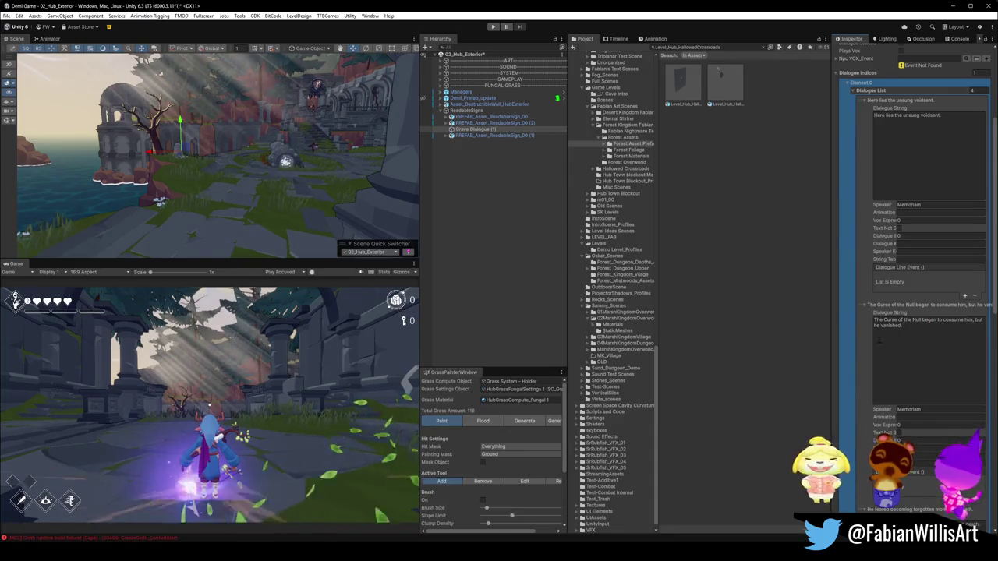
{"action": "scroll", "coordinate": [907, 415], "scroll_direction": "down", "scroll_amount": 3}
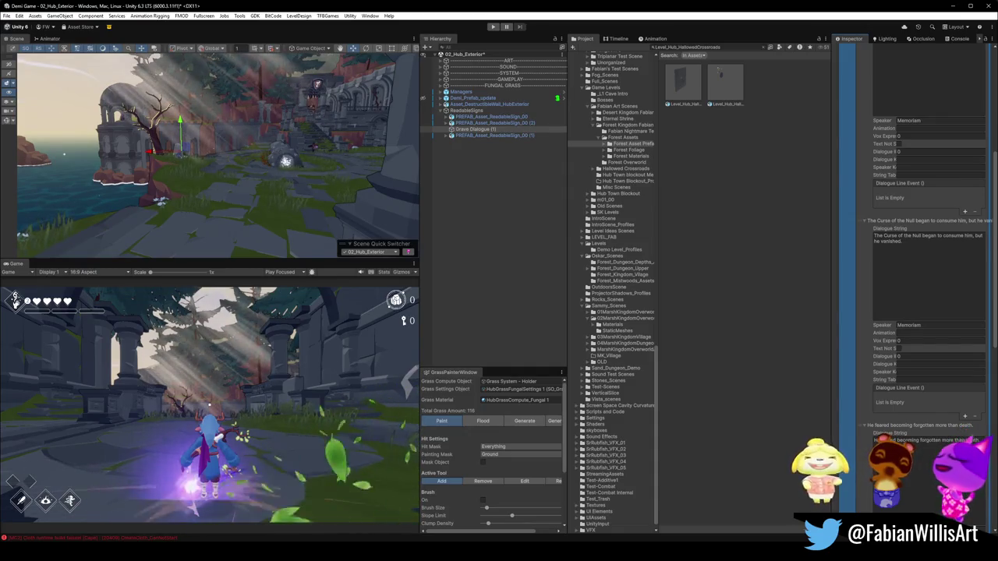
{"action": "scroll", "coordinate": [928, 234], "scroll_direction": "down", "scroll_amount": 5}
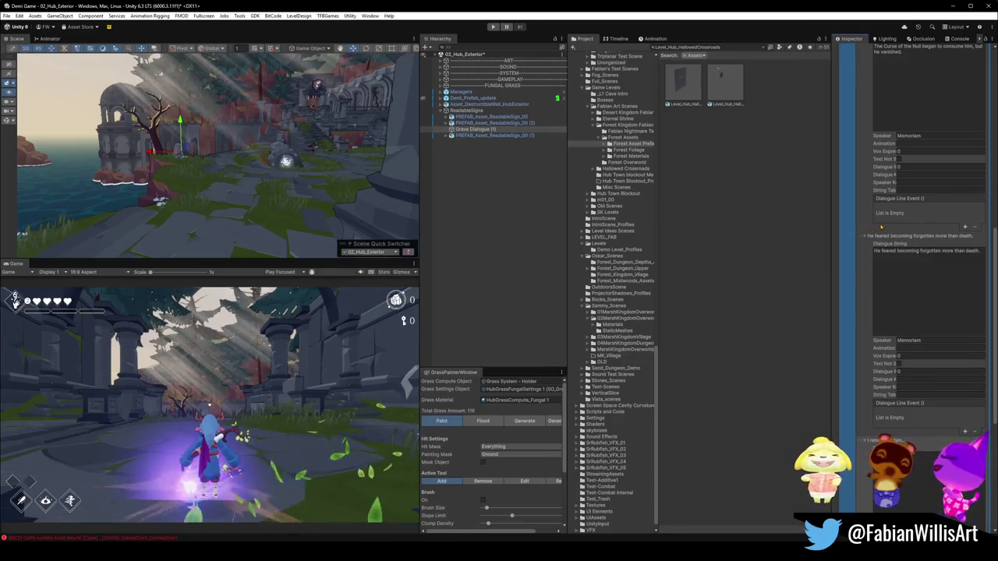
{"action": "scroll", "coordinate": [880, 223], "scroll_direction": "up", "scroll_amount": 3}
{"action": "scroll", "coordinate": [880, 223], "scroll_direction": "up", "scroll_amount": 5}
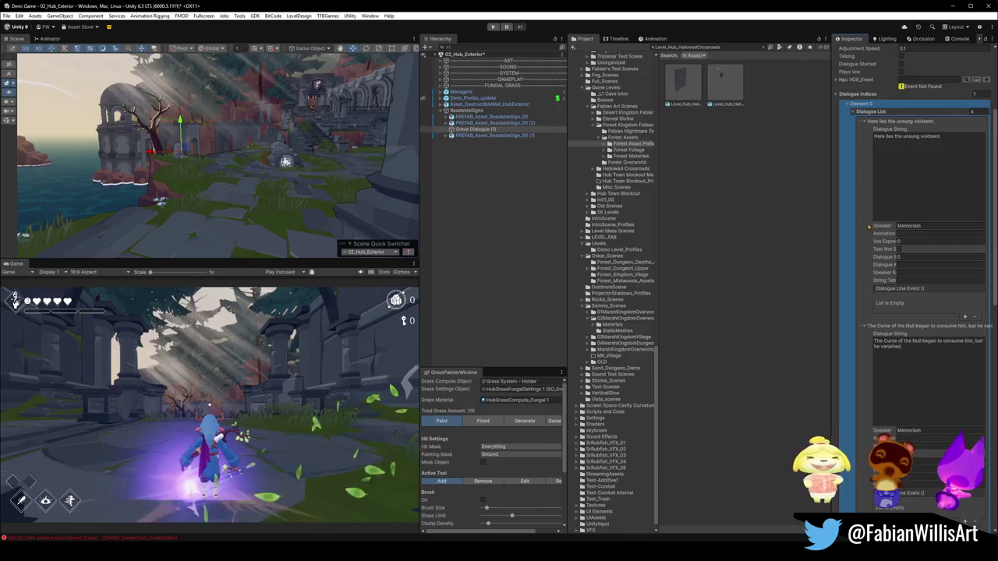
{"action": "left_click", "coordinate": [941, 142]}
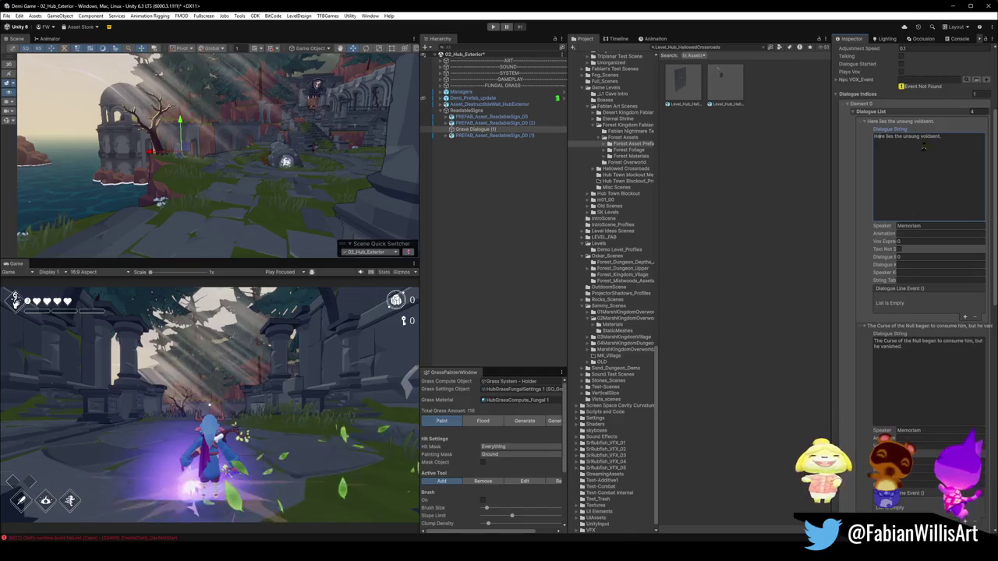
{"action": "left_click", "coordinate": [14, 301]}
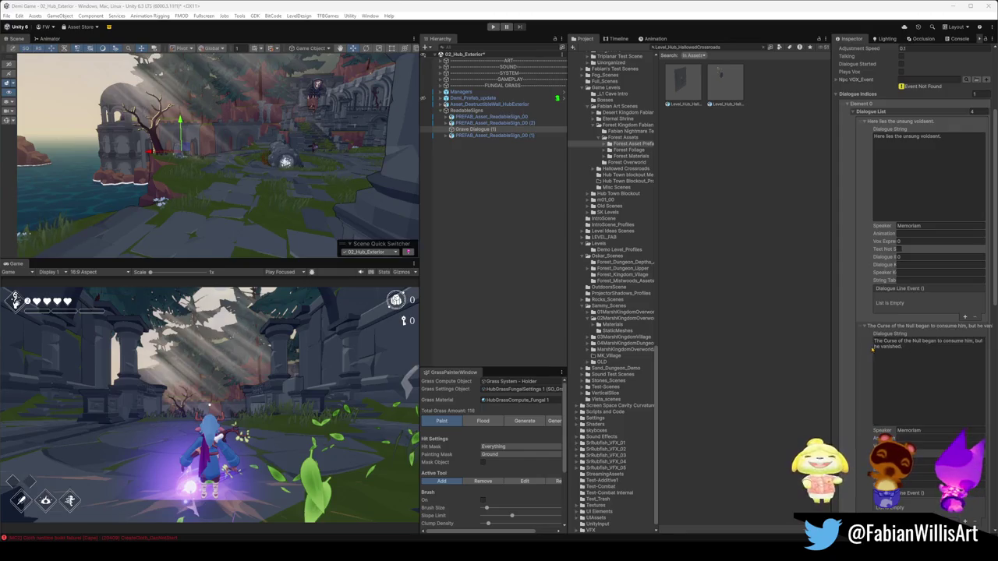
{"action": "double_click", "coordinate": [878, 341]}
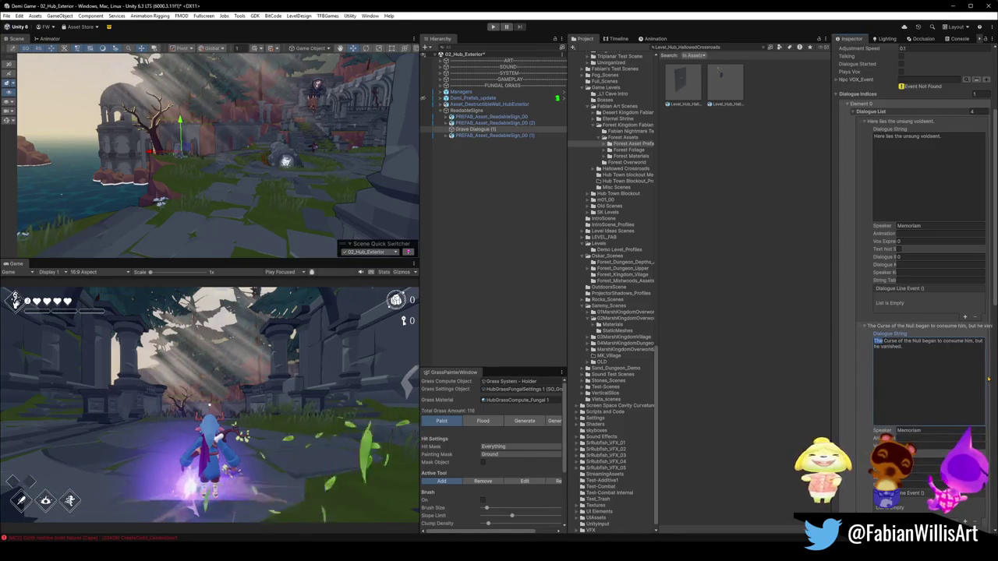
- Reword the second line to 'As the Curse of the Null began to consume him he vanished.'
{"action": "type", "text": "As the"}
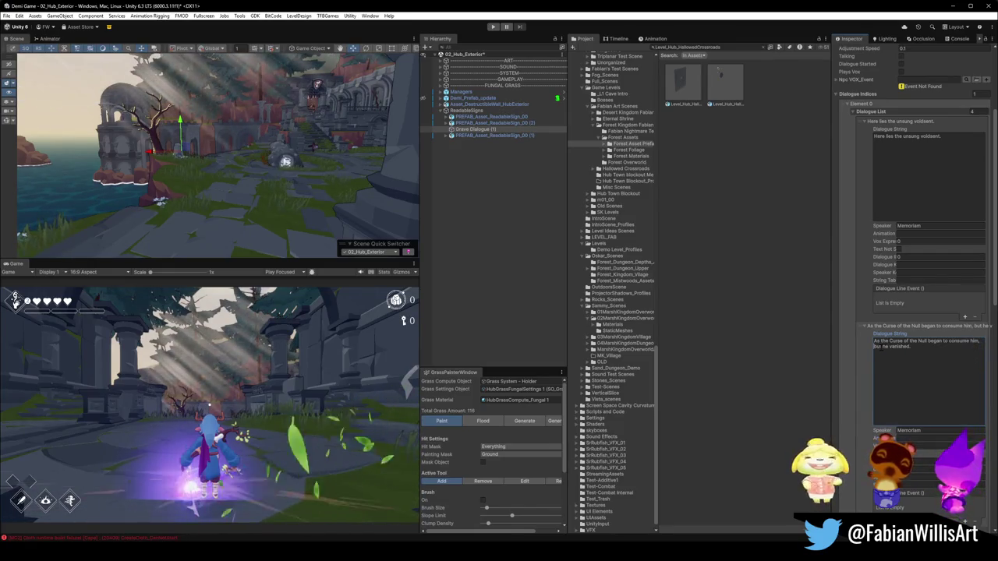
{"action": "key", "text": "BackSpace"}
{"action": "key", "text": "BackSpace"}
{"action": "key", "text": "BackSpace"}
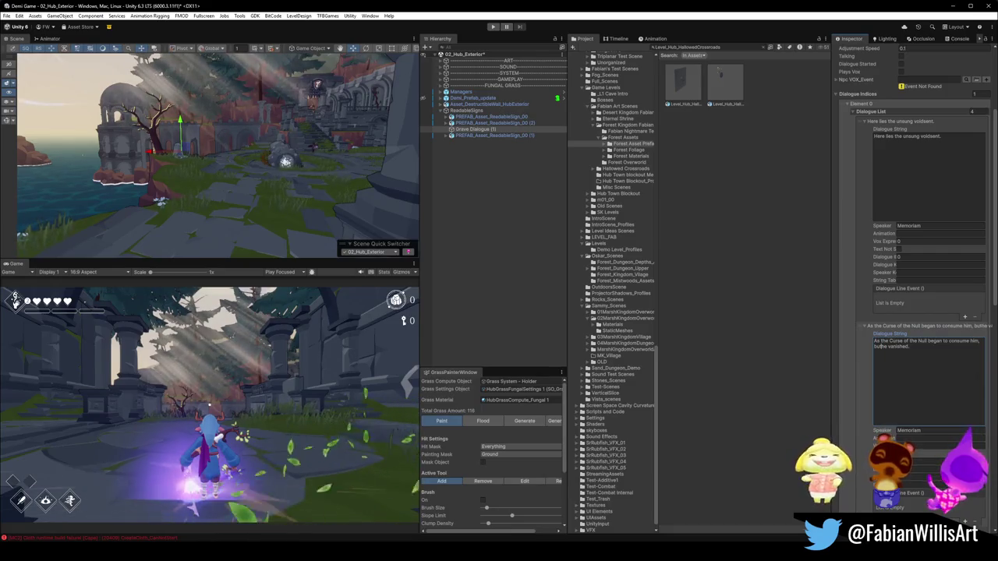
{"action": "key", "text": "BackSpace"}
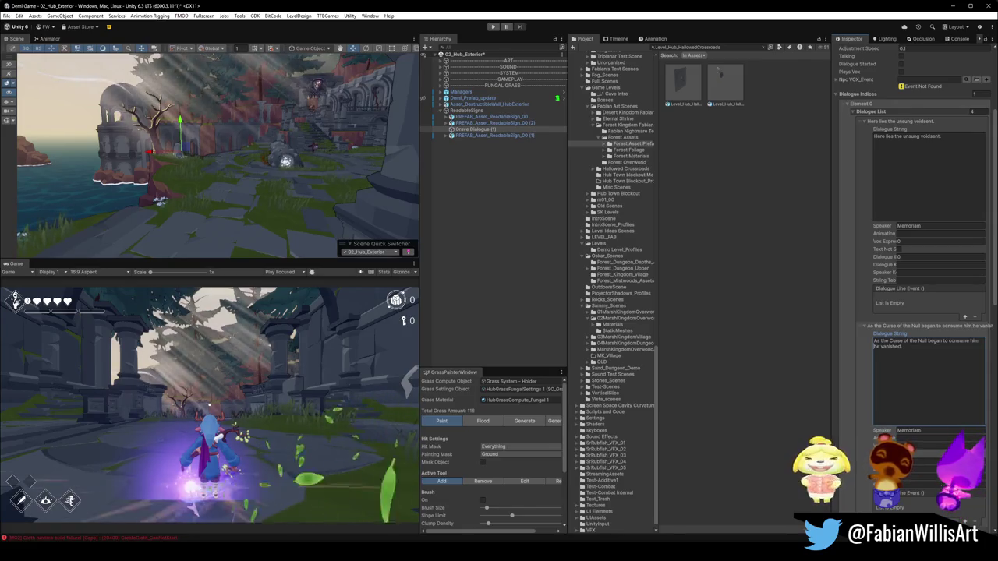
- Select the whole 'He feared becoming forgotten more than death.' sentence for editing
{"action": "scroll", "coordinate": [926, 394], "scroll_direction": "down", "scroll_amount": 2}
{"action": "scroll", "coordinate": [927, 393], "scroll_direction": "down", "scroll_amount": 5}
{"action": "left_click", "coordinate": [909, 399]}
{"action": "scroll", "coordinate": [907, 411], "scroll_direction": "down", "scroll_amount": 1}
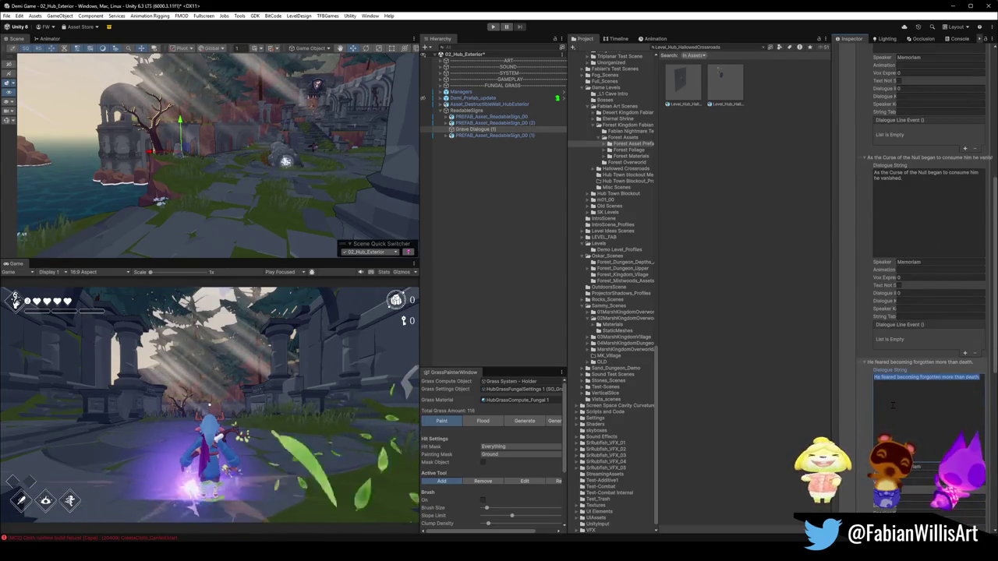
{"action": "scroll", "coordinate": [897, 394], "scroll_direction": "down", "scroll_amount": 2}
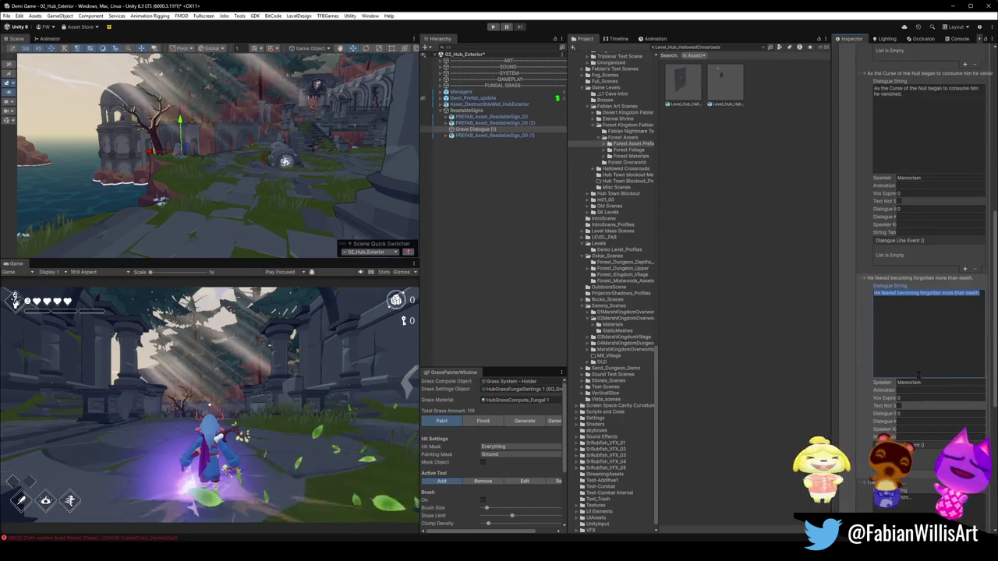
{"action": "scroll", "coordinate": [908, 373], "scroll_direction": "down", "scroll_amount": 1}
{"action": "scroll", "coordinate": [901, 380], "scroll_direction": "up", "scroll_amount": 2}
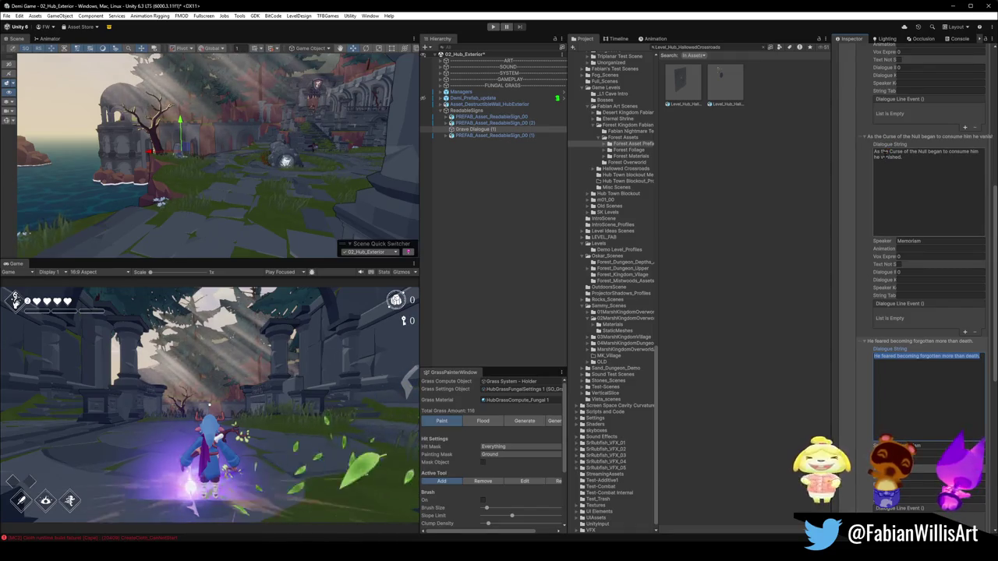
{"action": "left_click", "coordinate": [900, 372]}
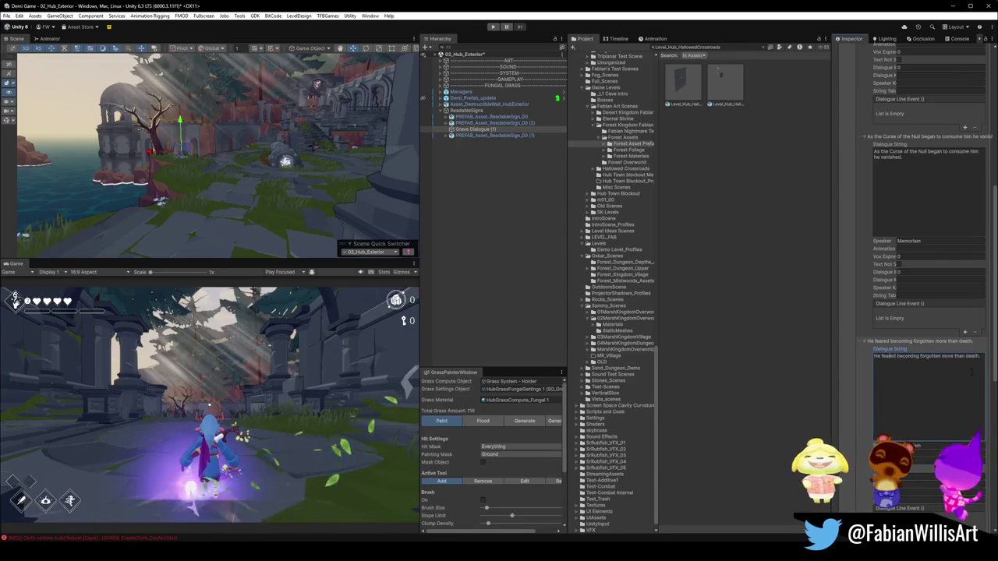
{"action": "left_click_drag", "start_coordinate": [981, 356], "coordinate": [862, 359]}
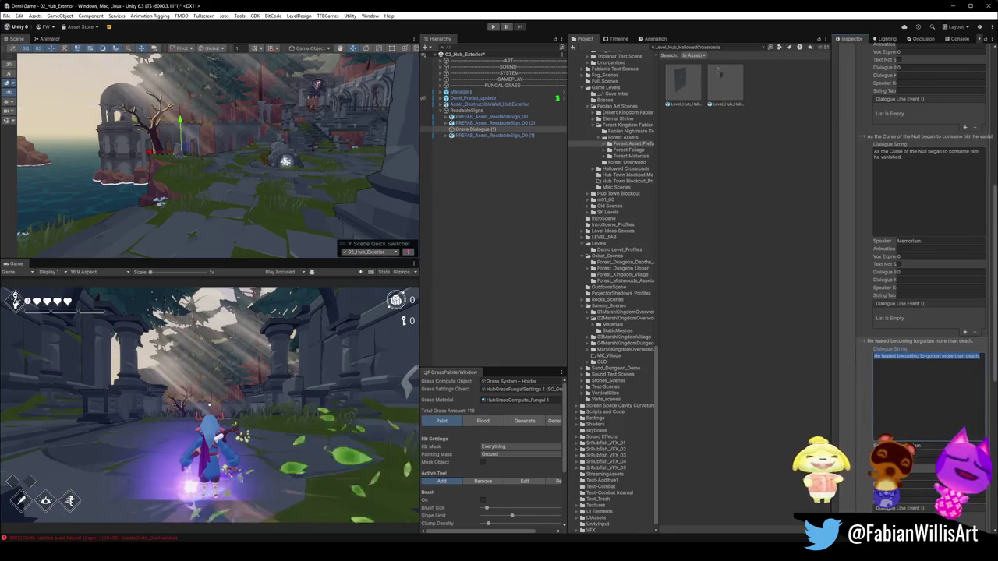
{"action": "key", "text": "Escape"}
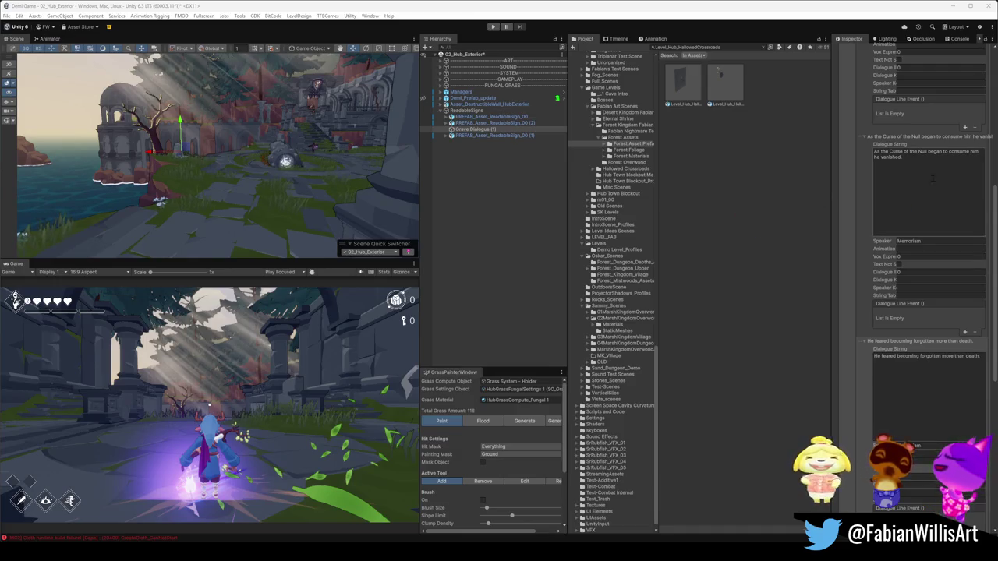
- Restore the comma so the line reads 'As the Curse of the Null began to consume him, he vanished.'
{"action": "scroll", "coordinate": [929, 105], "scroll_direction": "up", "scroll_amount": 5}
{"action": "left_click", "coordinate": [904, 77]}
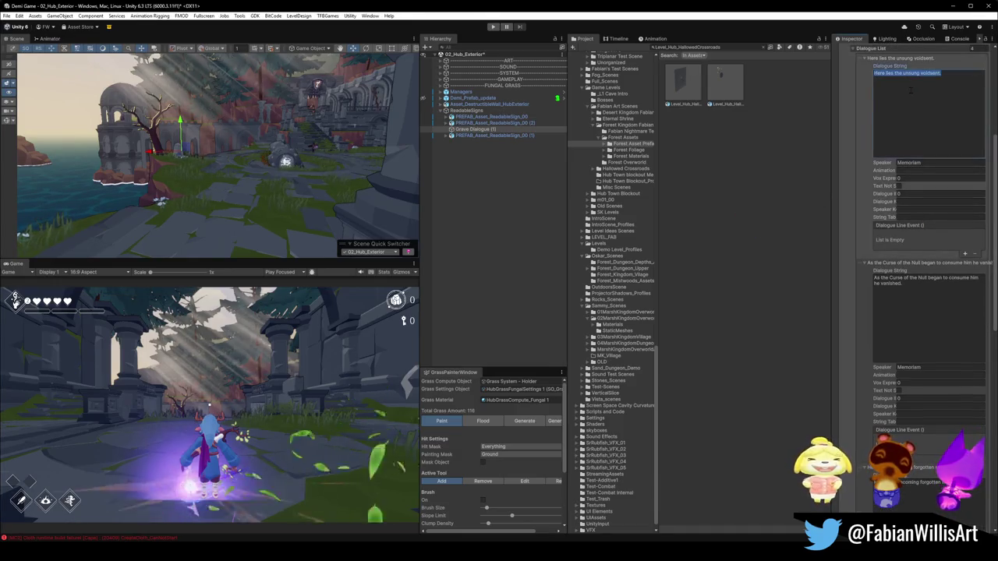
{"action": "type", "text": "U"}
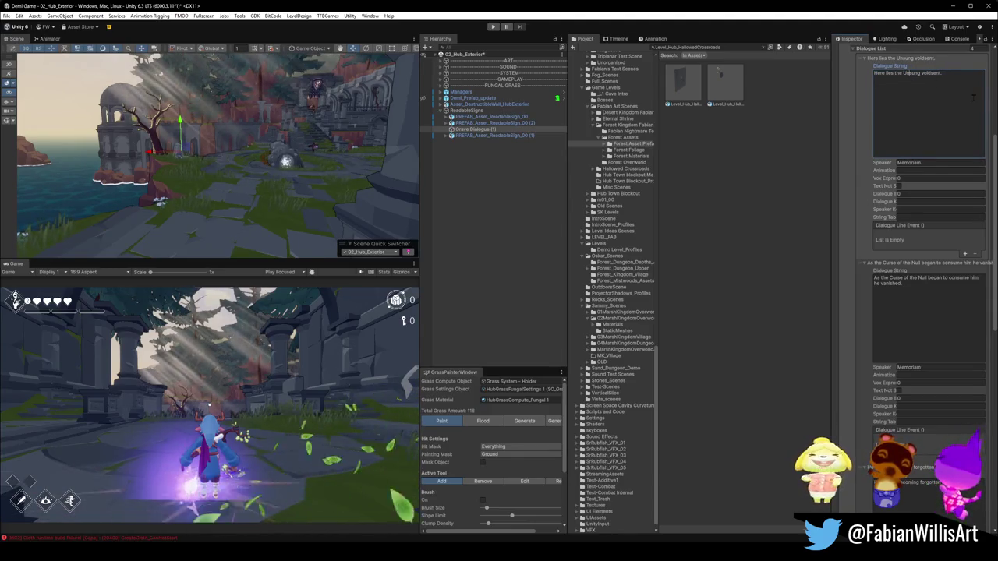
{"action": "type", "text": "VV"}
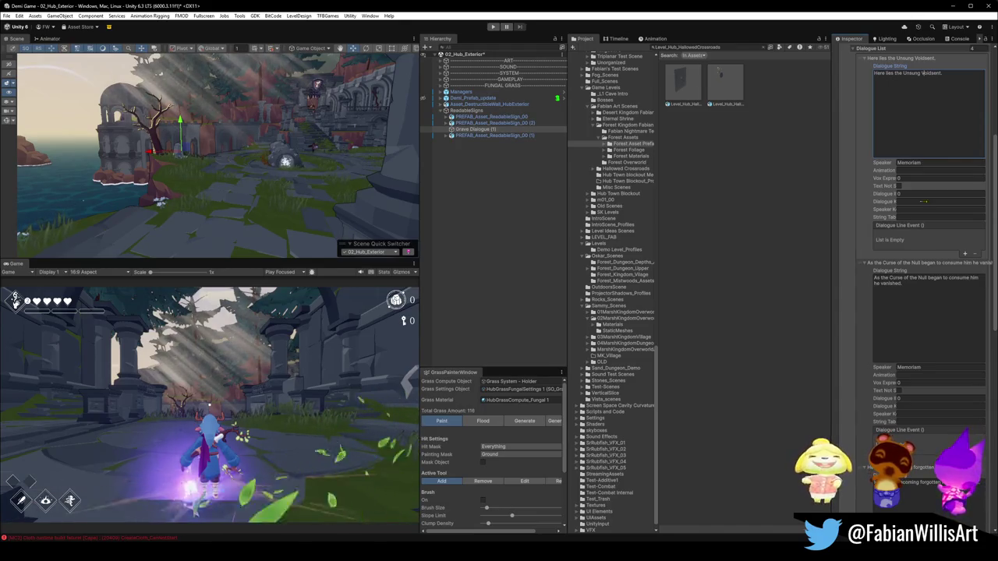
{"action": "left_click", "coordinate": [903, 287]}
{"action": "left_click", "coordinate": [904, 285]}
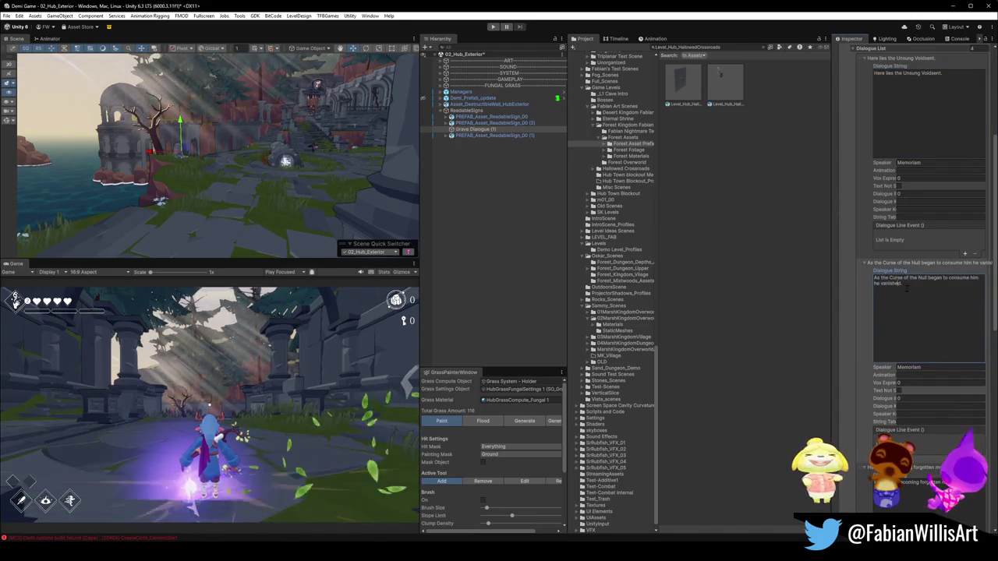
{"action": "type", "text": "awithout"}
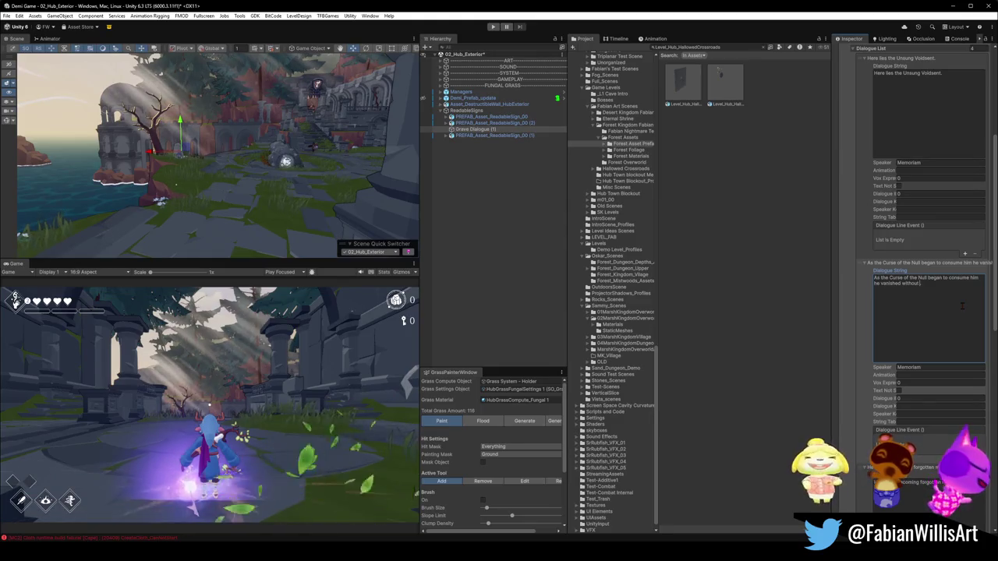
{"action": "key", "text": "BackSpace"}
{"action": "key", "text": "BackSpace"}
{"action": "key", "text": "BackSpace"}
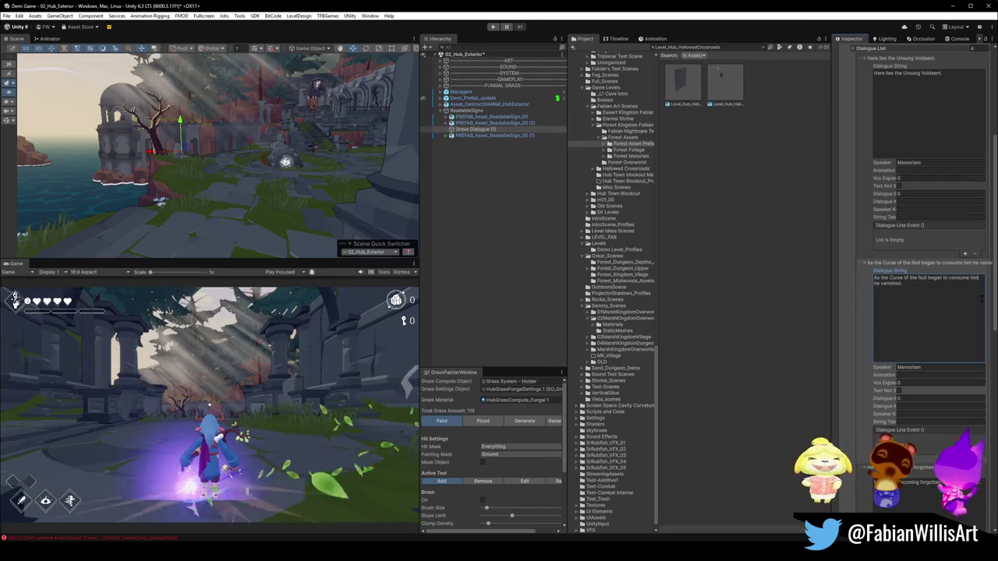
{"action": "type", "text": ","}
{"action": "left_click", "coordinate": [968, 314]}
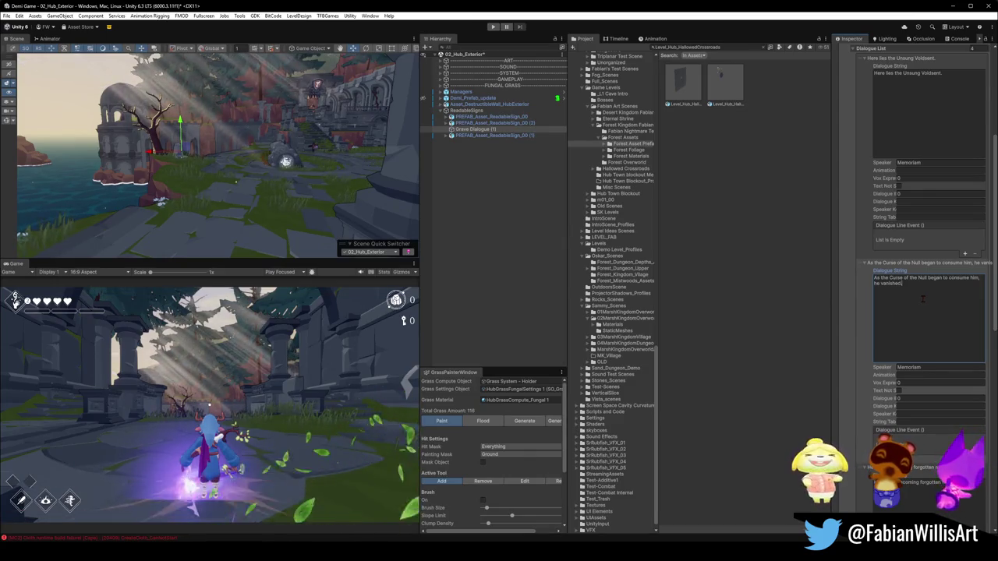
{"action": "scroll", "coordinate": [923, 299], "scroll_direction": "down", "scroll_amount": 1}
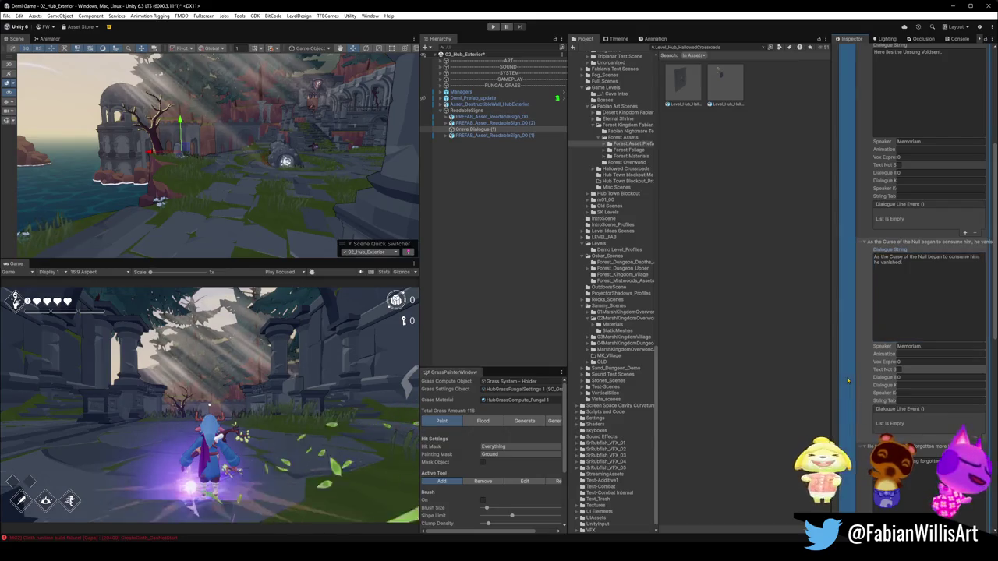
{"action": "scroll", "coordinate": [848, 381], "scroll_direction": "up", "scroll_amount": 1}
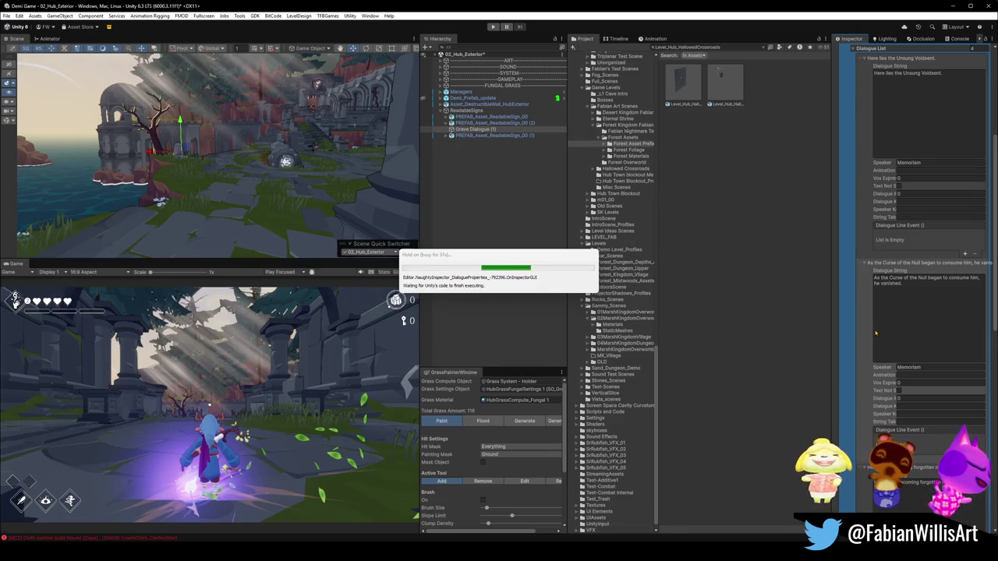
{"action": "scroll", "coordinate": [874, 333], "scroll_direction": "down", "scroll_amount": 3}
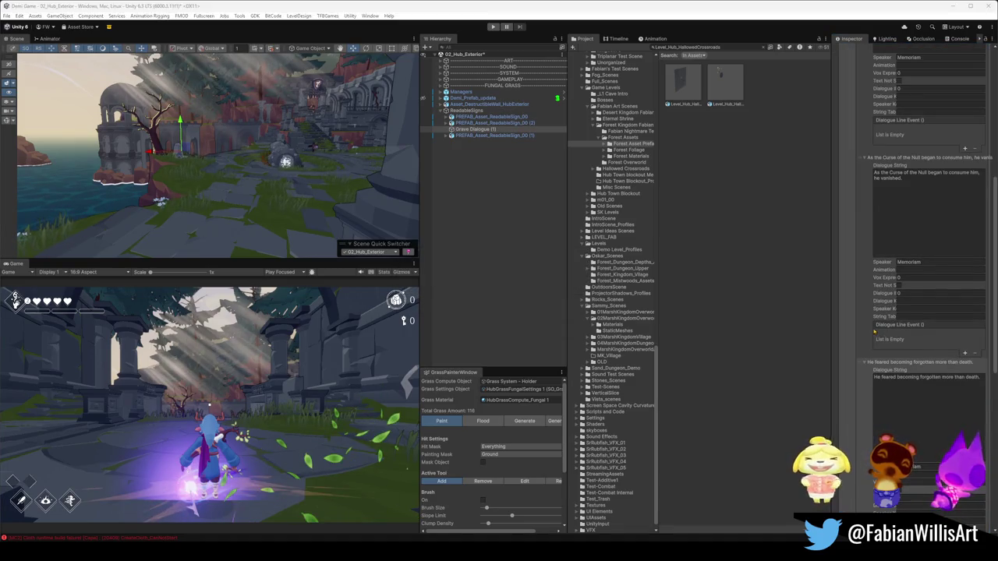
{"action": "scroll", "coordinate": [878, 313], "scroll_direction": "up", "scroll_amount": 10}
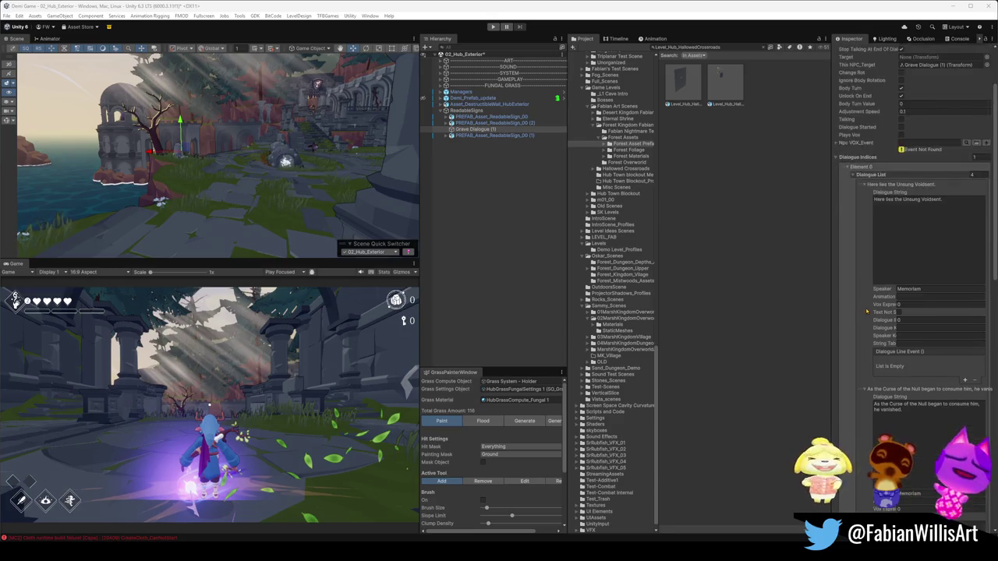
{"action": "scroll", "coordinate": [865, 343], "scroll_direction": "down", "scroll_amount": 5}
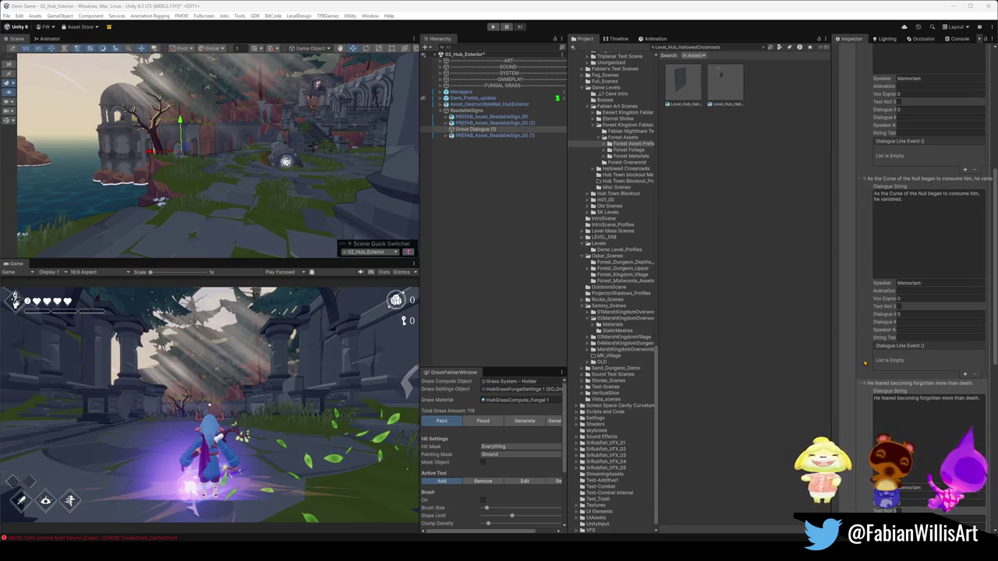
{"action": "scroll", "coordinate": [865, 362], "scroll_direction": "down", "scroll_amount": 2}
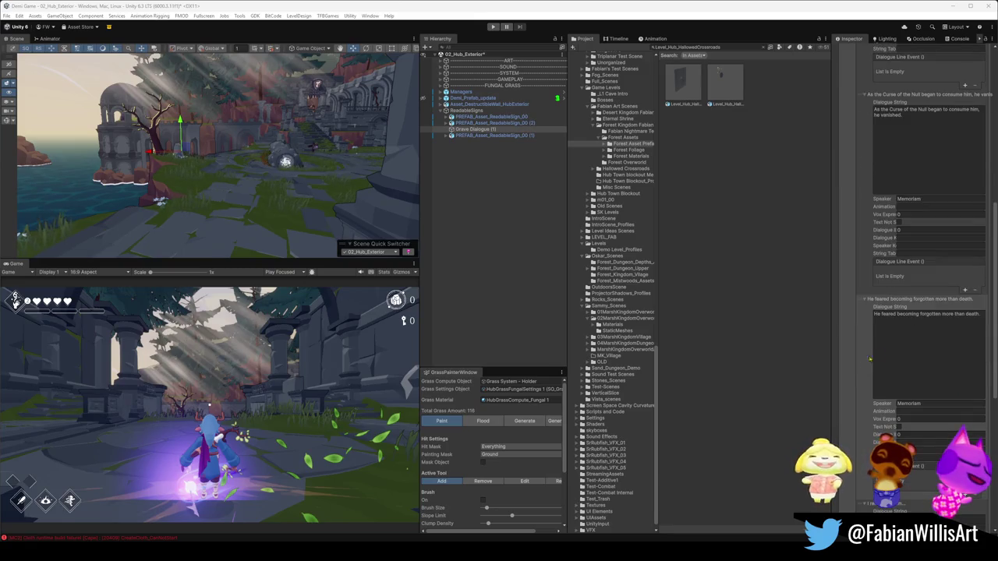
{"action": "left_click", "coordinate": [915, 338]}
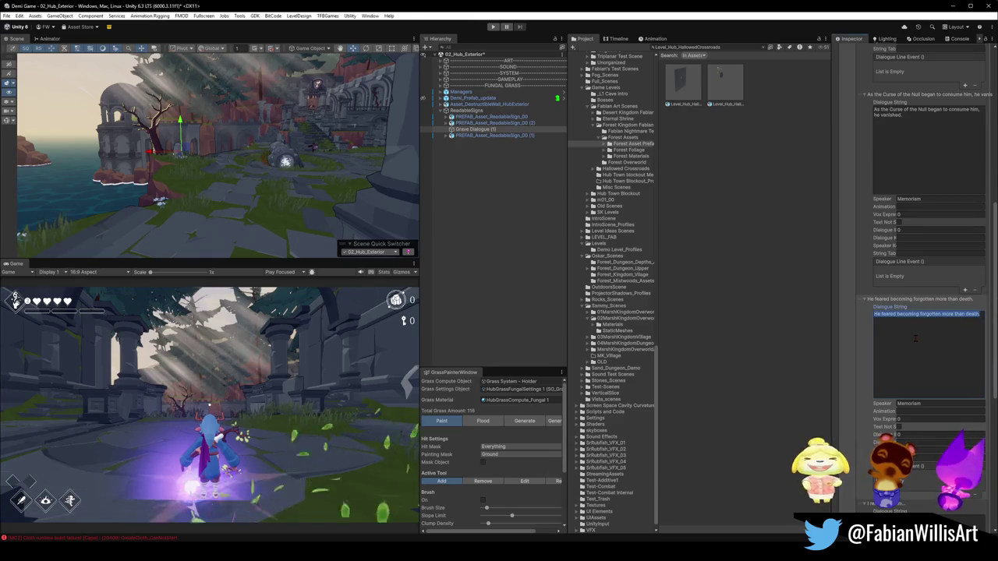
- Rewrite the third and fourth lines as 'We promised to remember one another...' and 'Now I carry that promise alone.'
{"action": "type", "text": "W"}
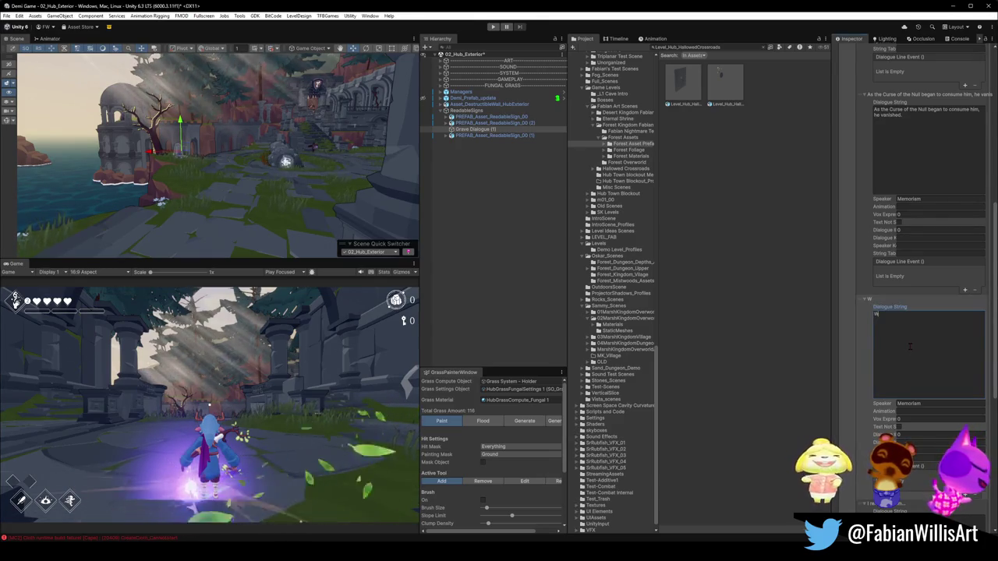
{"action": "type", "text": "e promise"}
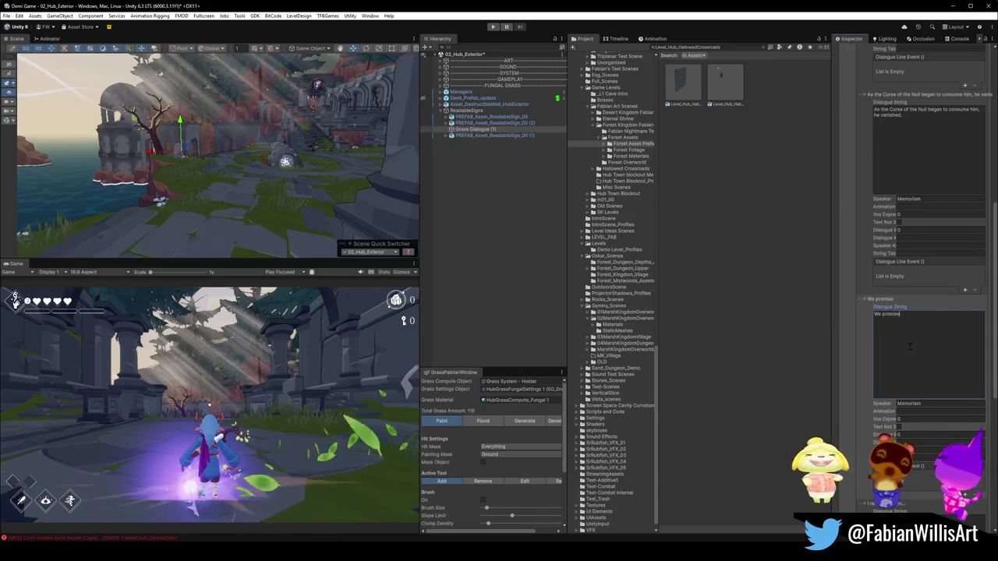
{"action": "type", "text": "d to remember one"}
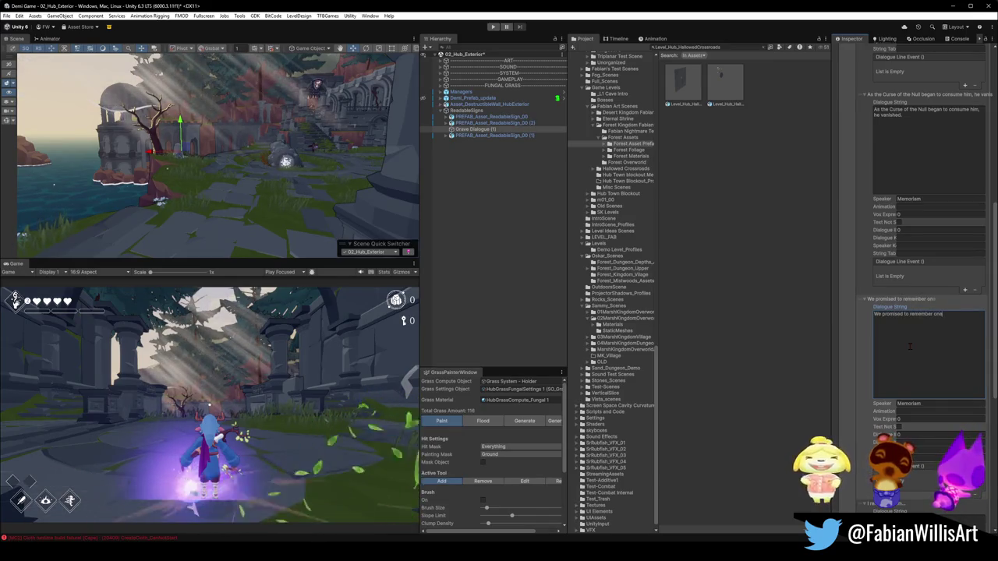
{"action": "type", "text": " another."}
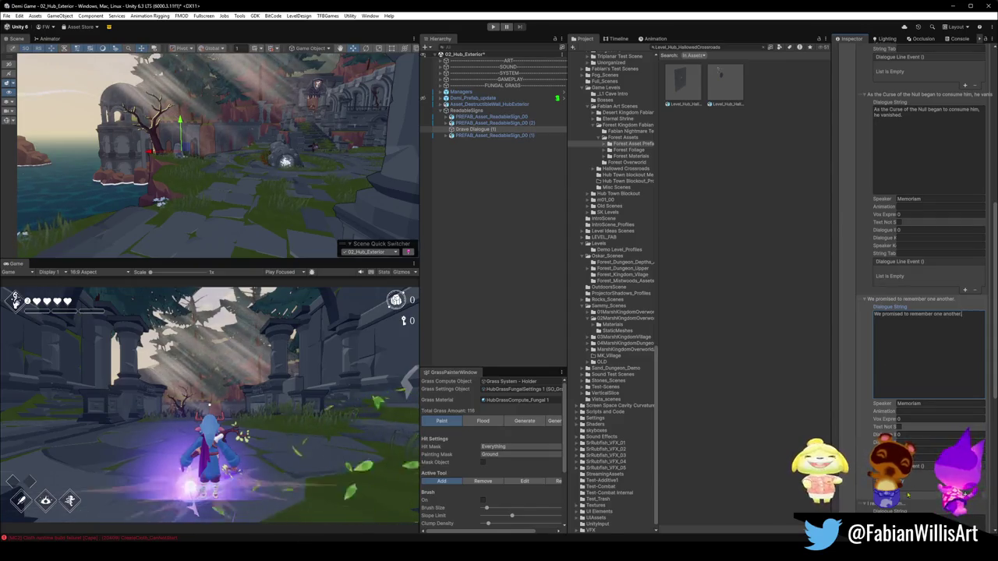
{"action": "scroll", "coordinate": [909, 496], "scroll_direction": "down", "scroll_amount": 3}
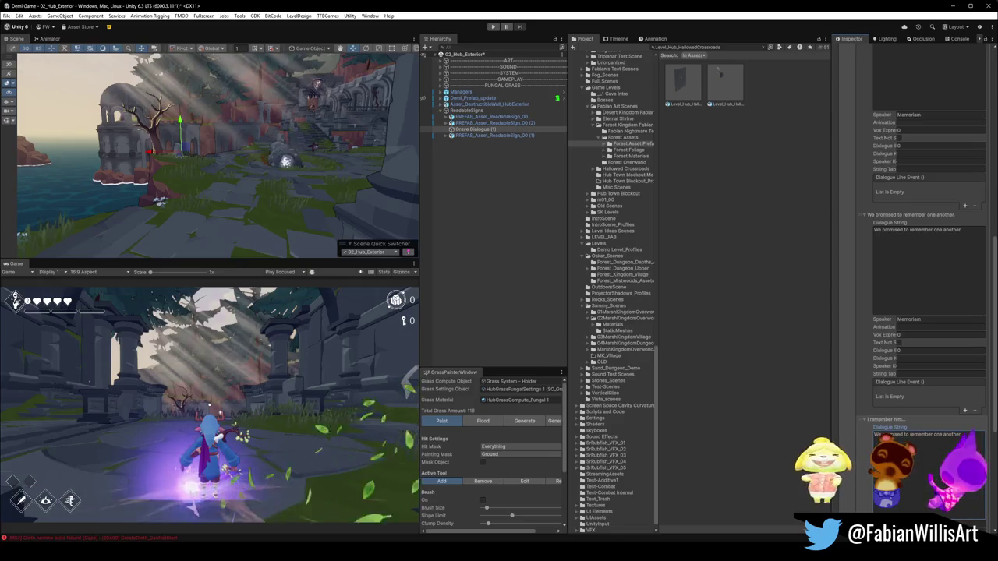
{"action": "left_click", "coordinate": [897, 434]}
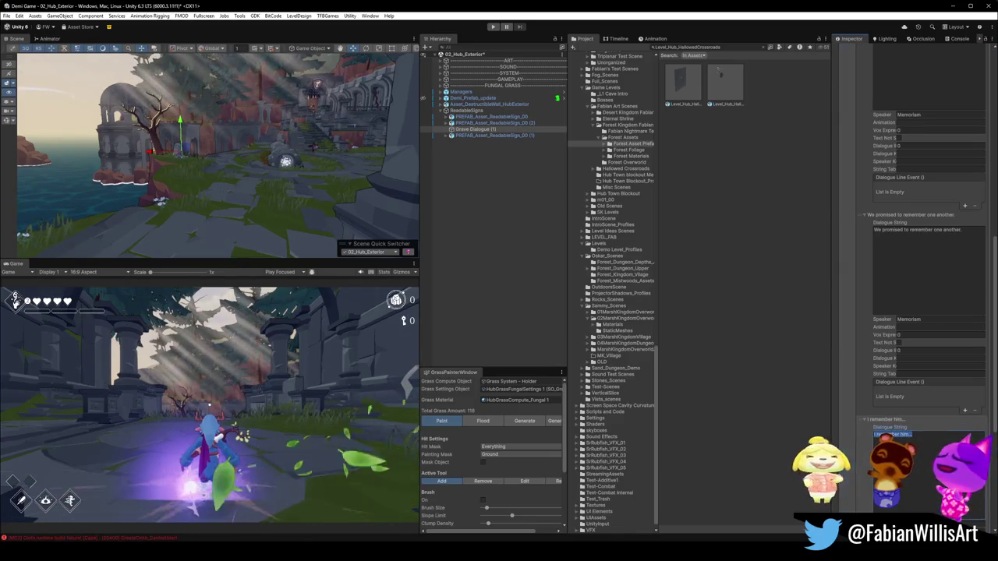
{"action": "type", "text": "I can't"}
{"action": "type", "text": "y that promis"}
{"action": "type", "text": "e alone."}
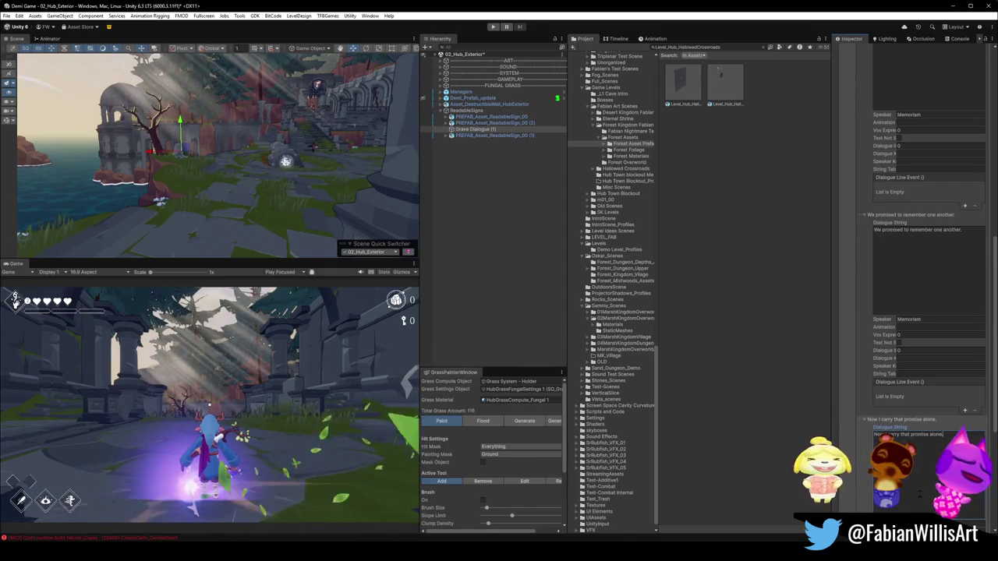
{"action": "left_click", "coordinate": [970, 234]}
{"action": "left_click", "coordinate": [970, 238]}
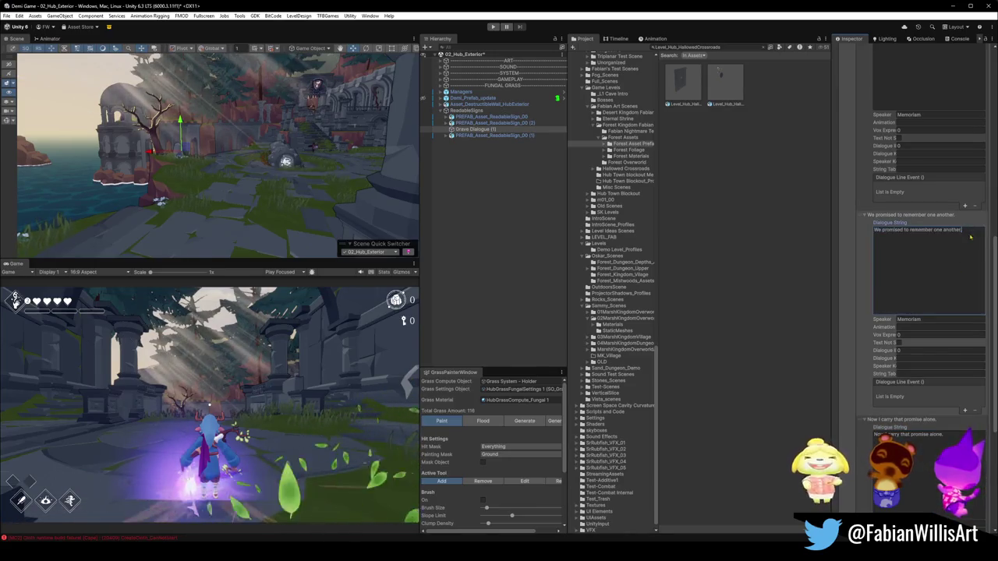
{"action": "type", "text": ".."}
{"action": "left_click", "coordinate": [853, 426]}
{"action": "scroll", "coordinate": [852, 426], "scroll_direction": "down", "scroll_amount": 3}
{"action": "scroll", "coordinate": [852, 424], "scroll_direction": "down", "scroll_amount": 1}
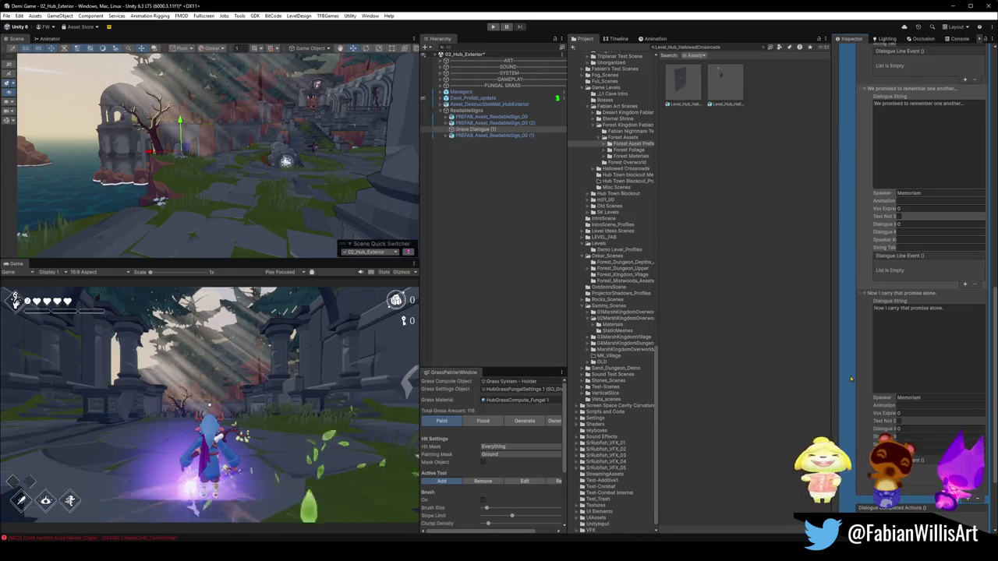
- Check that the dialogue's speaker name reads Memoriam
{"action": "scroll", "coordinate": [920, 249], "scroll_direction": "up", "scroll_amount": 10}
{"action": "left_click", "coordinate": [928, 263]}
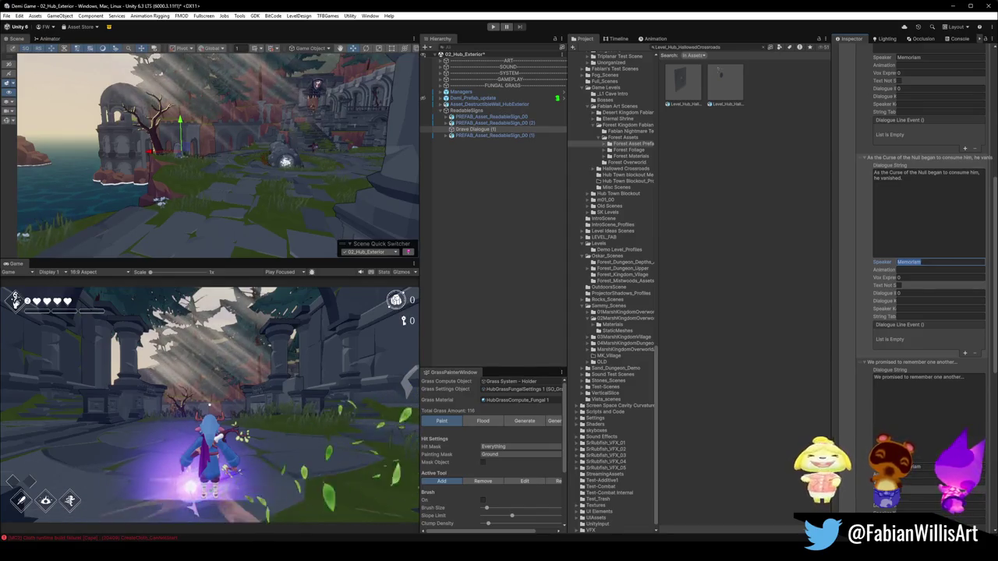
{"action": "left_click", "coordinate": [853, 421]}
- Review all four epitaph lines in the Dialogue List, then deselect Grave Dialogue (1)
{"action": "scroll", "coordinate": [854, 425], "scroll_direction": "down", "scroll_amount": 3}
{"action": "scroll", "coordinate": [853, 425], "scroll_direction": "down", "scroll_amount": 10}
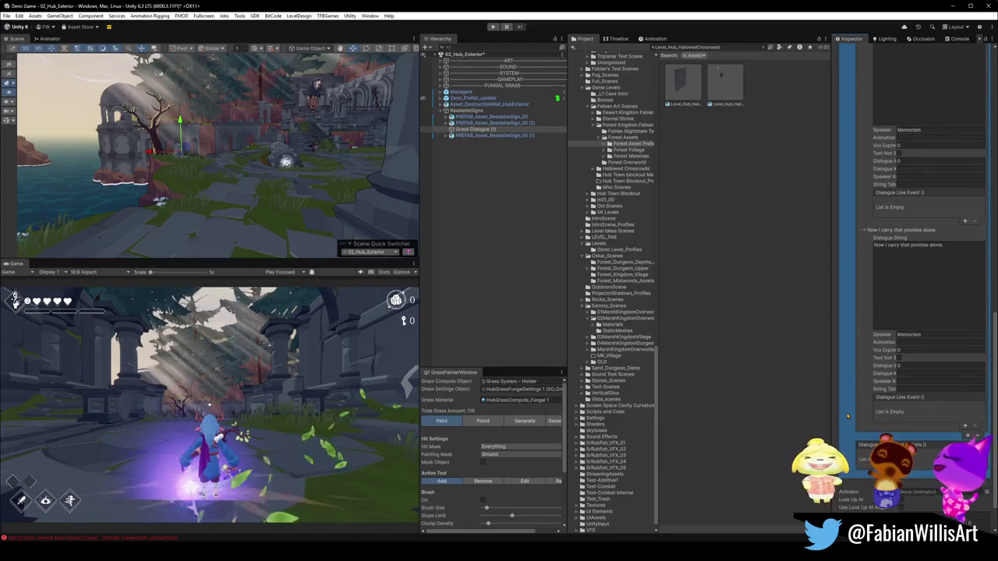
{"action": "scroll", "coordinate": [847, 416], "scroll_direction": "down", "scroll_amount": 2}
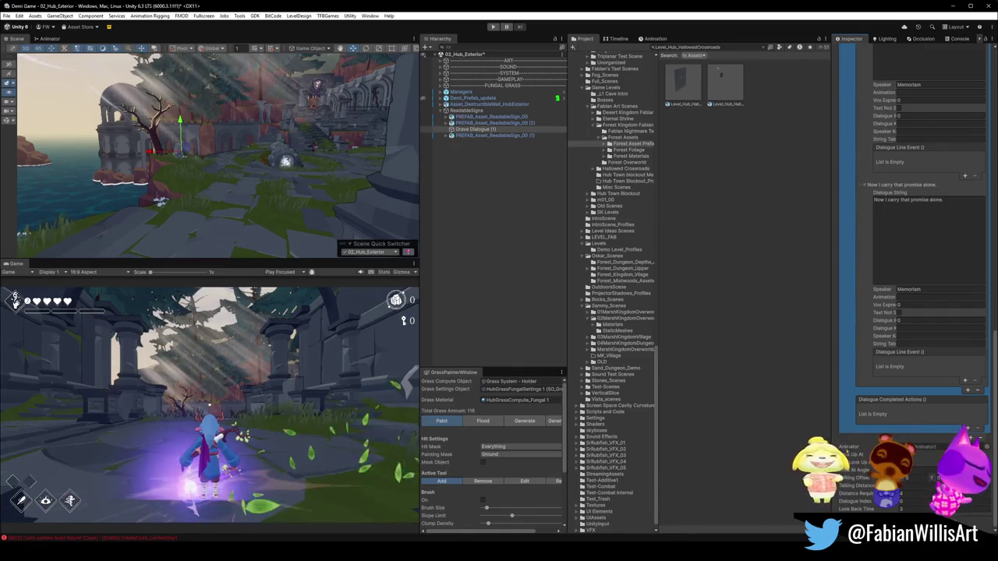
{"action": "scroll", "coordinate": [839, 419], "scroll_direction": "up", "scroll_amount": 5}
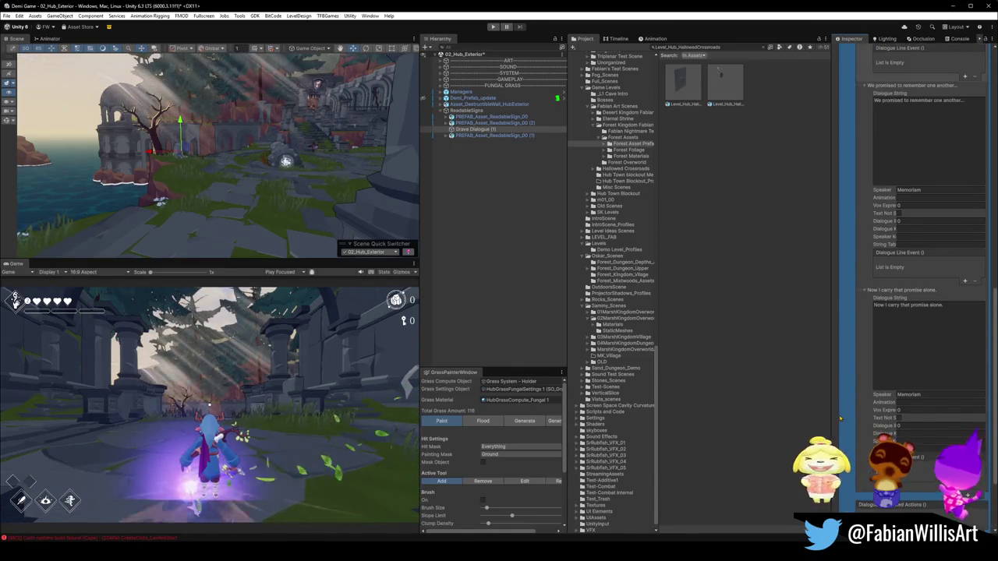
{"action": "scroll", "coordinate": [840, 419], "scroll_direction": "up", "scroll_amount": 4}
{"action": "scroll", "coordinate": [840, 418], "scroll_direction": "up", "scroll_amount": 6}
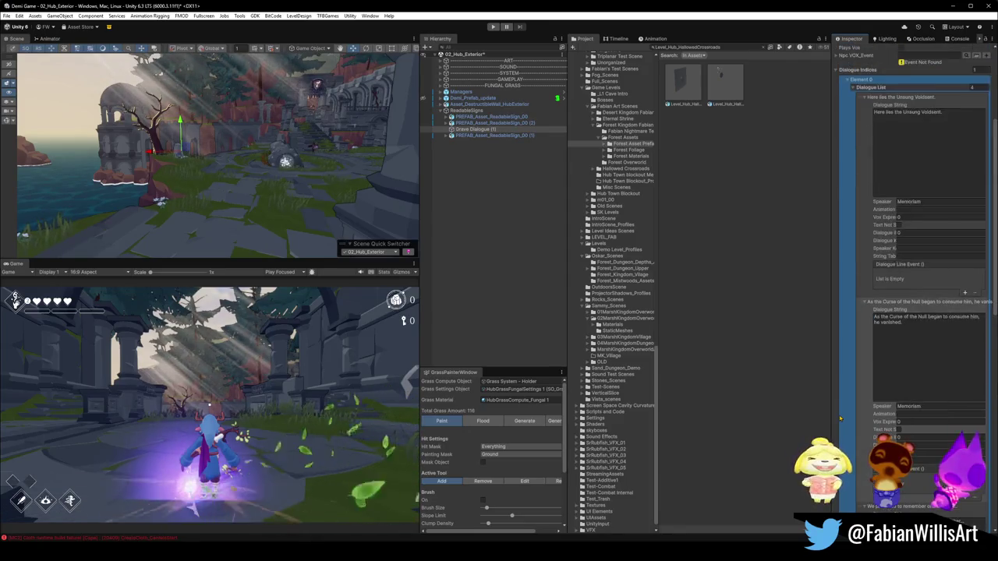
{"action": "scroll", "coordinate": [840, 419], "scroll_direction": "up", "scroll_amount": 7}
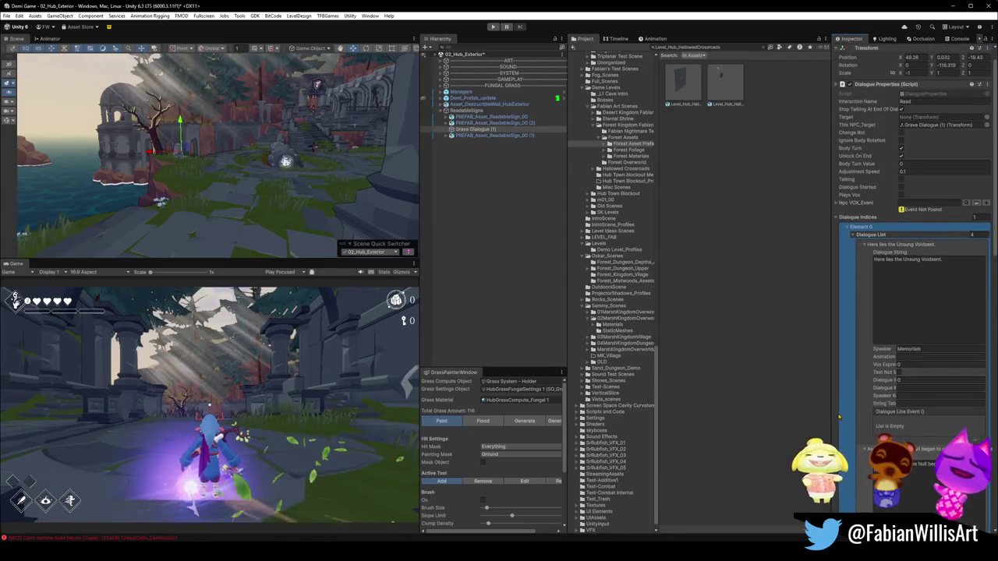
{"action": "left_click", "coordinate": [777, 423]}
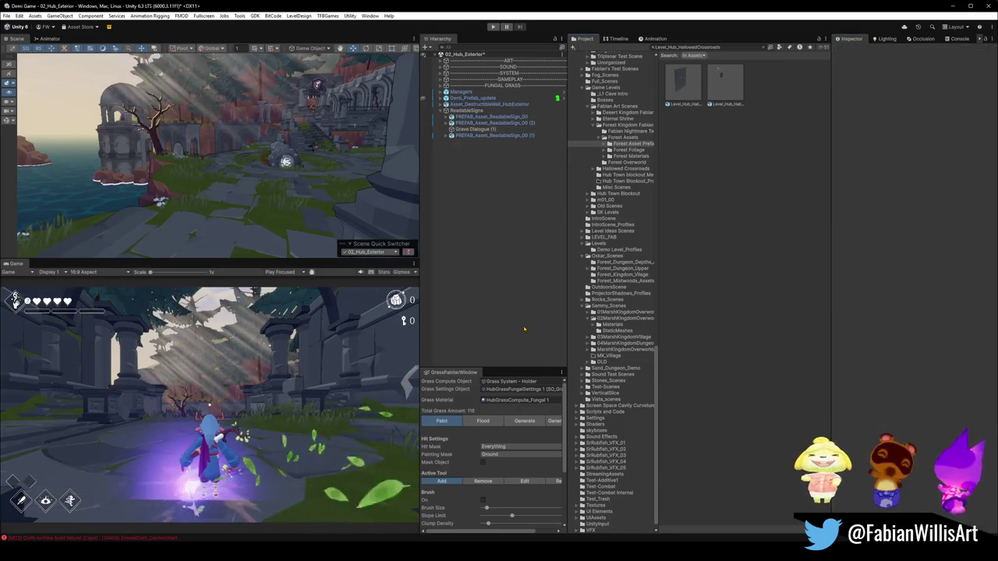
- Save the hub exterior scene and expand GAMEPLAY down to the Visit 1 group
{"action": "left_click_drag", "start_coordinate": [379, 191], "coordinate": [333, 179]}
{"action": "key", "text": "ctrl+s"}
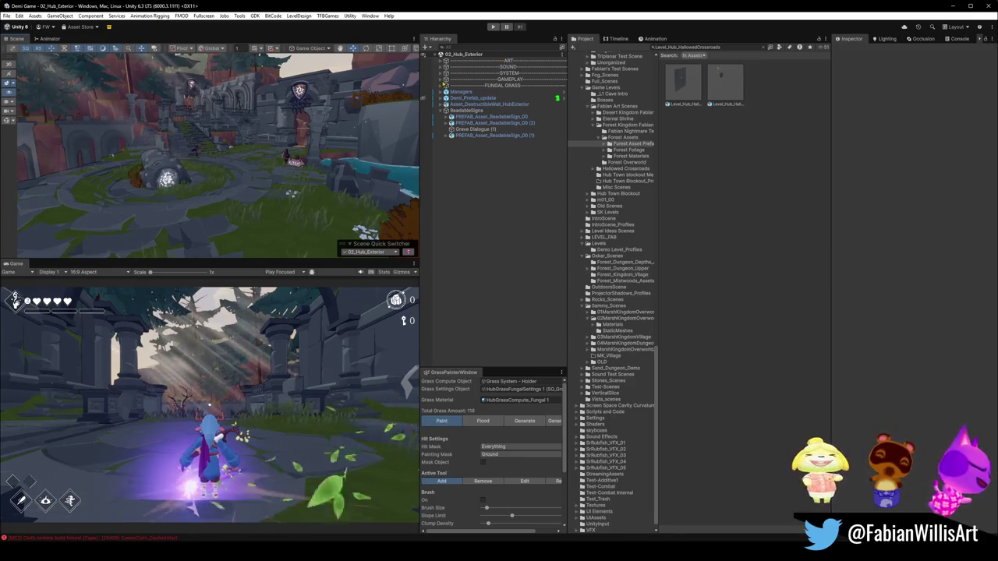
{"action": "left_click", "coordinate": [443, 78]}
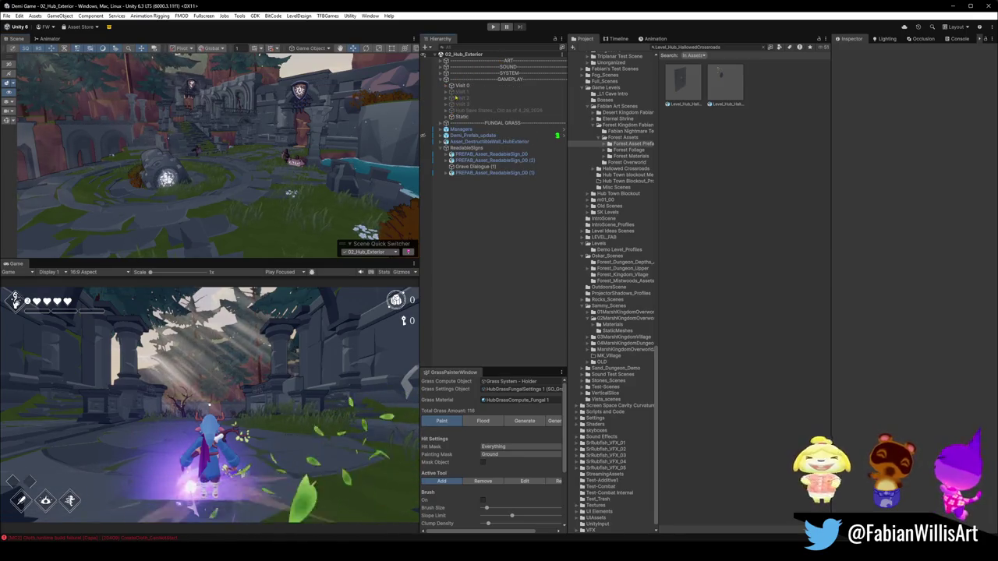
{"action": "left_click", "coordinate": [460, 86]}
{"action": "left_click", "coordinate": [461, 92]}
- Expand Visit 1 > NPCS > Hilda Avari NPC and select Avari Holder to view its components
{"action": "left_click", "coordinate": [447, 92]}
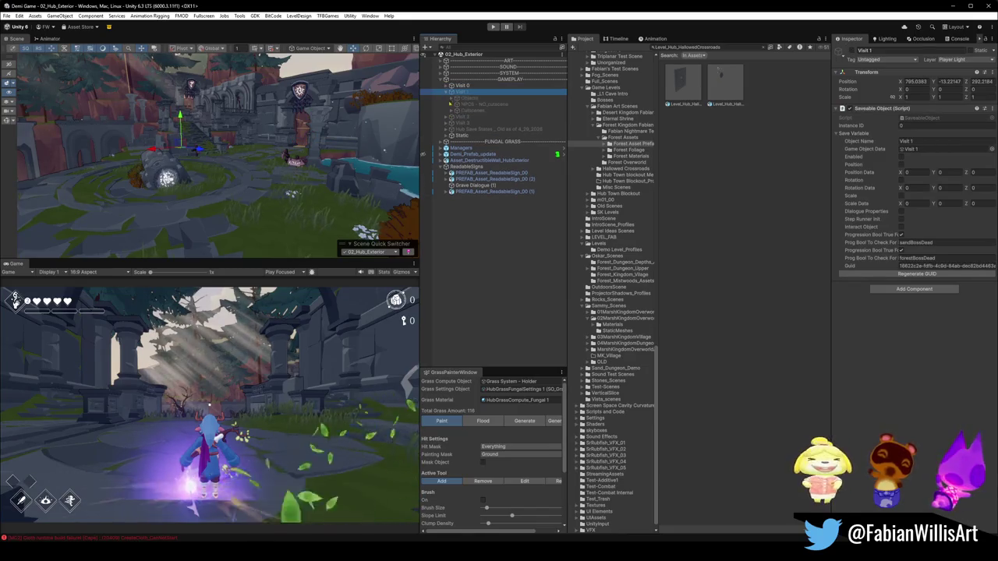
{"action": "left_click", "coordinate": [468, 98]}
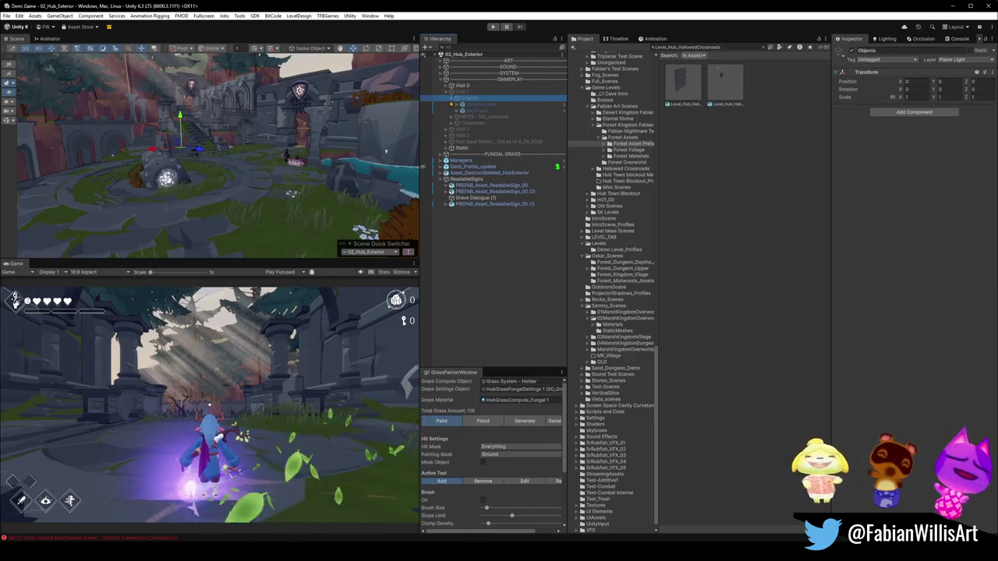
{"action": "left_click", "coordinate": [452, 104]}
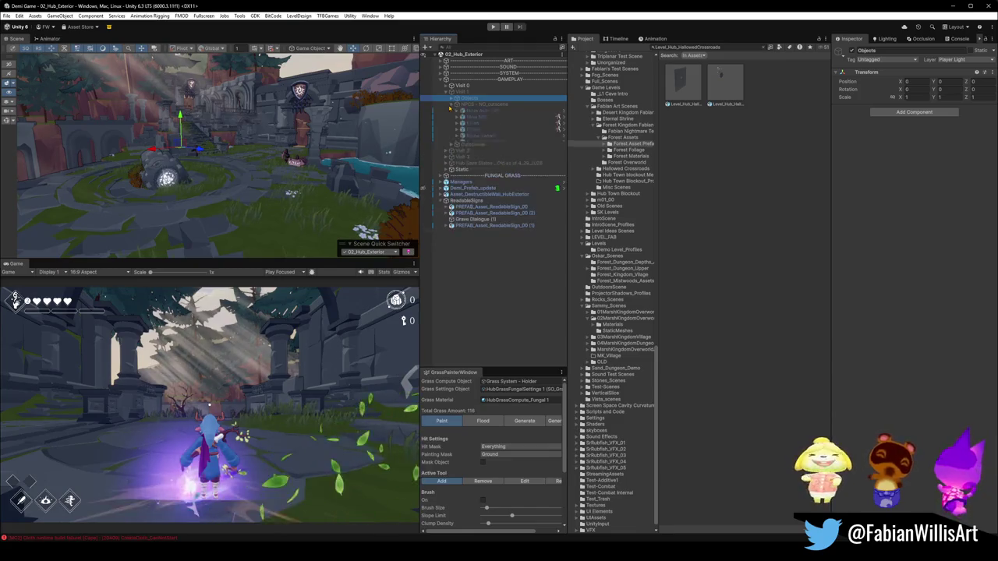
{"action": "left_click", "coordinate": [476, 111]}
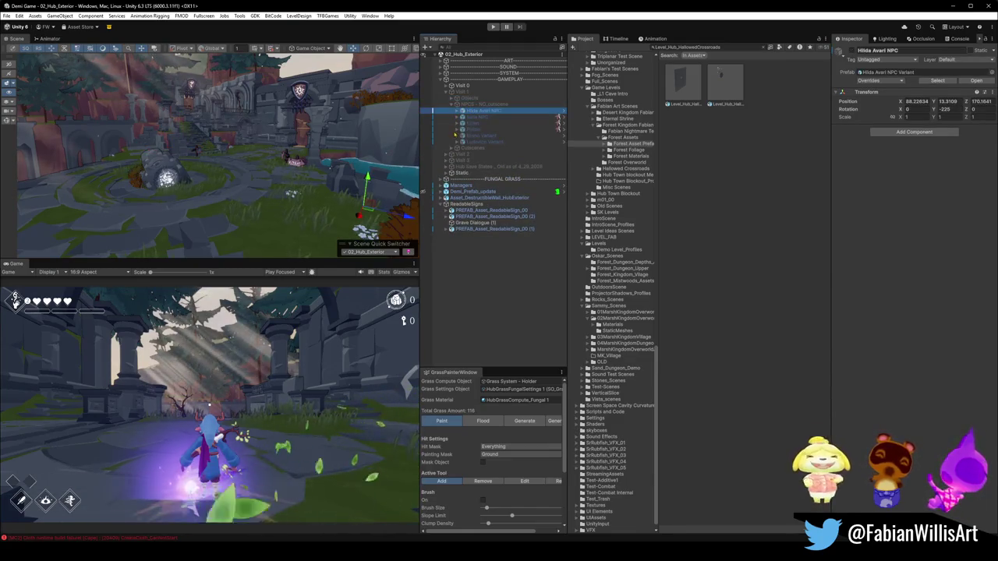
{"action": "left_click", "coordinate": [457, 111]}
{"action": "left_click", "coordinate": [493, 117]}
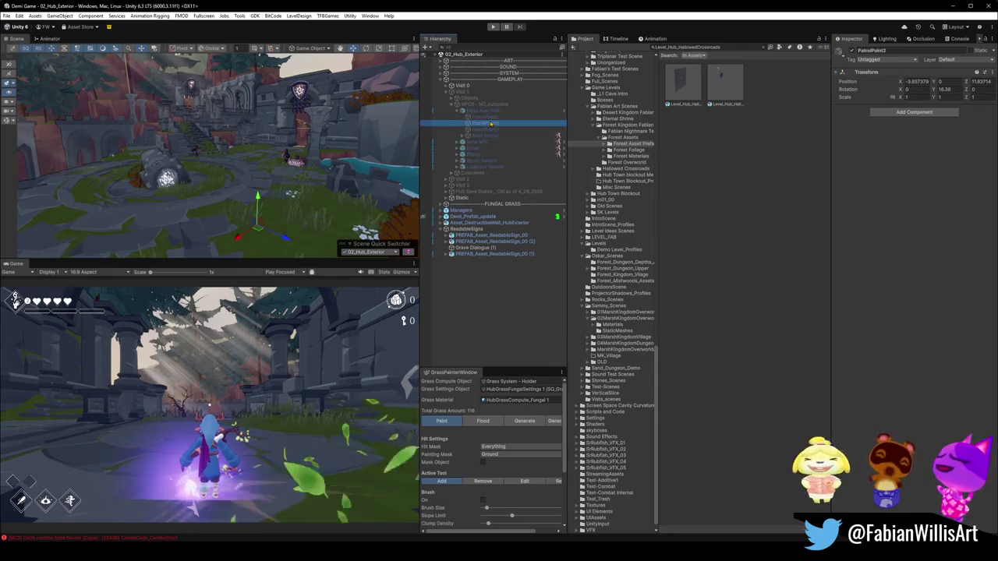
{"action": "left_click", "coordinate": [487, 136]}
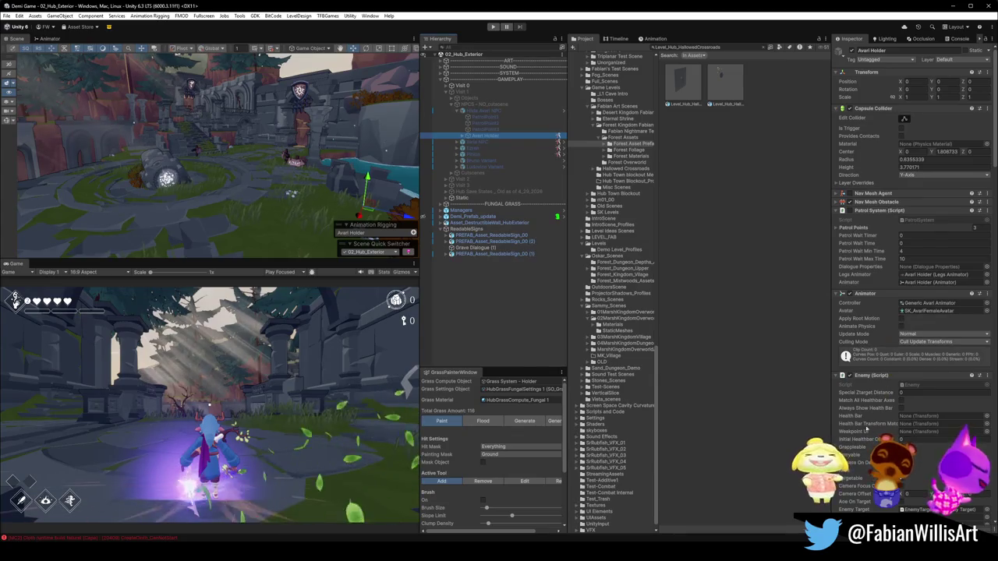
{"action": "scroll", "coordinate": [873, 397], "scroll_direction": "down", "scroll_amount": 5}
{"action": "scroll", "coordinate": [874, 396], "scroll_direction": "down", "scroll_amount": 2}
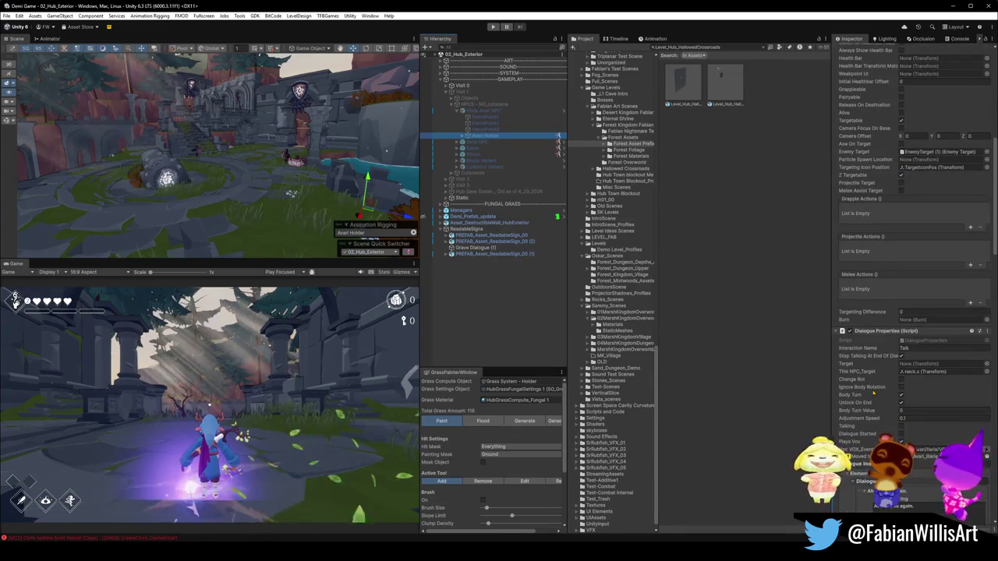
{"action": "scroll", "coordinate": [874, 393], "scroll_direction": "down", "scroll_amount": 5}
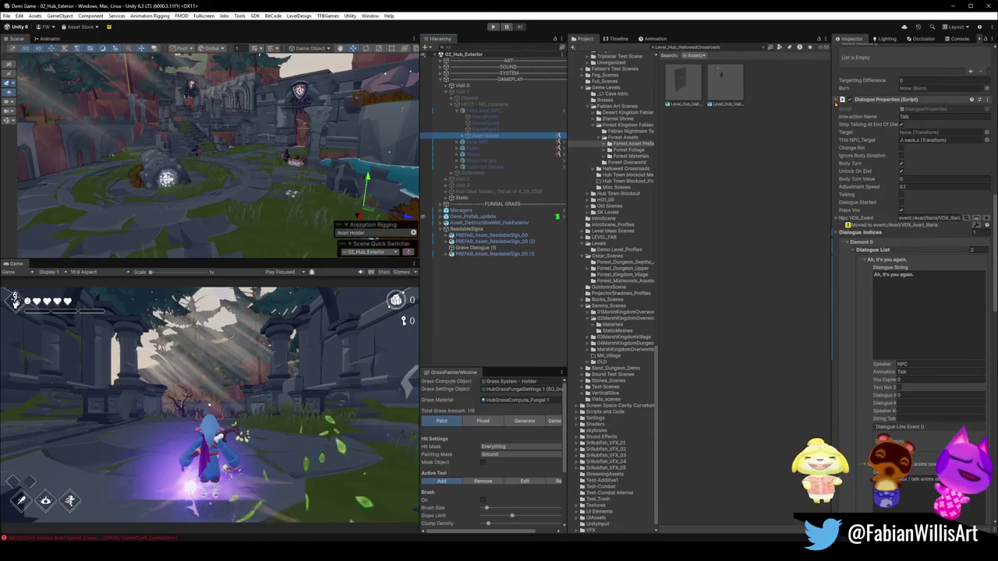
{"action": "key", "text": "super+shift+s"}
{"action": "mouse_move", "coordinate": [834, 92]}
{"action": "left_mouse_down"}
{"action": "mouse_move", "coordinate": [959, 224]}
{"action": "mouse_move", "coordinate": [995, 229]}
{"action": "left_mouse_up"}
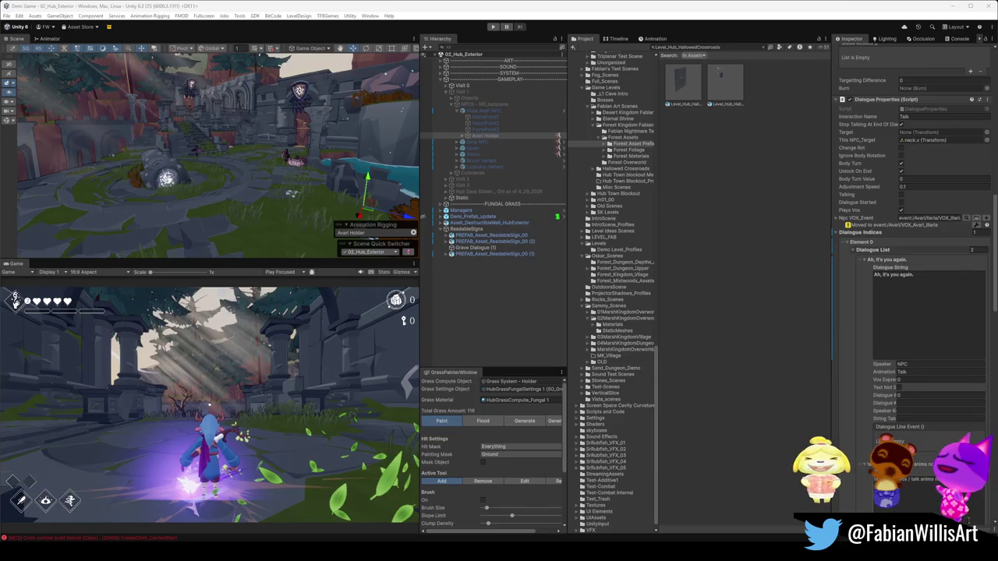
{"action": "key", "text": "super+n"}
{"action": "left_click", "coordinate": [794, 275]}
{"action": "scroll", "coordinate": [857, 336], "scroll_direction": "down", "scroll_amount": 10}
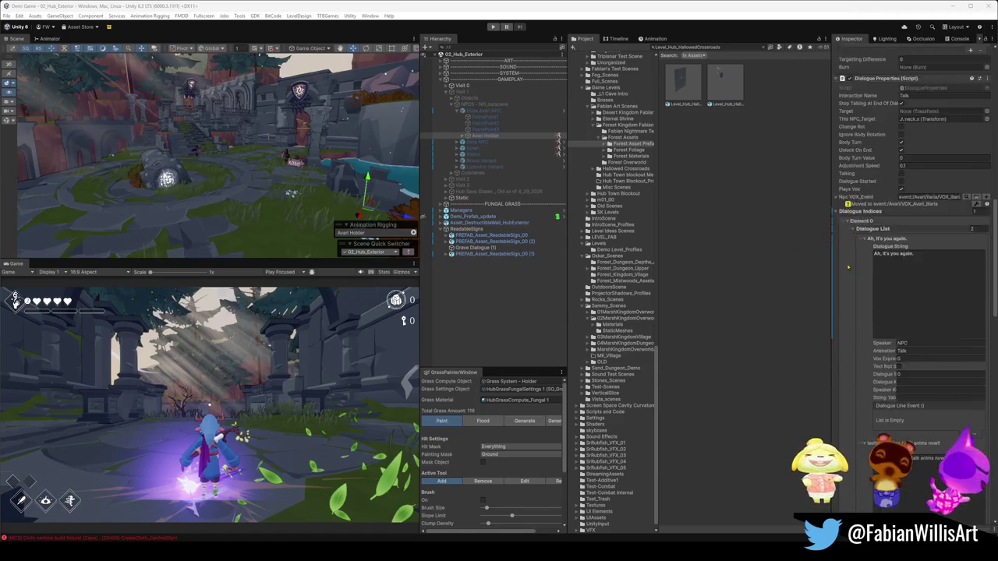
{"action": "scroll", "coordinate": [857, 336], "scroll_direction": "down", "scroll_amount": 3}
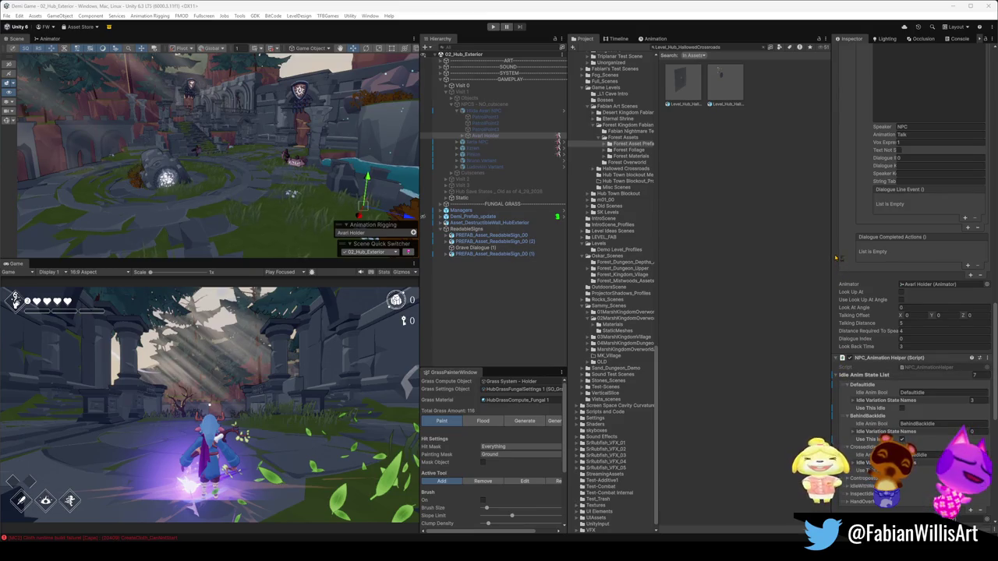
{"action": "key", "text": "super+shift+s"}
{"action": "left_click_drag", "start_coordinate": [833, 263], "coordinate": [986, 360]}
{"action": "scroll", "coordinate": [925, 392], "scroll_direction": "down", "scroll_amount": 5}
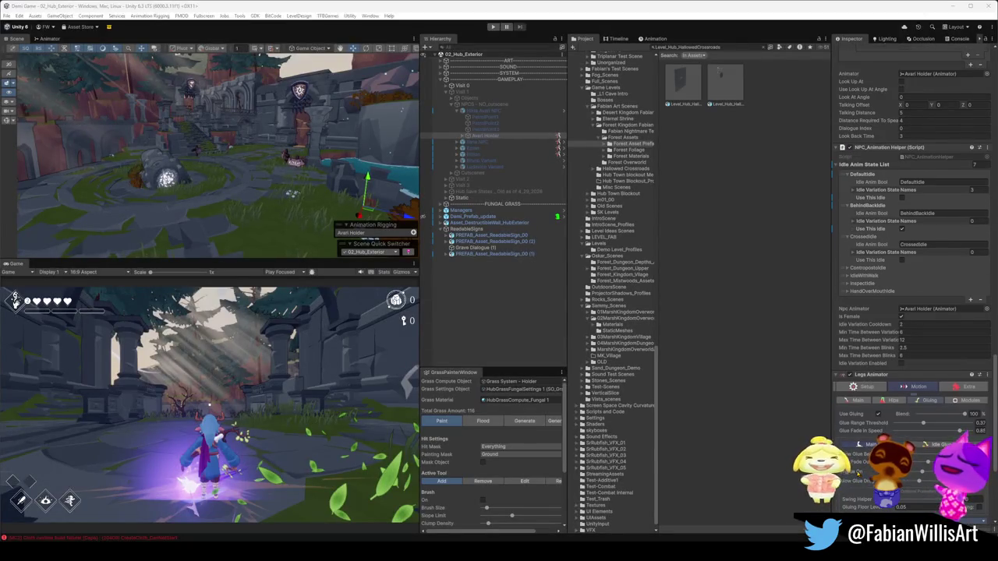
{"action": "scroll", "coordinate": [858, 472], "scroll_direction": "down", "scroll_amount": 5}
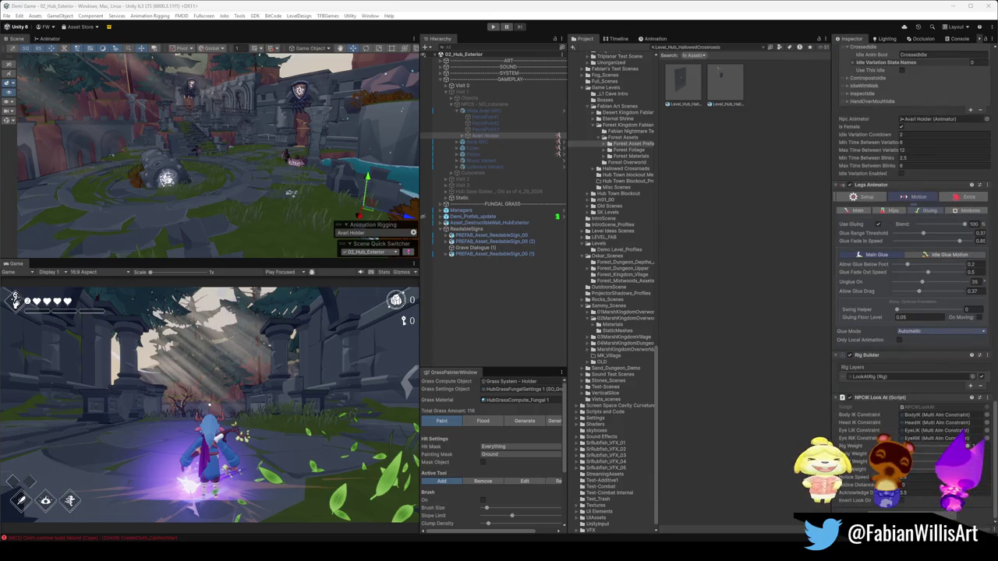
{"action": "key", "text": "super+n"}
{"action": "left_click", "coordinate": [737, 329]}
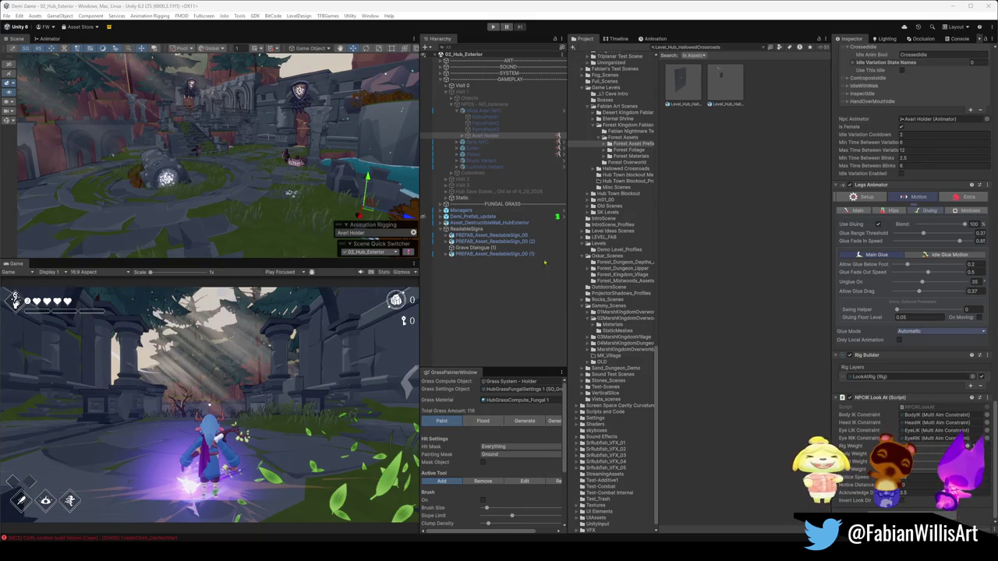
{"action": "scroll", "coordinate": [868, 197], "scroll_direction": "up", "scroll_amount": 10}
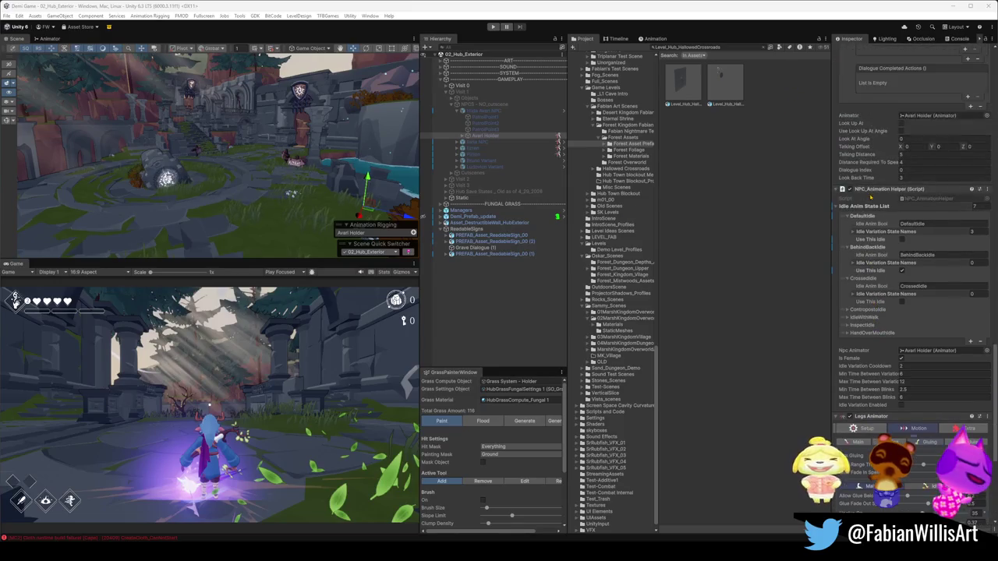
{"action": "scroll", "coordinate": [867, 197], "scroll_direction": "up", "scroll_amount": 10}
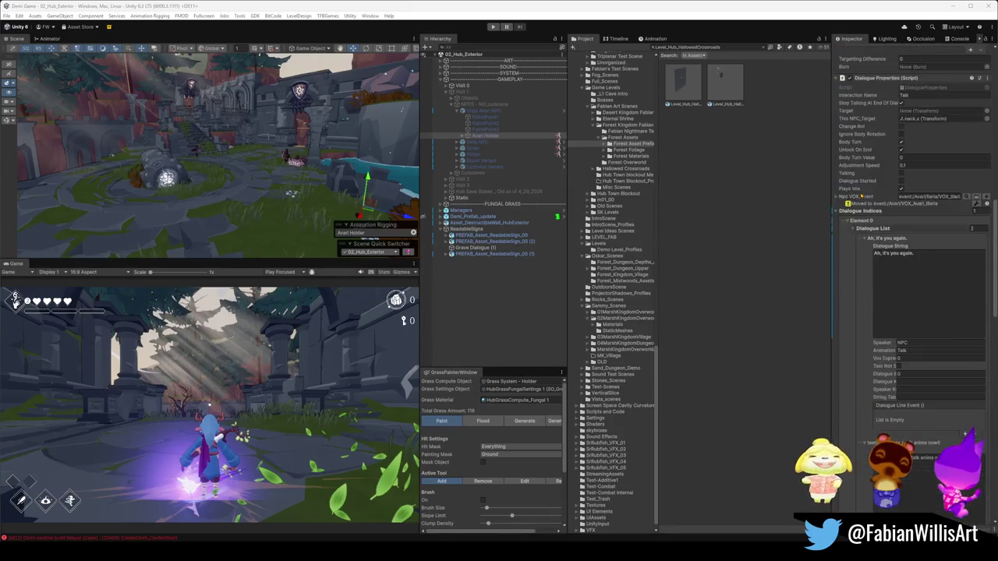
{"action": "key", "text": "super+shift+s"}
{"action": "mouse_move", "coordinate": [833, 176]}
{"action": "left_mouse_down"}
{"action": "mouse_move", "coordinate": [973, 317]}
{"action": "mouse_move", "coordinate": [992, 319]}
{"action": "left_mouse_up"}
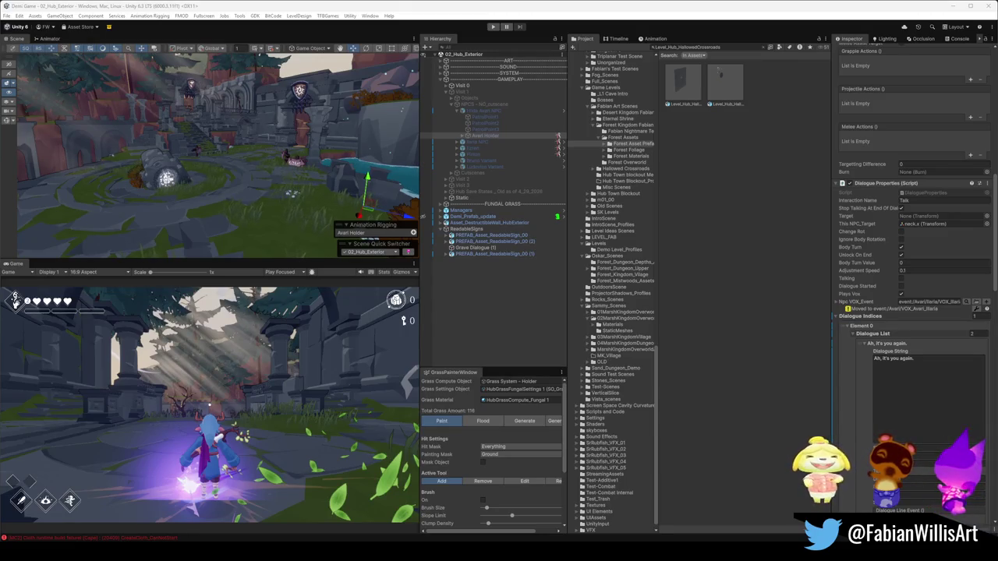
{"action": "left_click", "coordinate": [468, 297]}
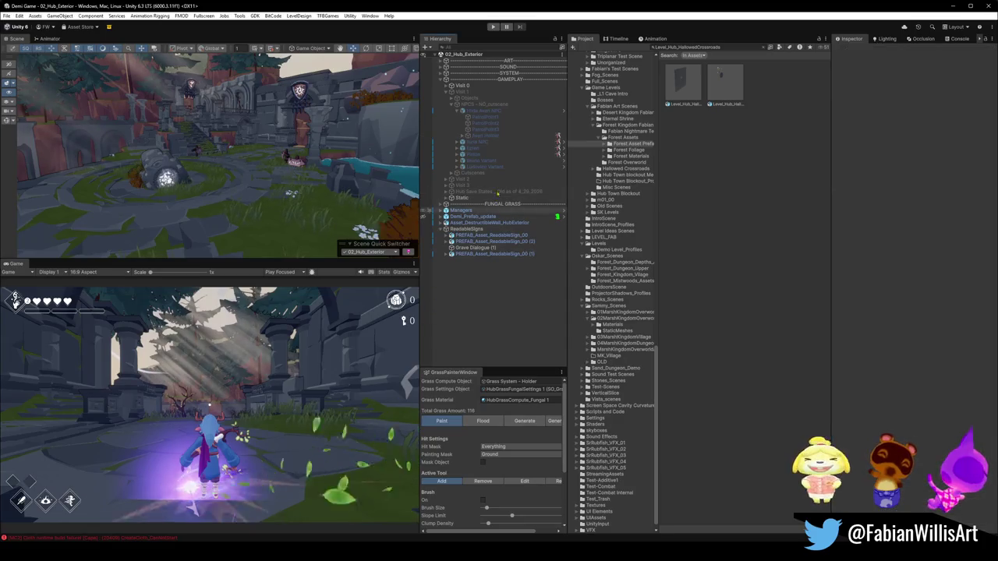
- Collapse NPCS and GAMEPLAY, then select Grave Dialogue (1) under ReadableSigns
{"action": "left_click", "coordinate": [456, 104]}
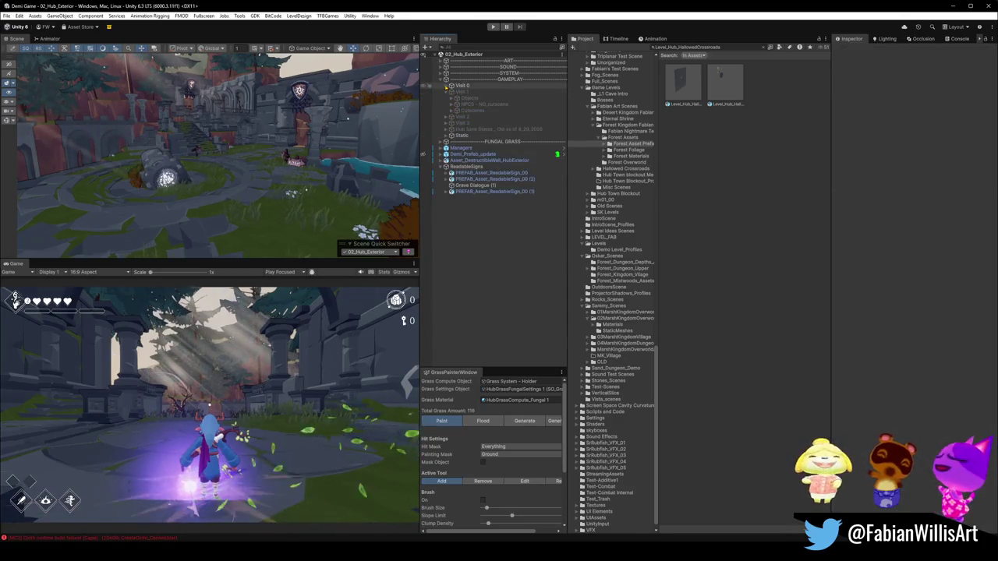
{"action": "left_click", "coordinate": [441, 78]}
{"action": "left_click", "coordinate": [466, 130]}
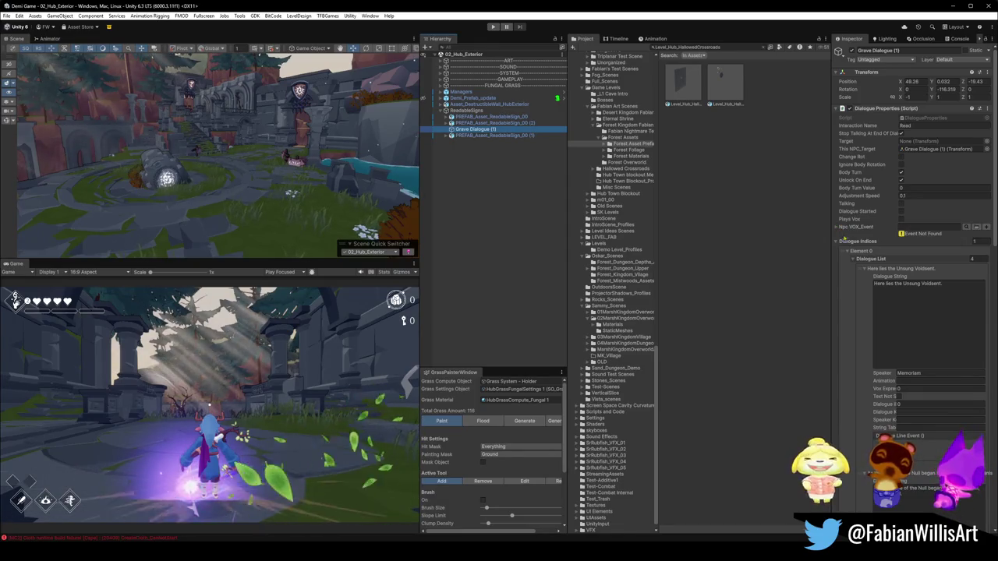
- Review the four Memoriam epitaph lines, from 'Here lies the Unsung Voidsent.', then clear the selection
{"action": "scroll", "coordinate": [865, 385], "scroll_direction": "down", "scroll_amount": 8}
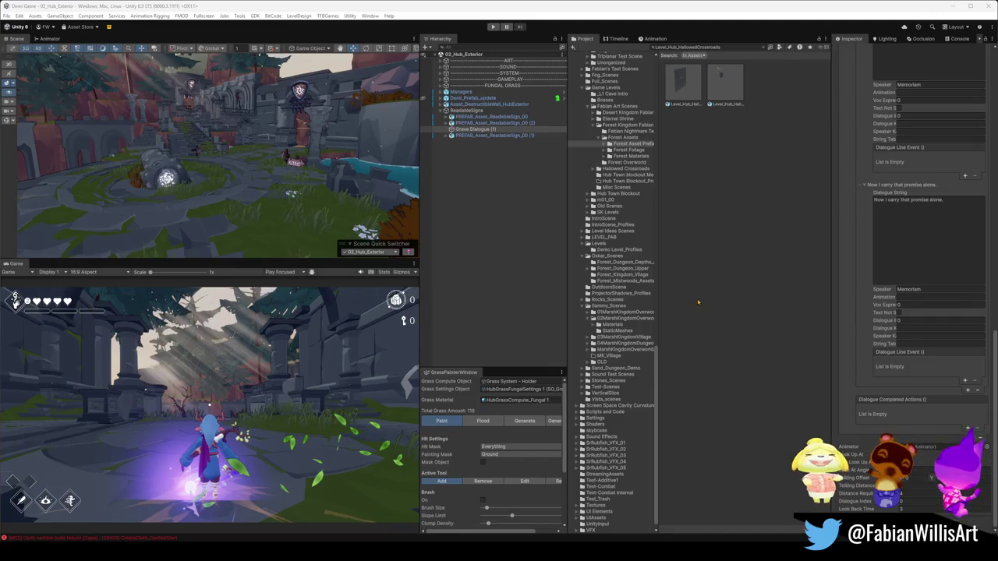
{"action": "scroll", "coordinate": [857, 323], "scroll_direction": "up", "scroll_amount": 10}
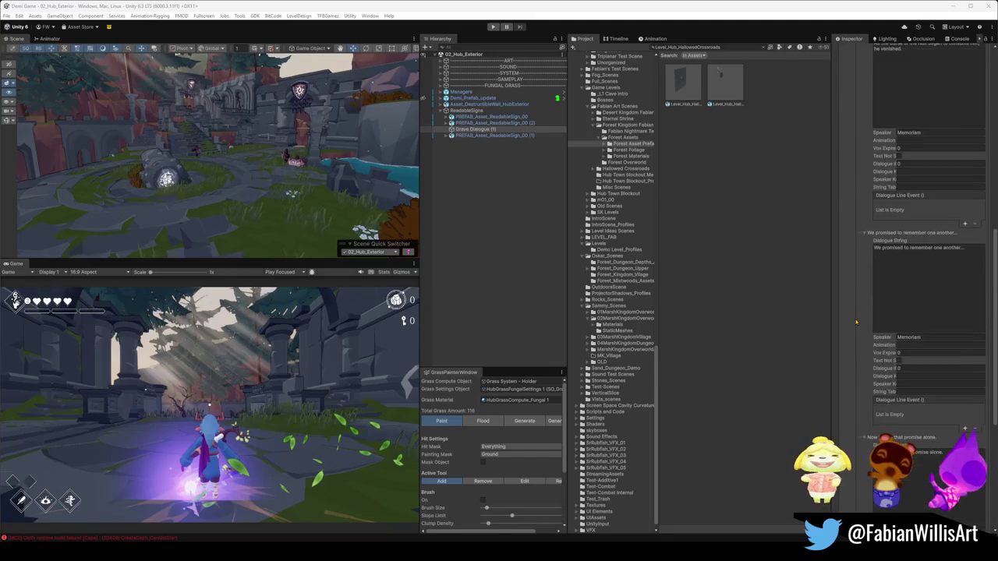
{"action": "scroll", "coordinate": [858, 316], "scroll_direction": "up", "scroll_amount": 3}
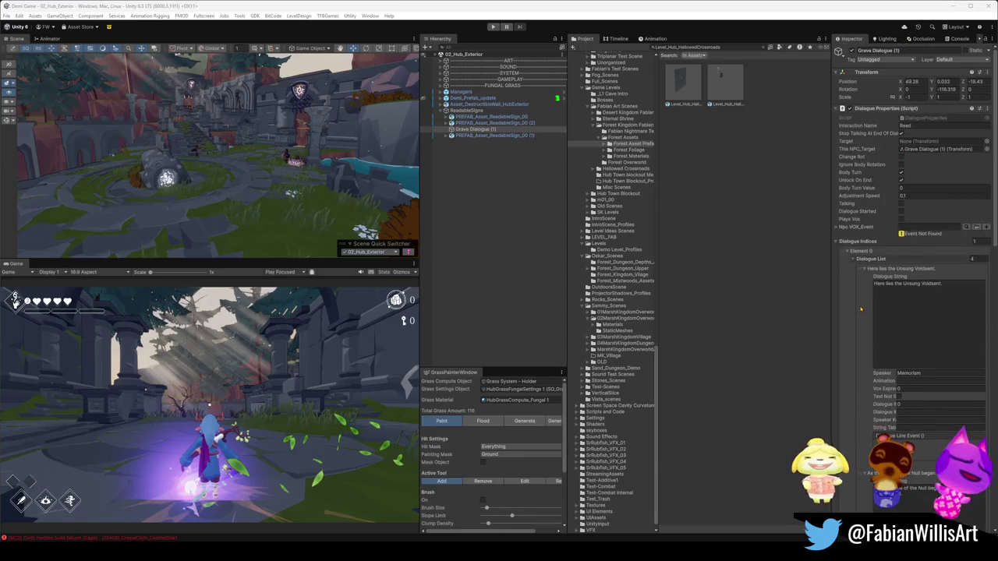
{"action": "right_click", "coordinate": [889, 109]}
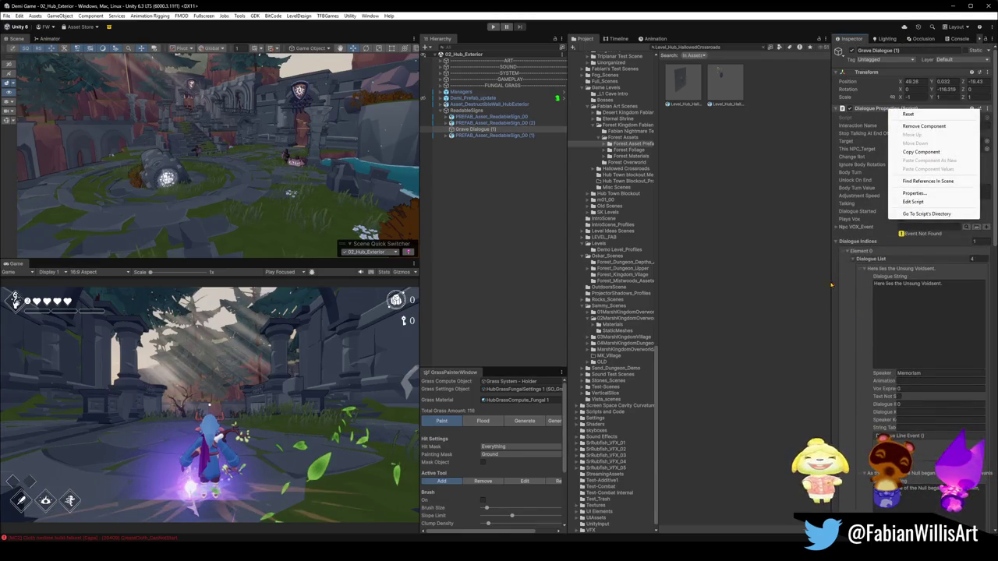
{"action": "left_click", "coordinate": [534, 304]}
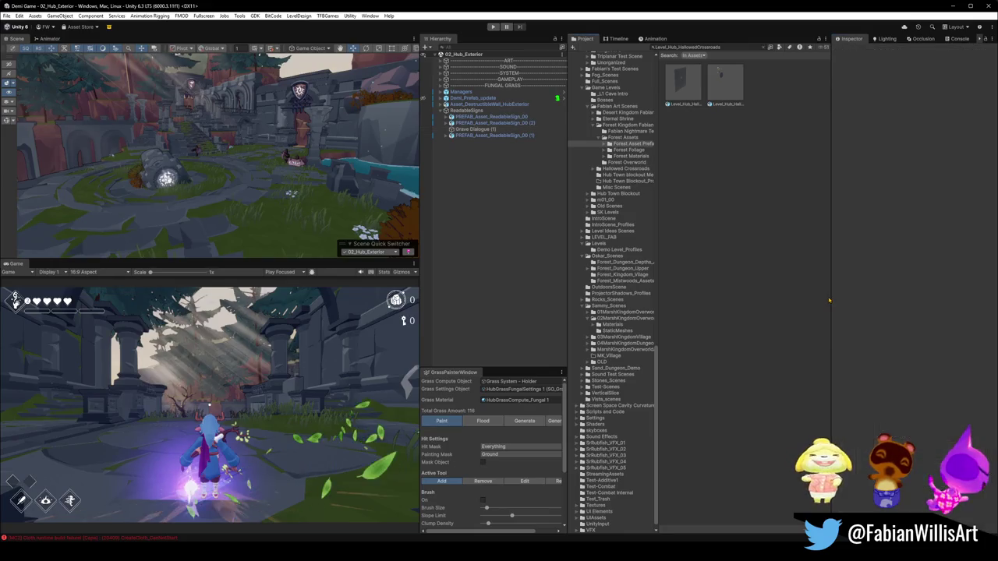
- Orbit the Scene view over the ruins and enter Play mode to test the hub scene
{"action": "left_click_drag", "start_coordinate": [187, 171], "coordinate": [250, 156]}
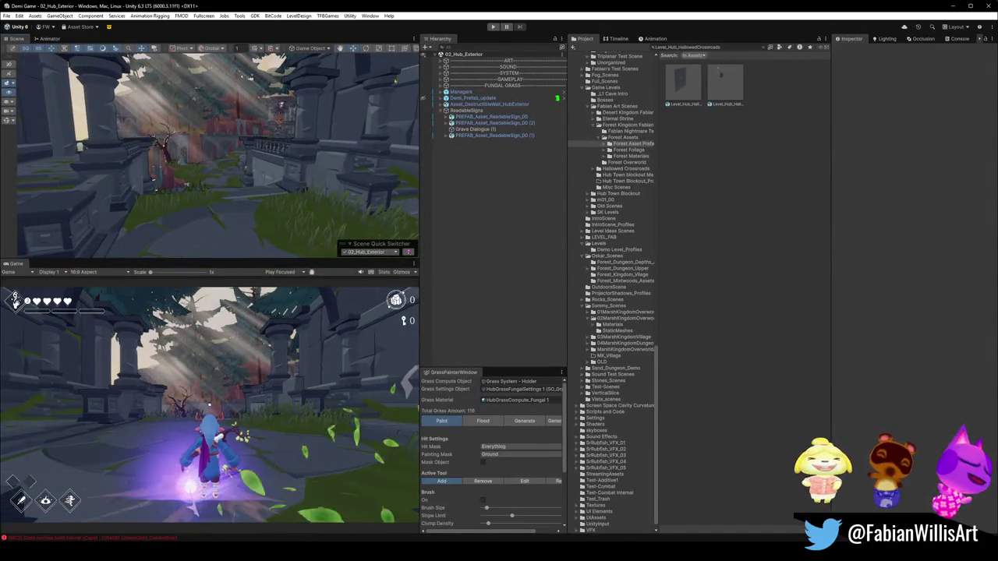
{"action": "left_click", "coordinate": [492, 26]}
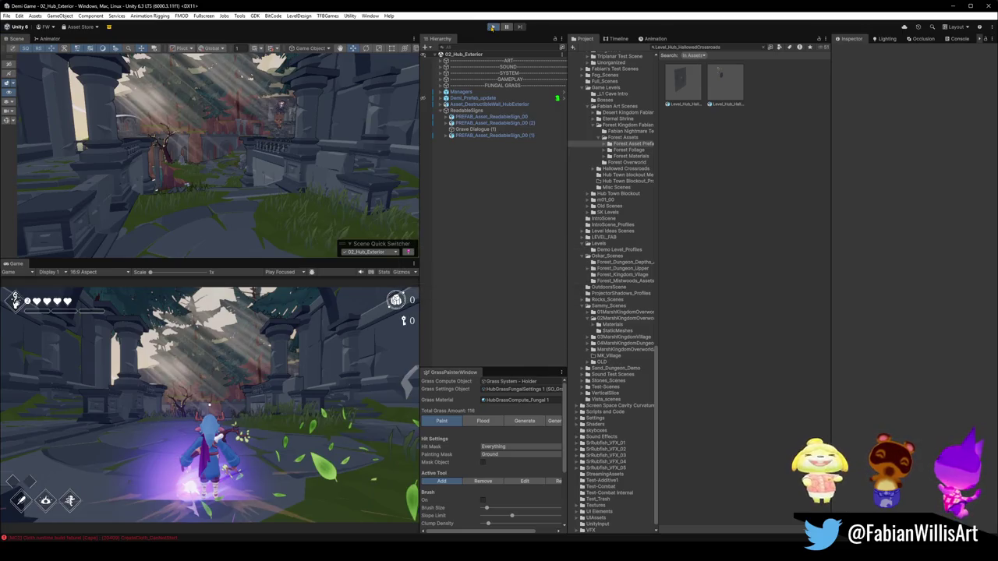
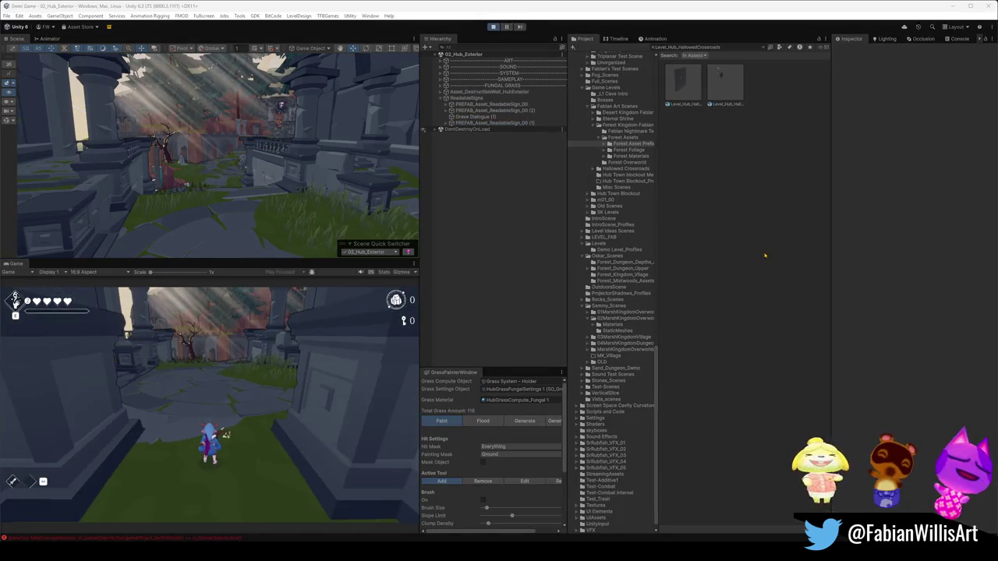
- Play fullscreen with Music Volume at minimum, close the audio settings, and swing the sword
{"action": "key", "text": "F10"}
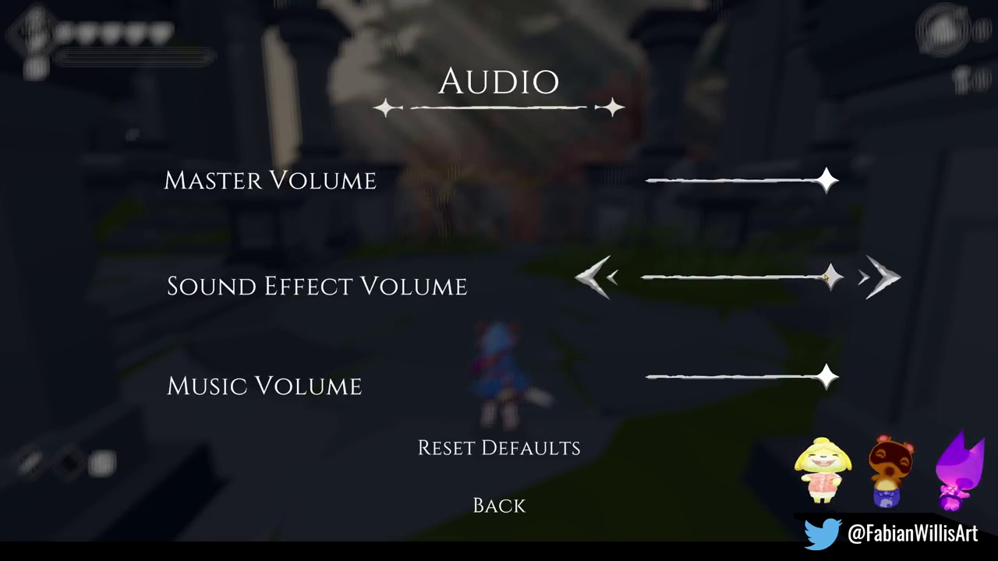
{"action": "left_click", "coordinate": [622, 388]}
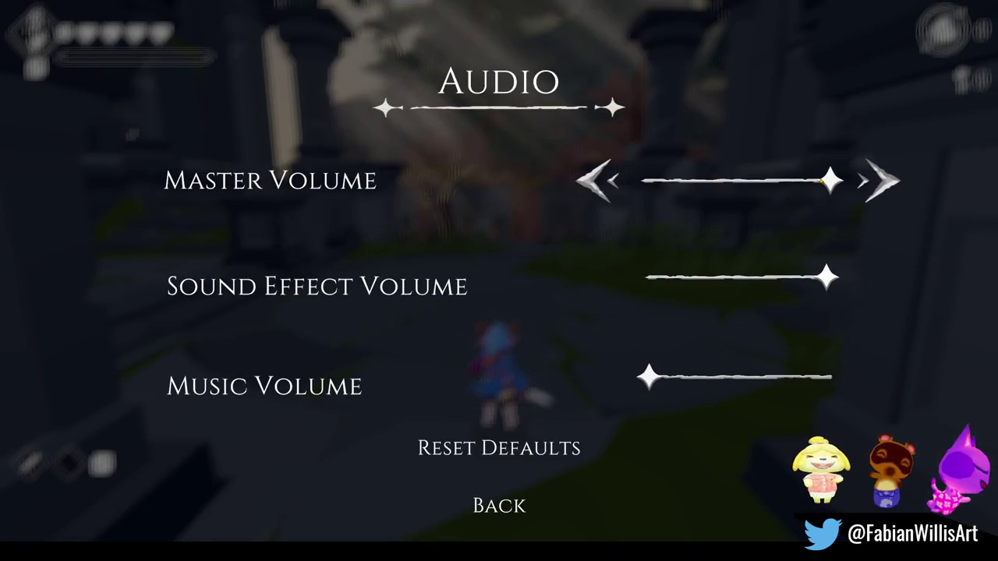
{"action": "key", "text": "Escape"}
{"action": "left_click", "coordinate": [390, 277]}
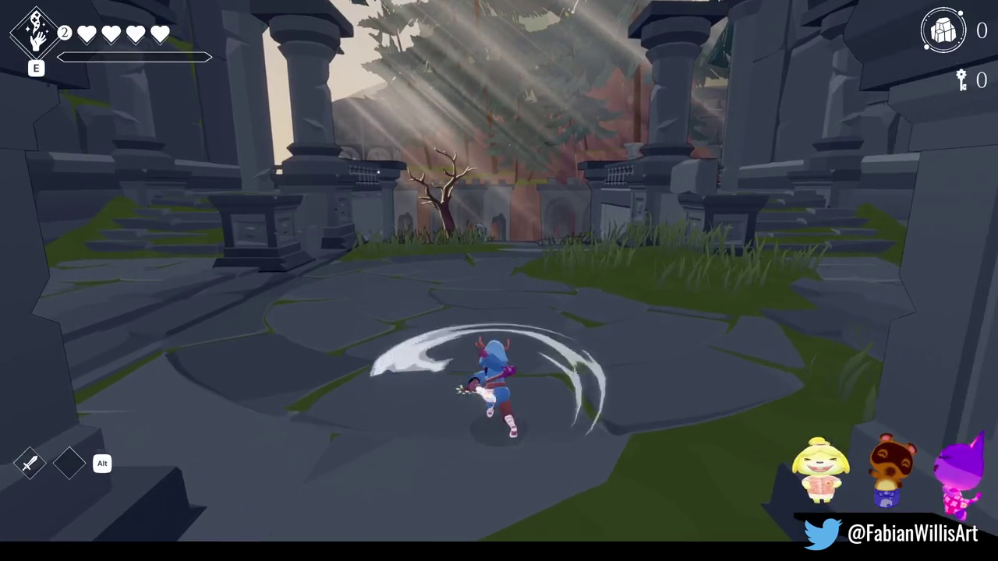
- Run the character through the gateway, up the stone stairs, along the balcony and across the courtyard
{"action": "key", "text": "w"}
{"action": "key", "text": "a"}
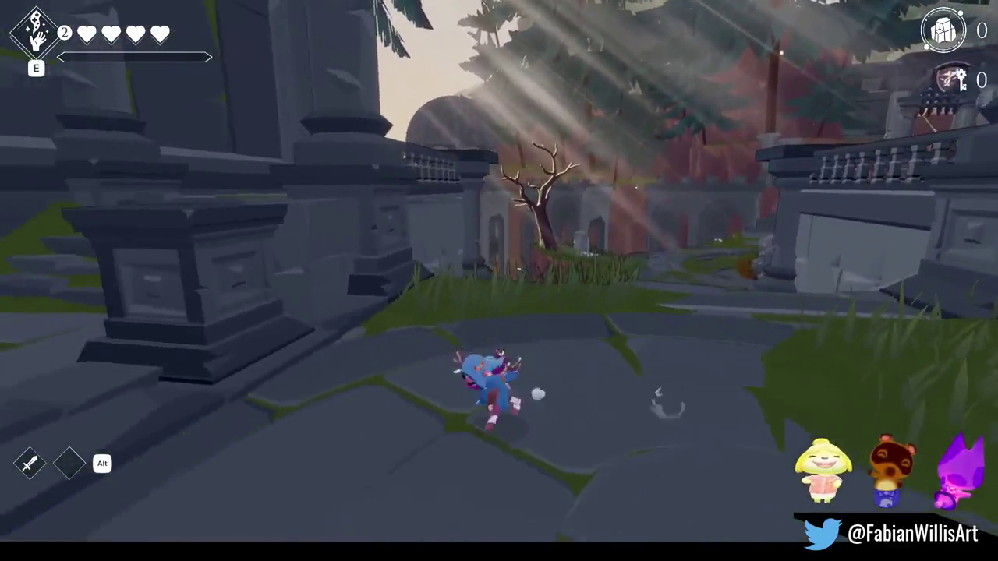
{"action": "key", "text": "w"}
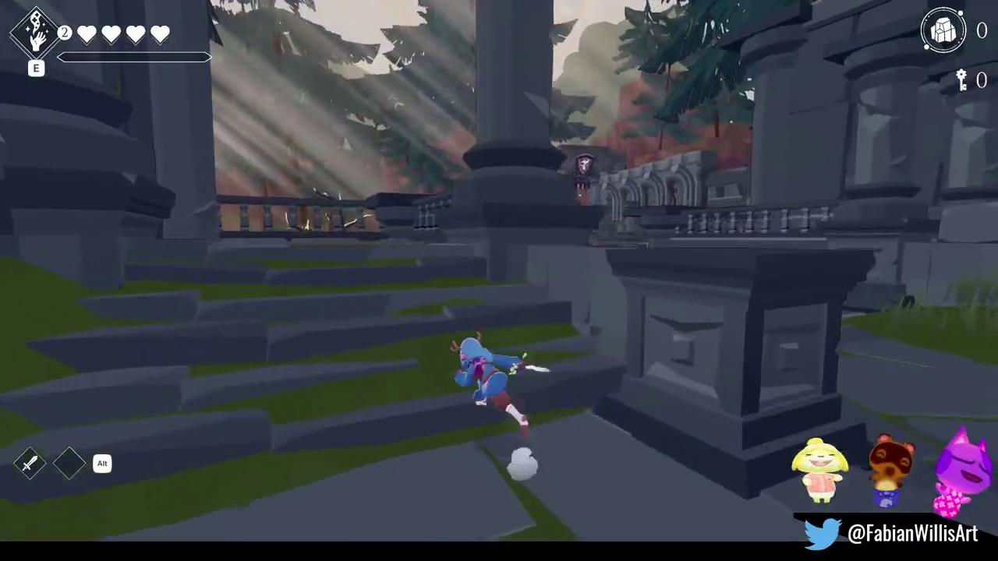
{"action": "key", "text": "a"}
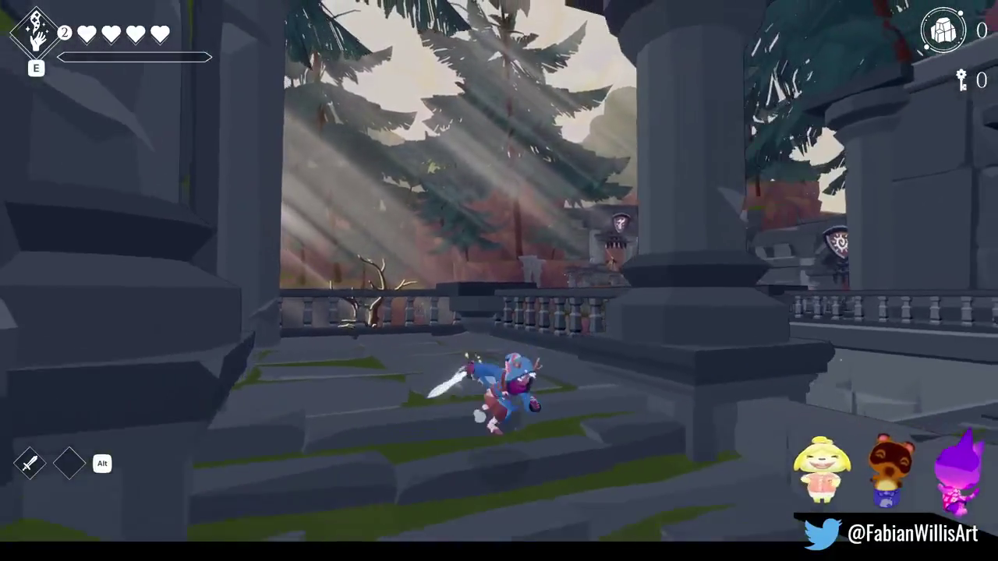
{"action": "key", "text": "w"}
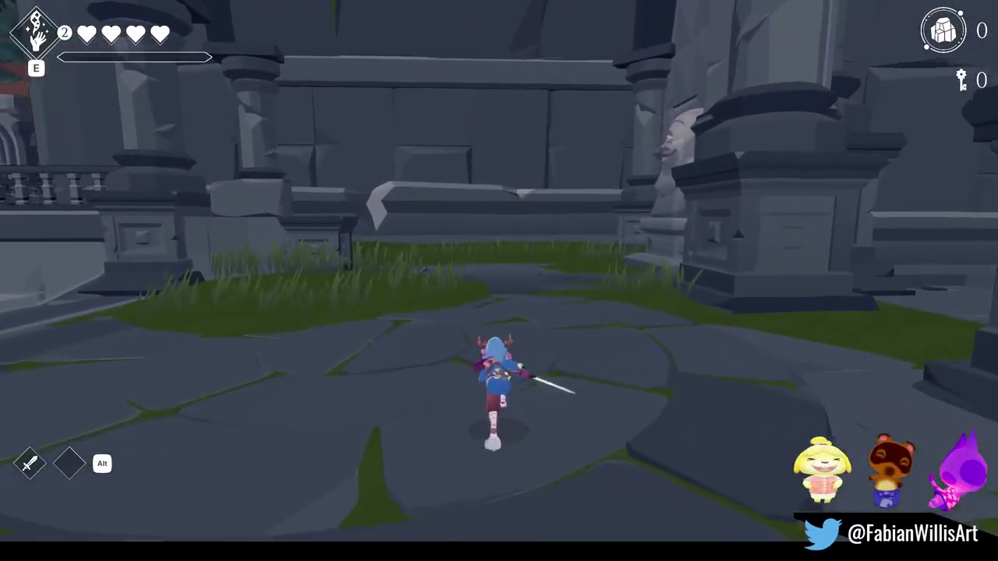
{"action": "key", "text": "a"}
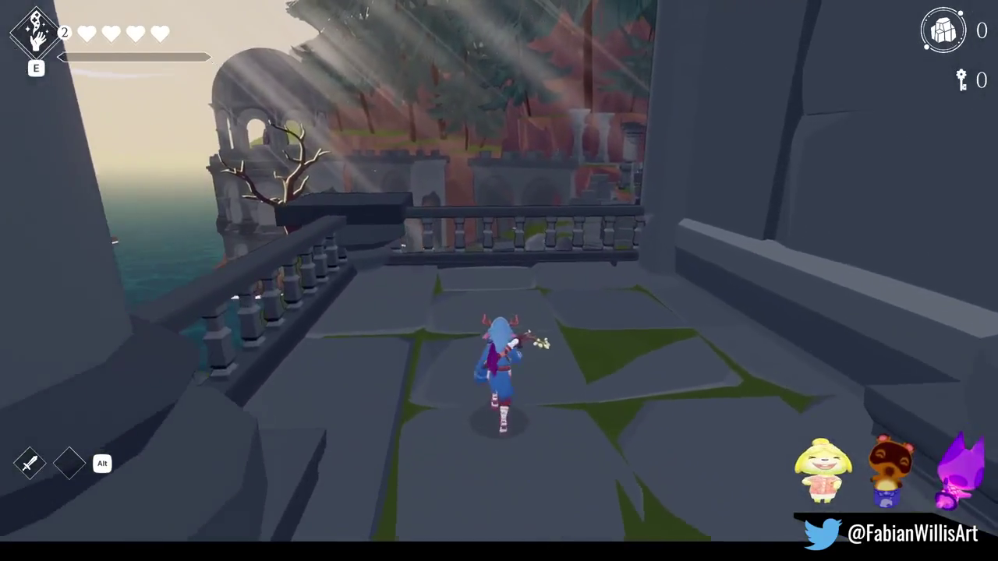
- Vault the railing, leap across the balustrade blocks, and drop down onto the plaza
{"action": "key", "text": "space"}
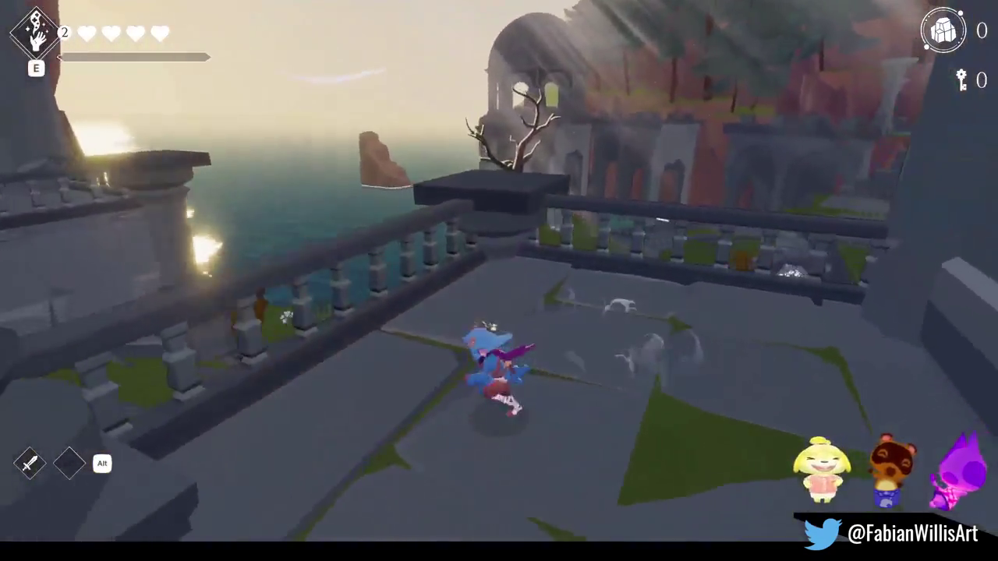
{"action": "key", "text": "space"}
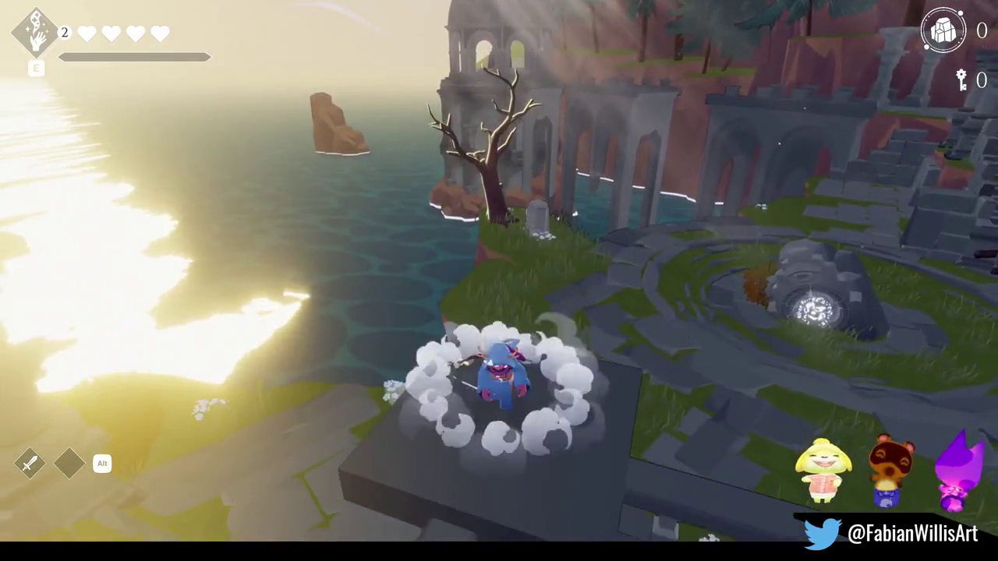
{"action": "key", "text": "space"}
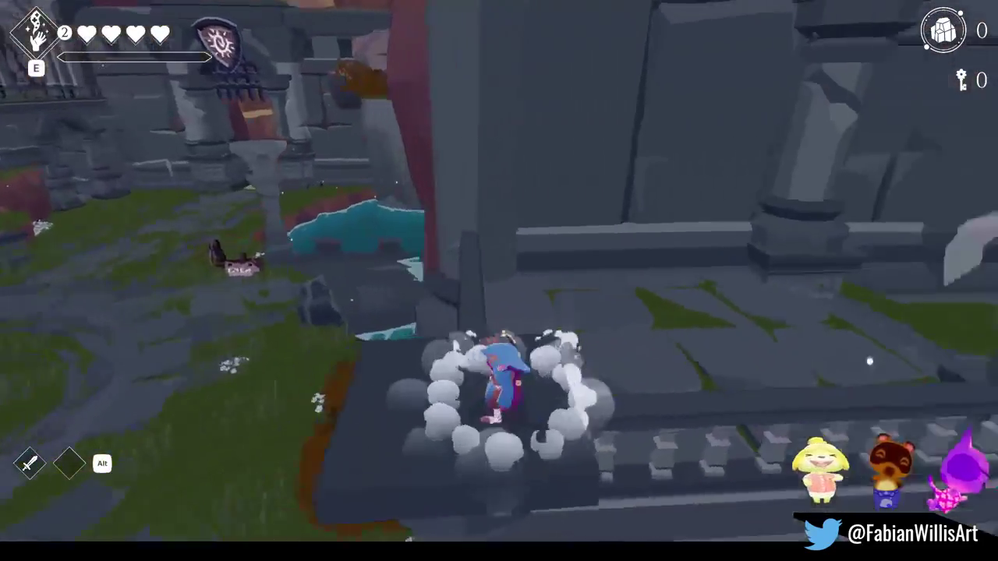
{"action": "key", "text": "space"}
{"action": "key", "text": "w"}
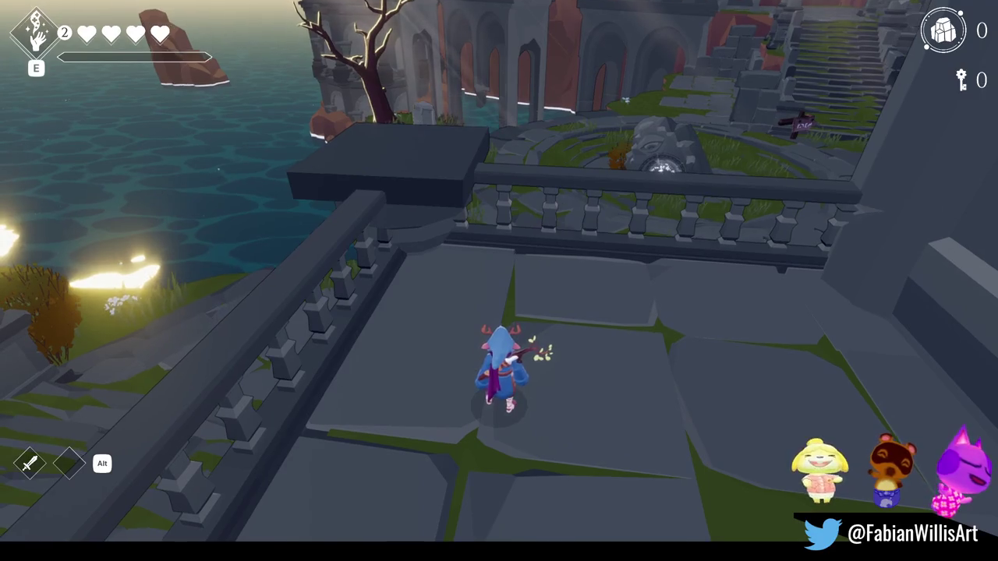
{"action": "key", "text": "space"}
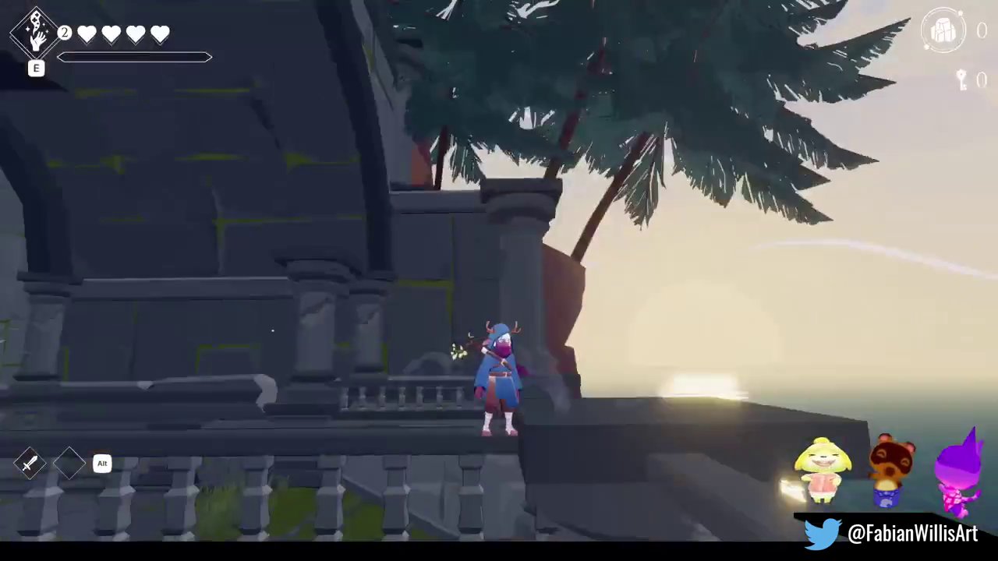
{"action": "key", "text": "w"}
- Run down the steps and along the ledges to the foot of the mossy staircase
{"action": "key", "text": "d"}
{"action": "key", "text": "s"}
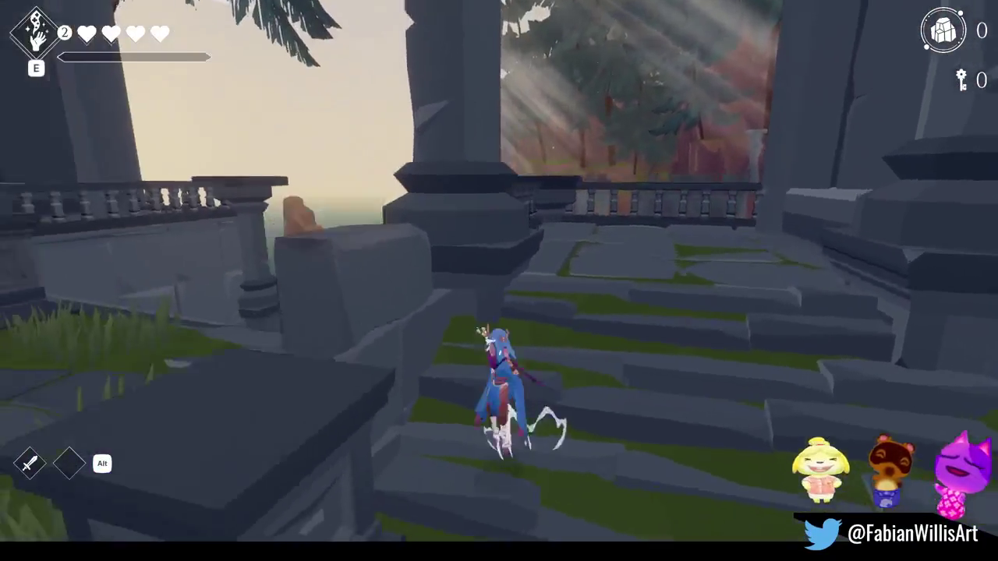
{"action": "key", "text": "a"}
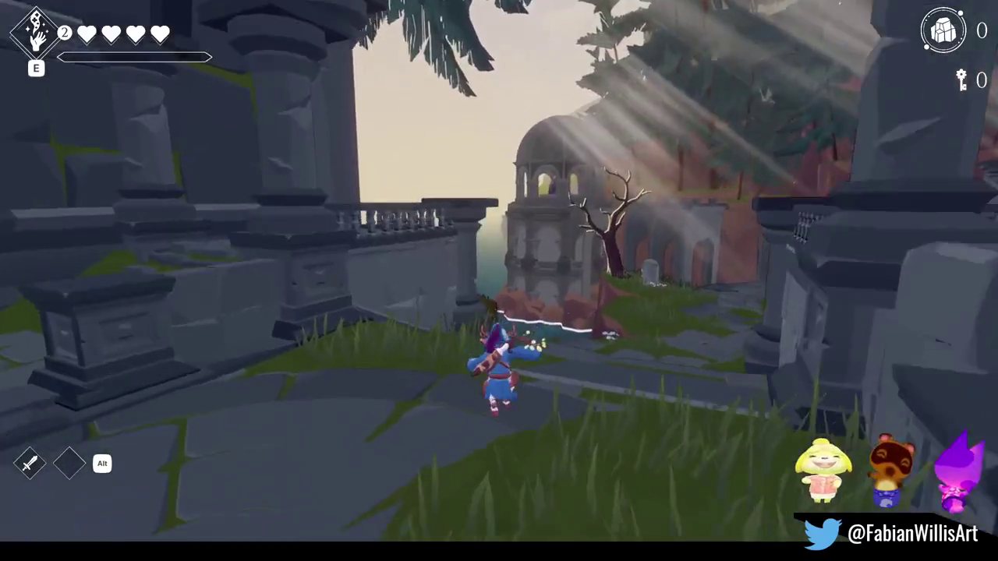
{"action": "key", "text": "w"}
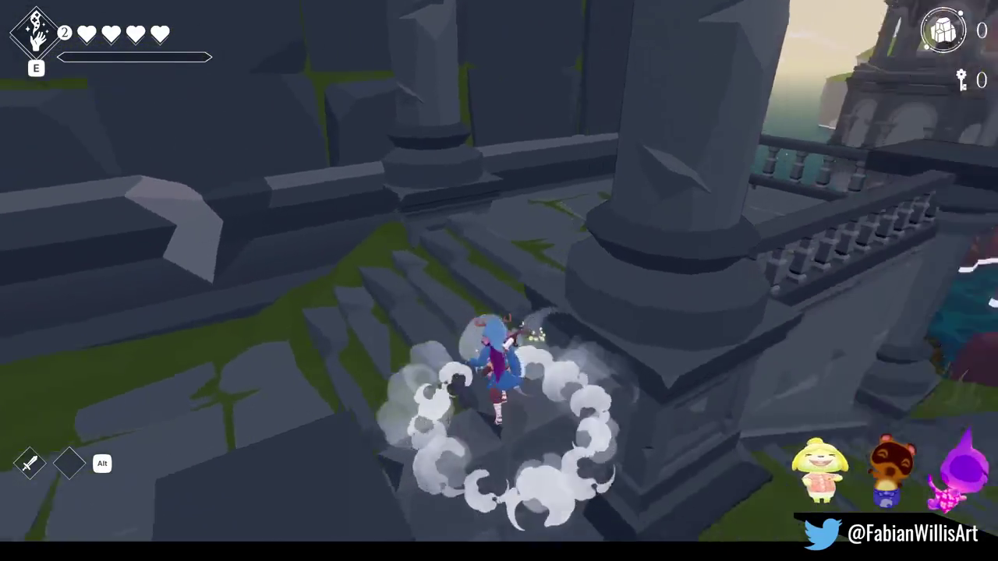
{"action": "key", "text": "w"}
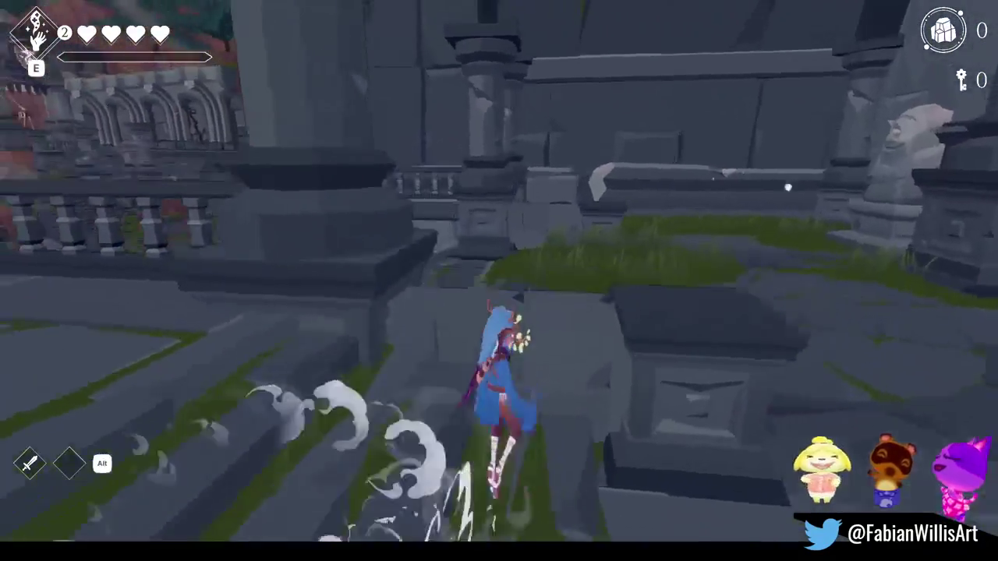
{"action": "key", "text": "w"}
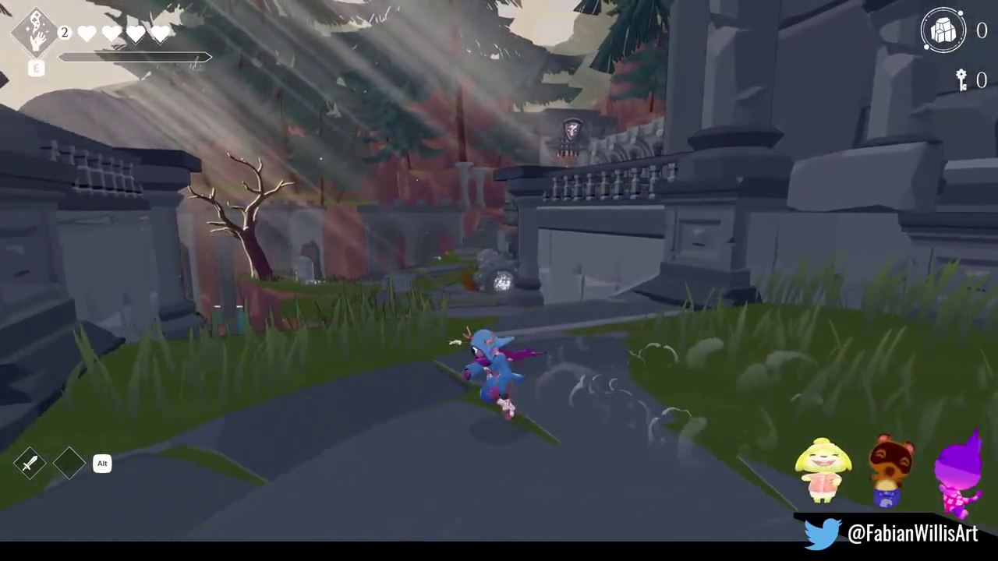
- Run into the ruins, up the mossy staircase and along the seaside ledge, swinging the sword
{"action": "key", "text": "w"}
{"action": "key", "text": "s"}
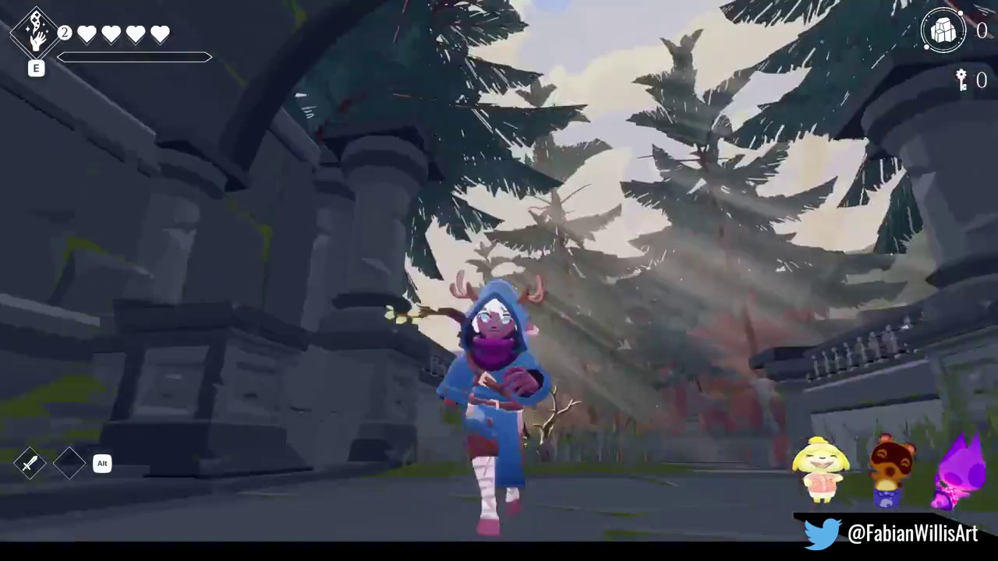
{"action": "key", "text": "w"}
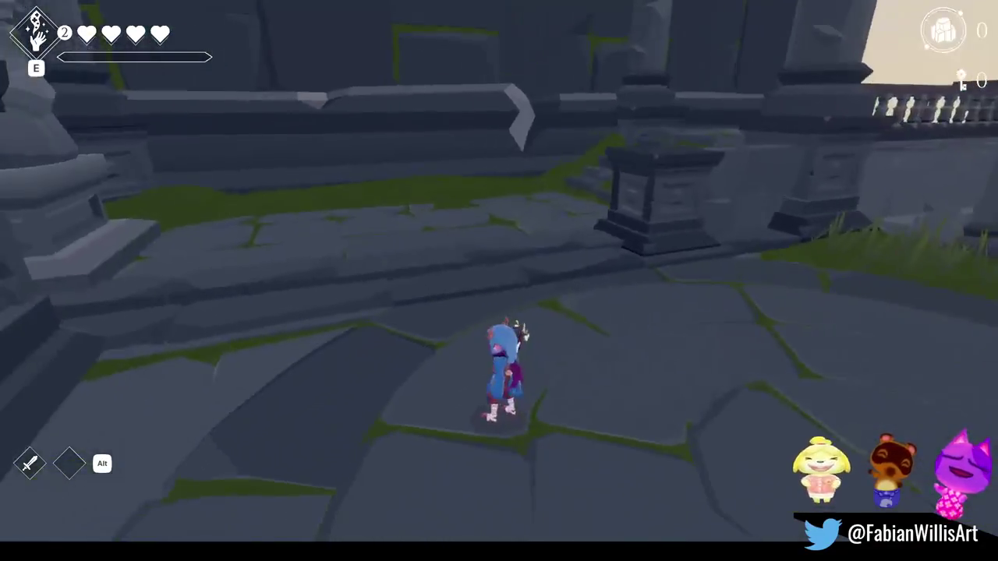
{"action": "key", "text": "d"}
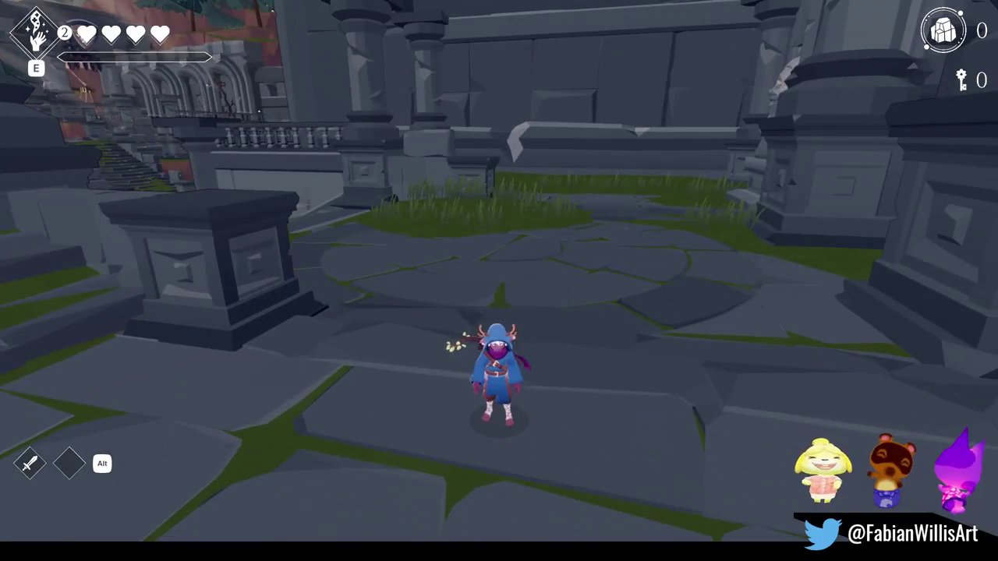
{"action": "key", "text": "w"}
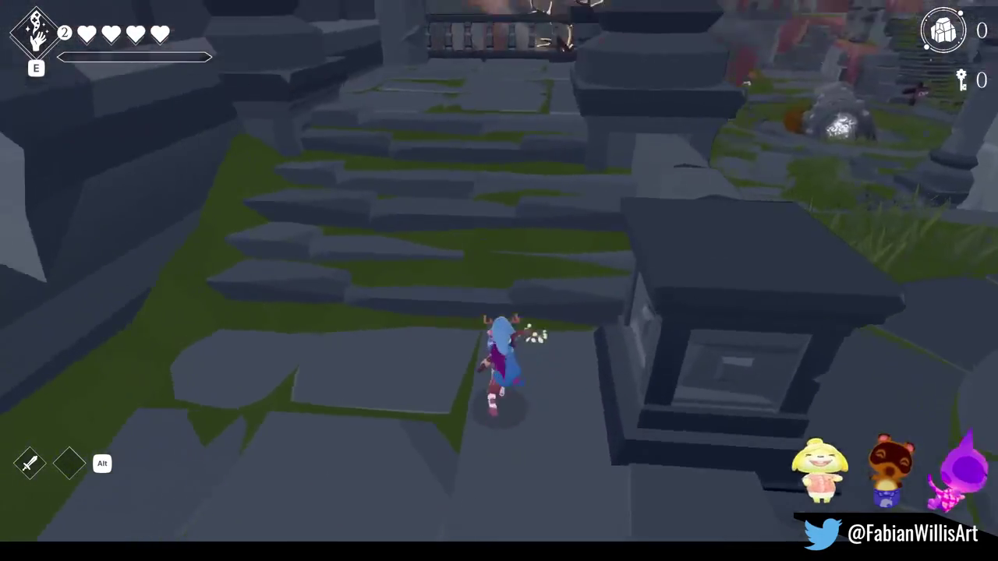
{"action": "left_click", "coordinate": [499, 281]}
{"action": "key", "text": "w"}
{"action": "left_click", "coordinate": [500, 280]}
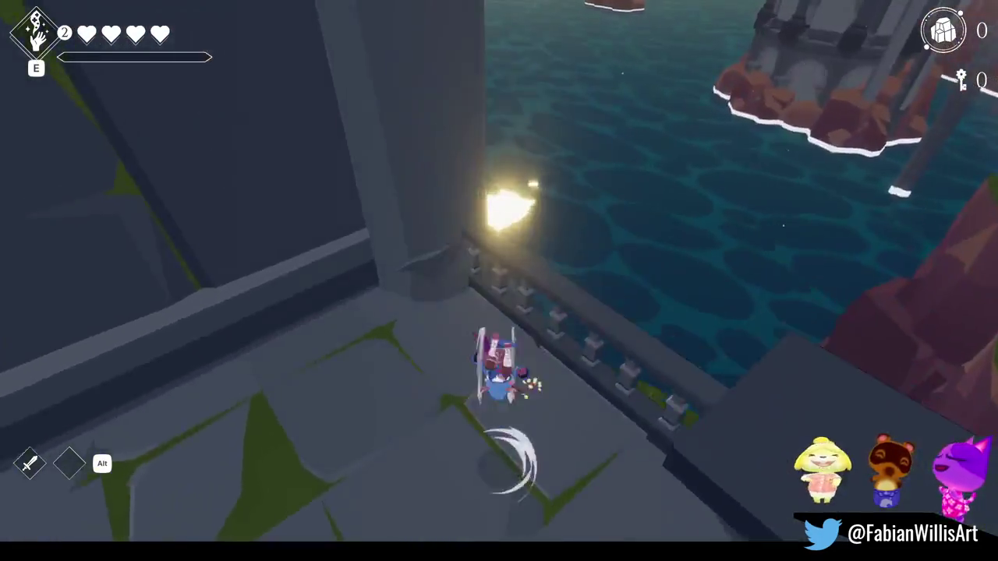
{"action": "key", "text": "w"}
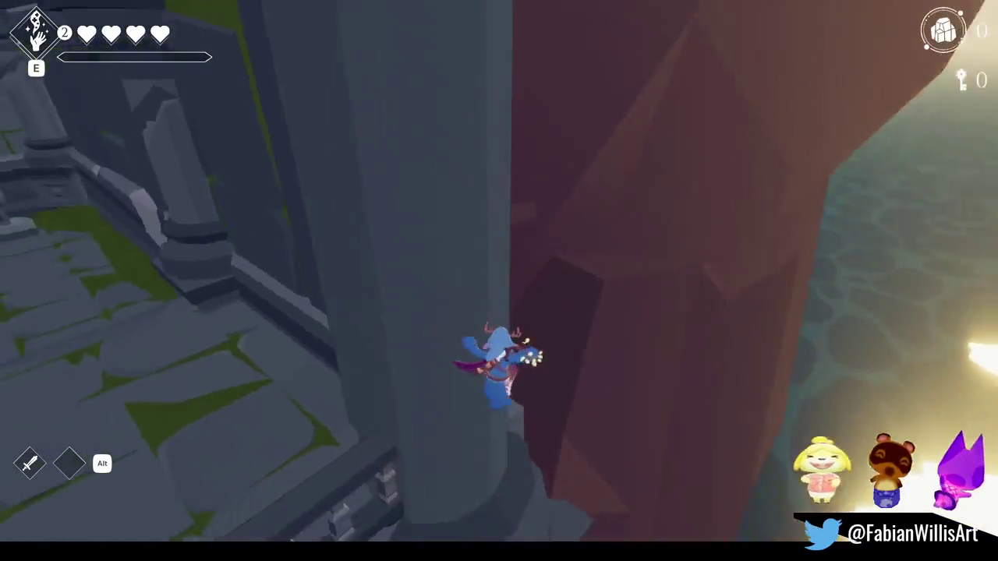
{"action": "key", "text": "w"}
{"action": "left_click", "coordinate": [499, 280]}
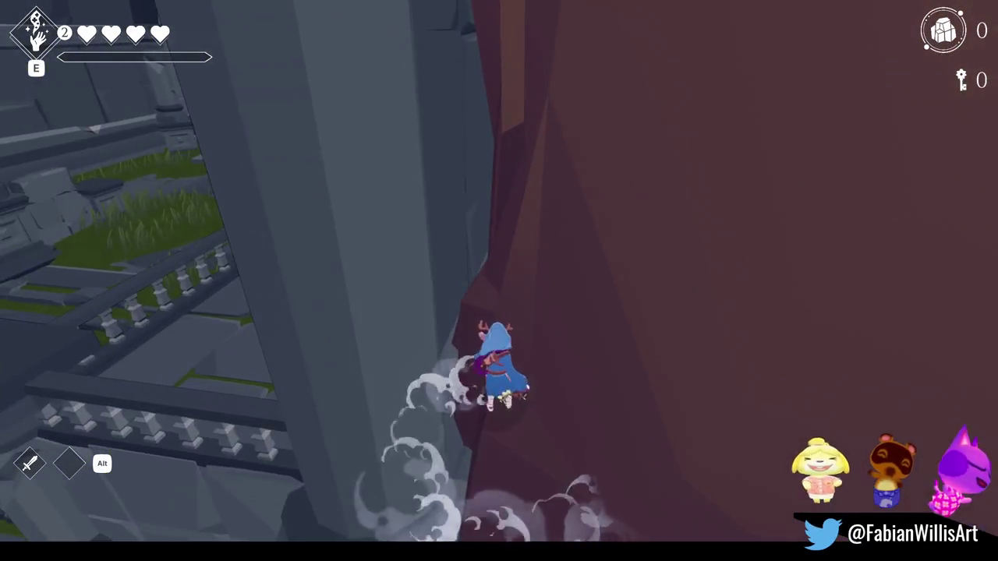
- Climb the red cliff face all the way up onto the stone platform
{"action": "key", "text": "w"}
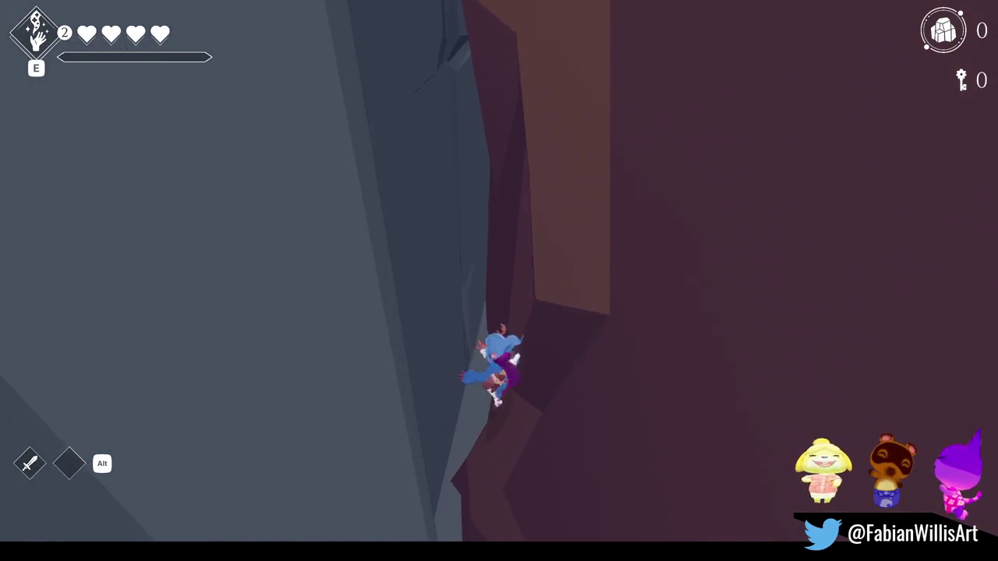
{"action": "key", "text": "space"}
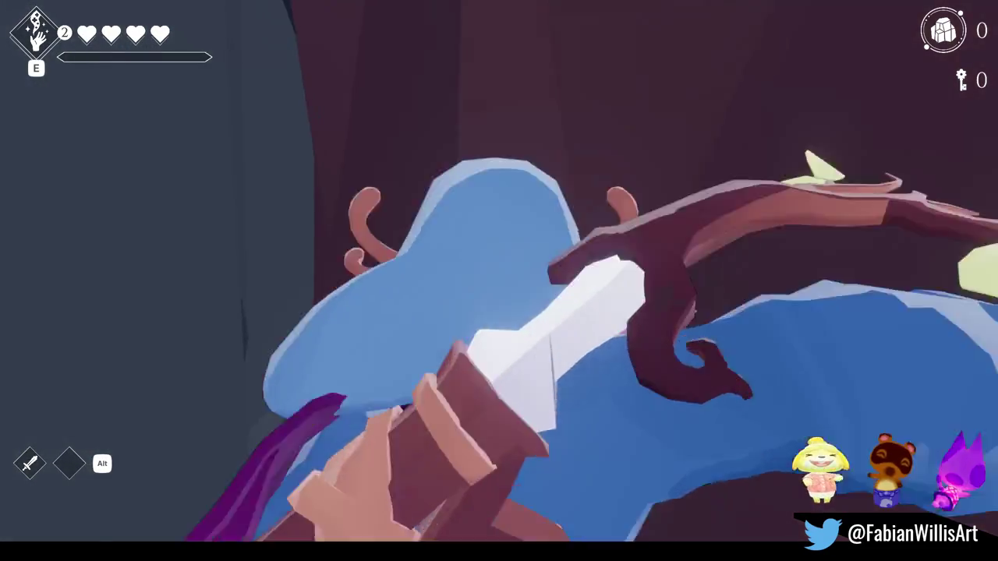
{"action": "key", "text": "w"}
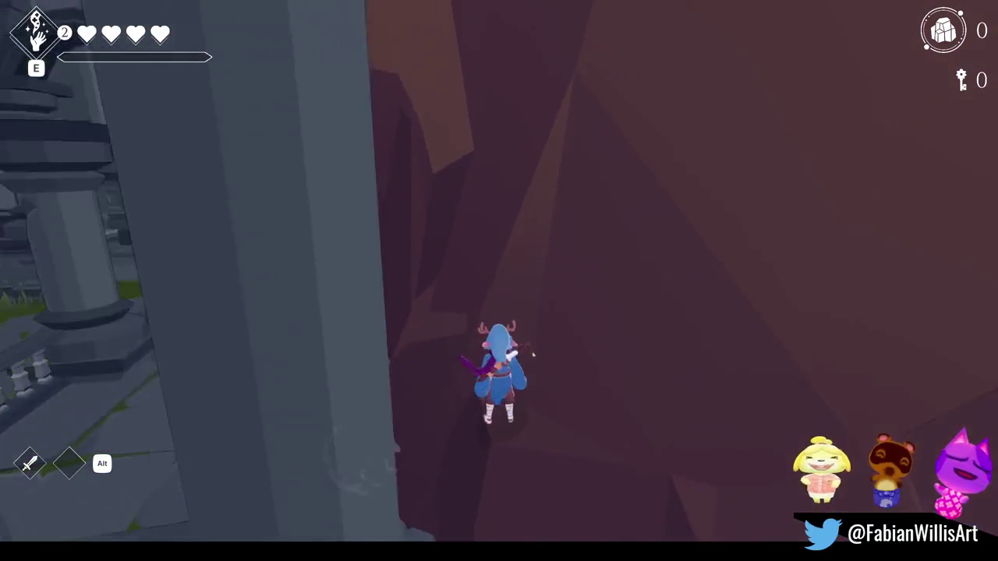
{"action": "key", "text": "space"}
{"action": "key", "text": "w"}
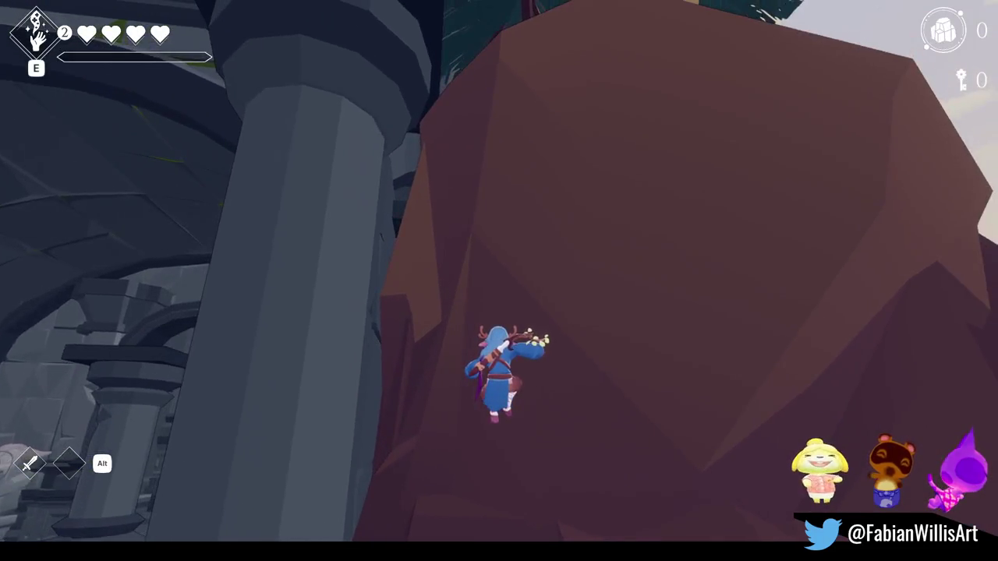
{"action": "key", "text": "space"}
{"action": "key", "text": "w"}
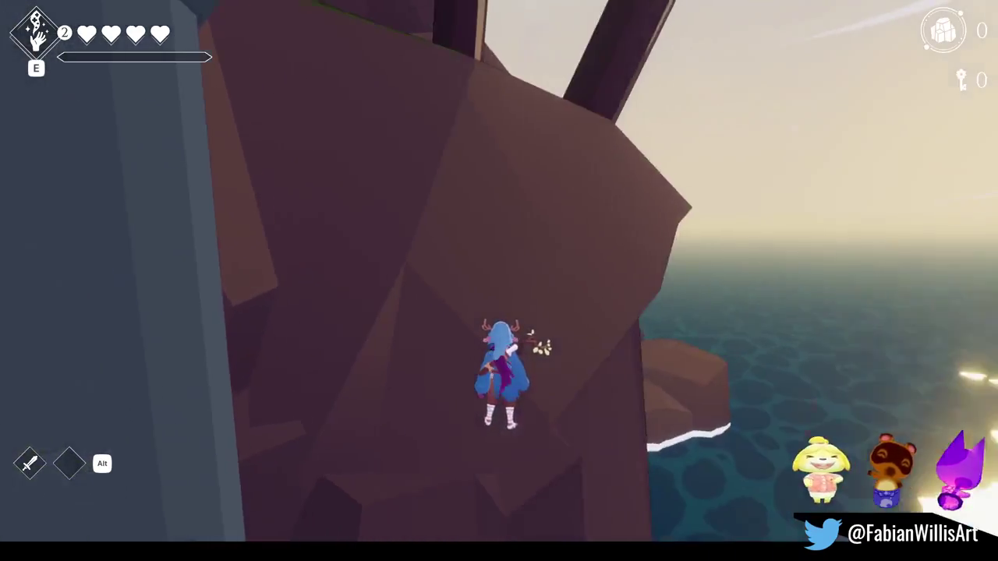
{"action": "key", "text": "space"}
{"action": "key", "text": "w"}
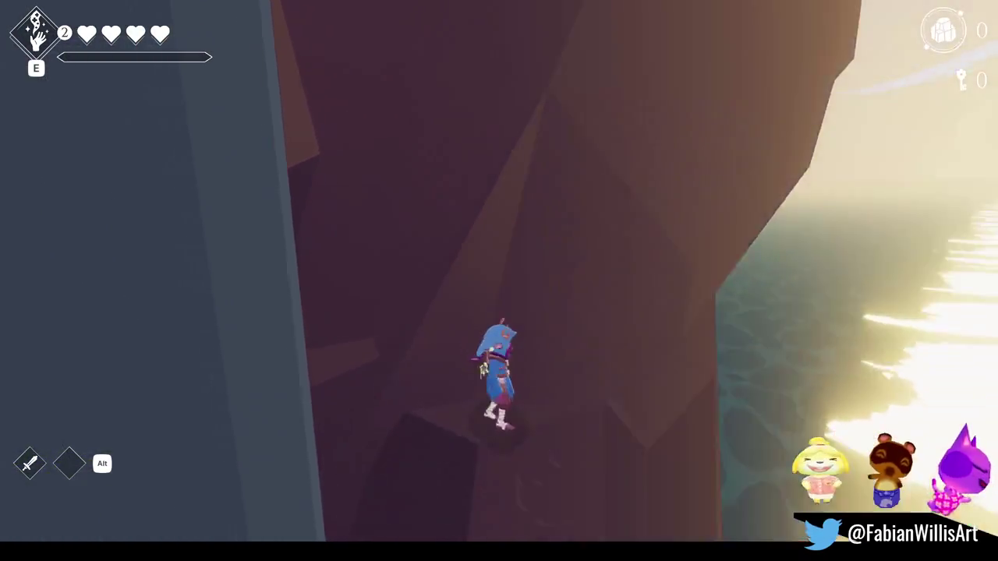
{"action": "key", "text": "w"}
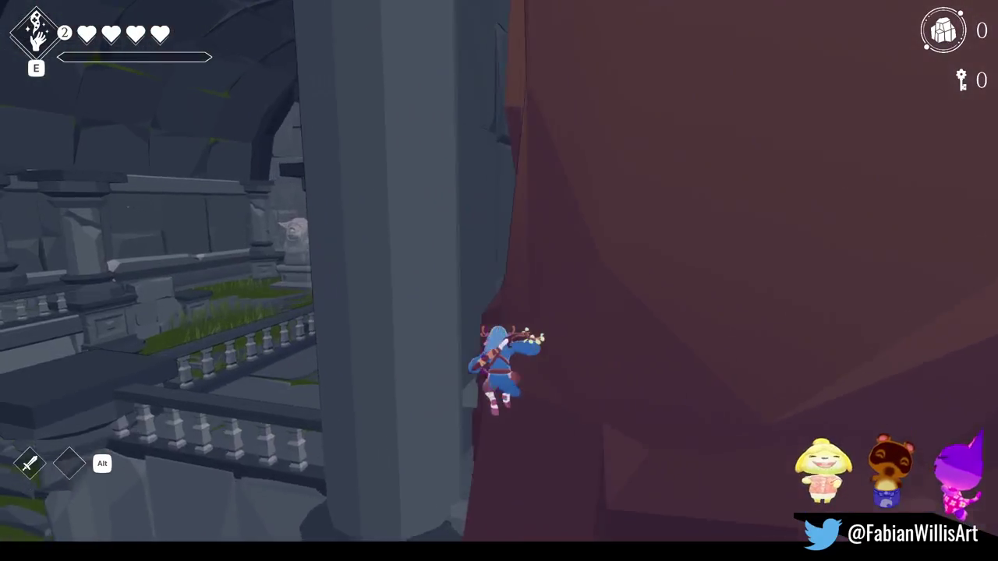
{"action": "key", "text": "space"}
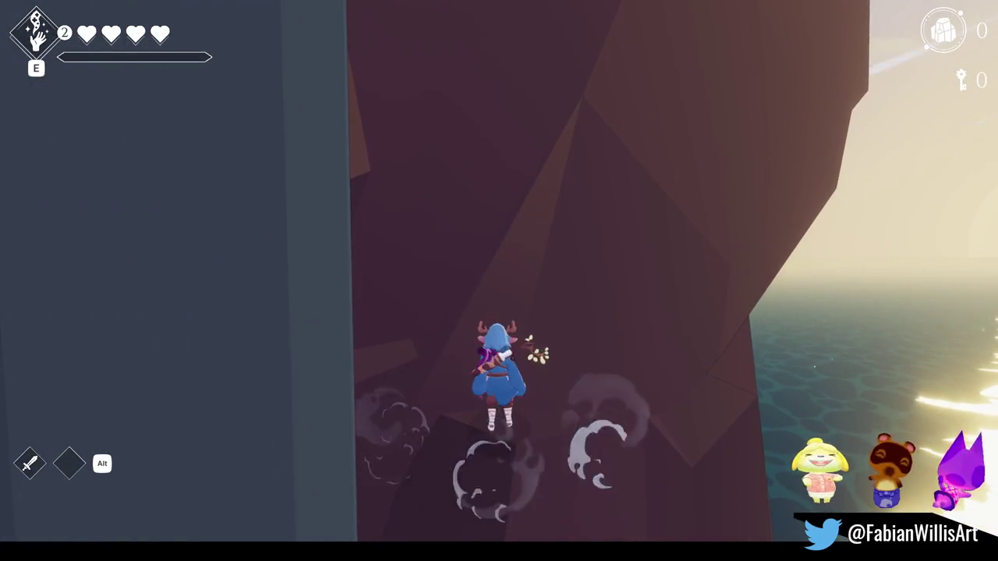
{"action": "key", "text": "w"}
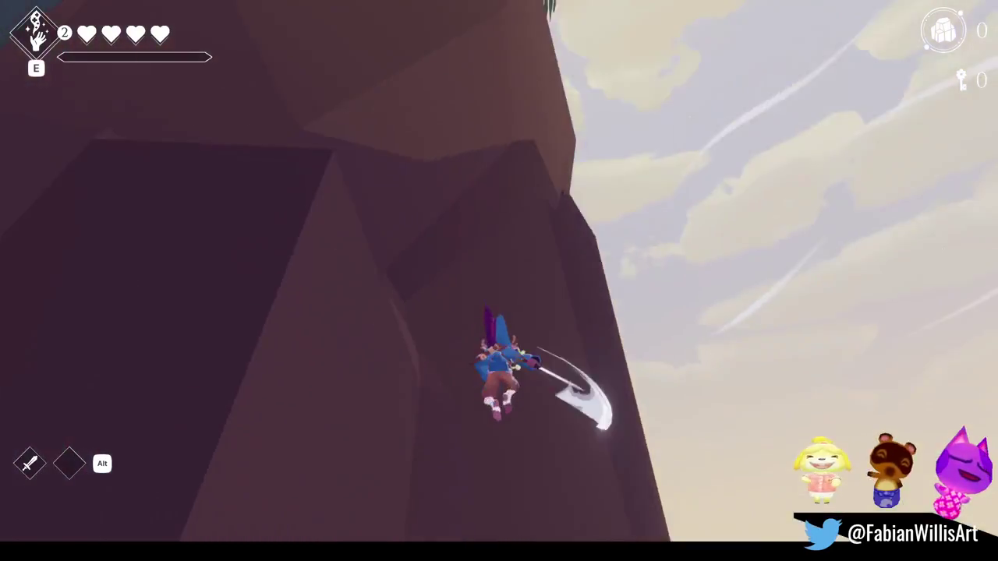
{"action": "key", "text": "w"}
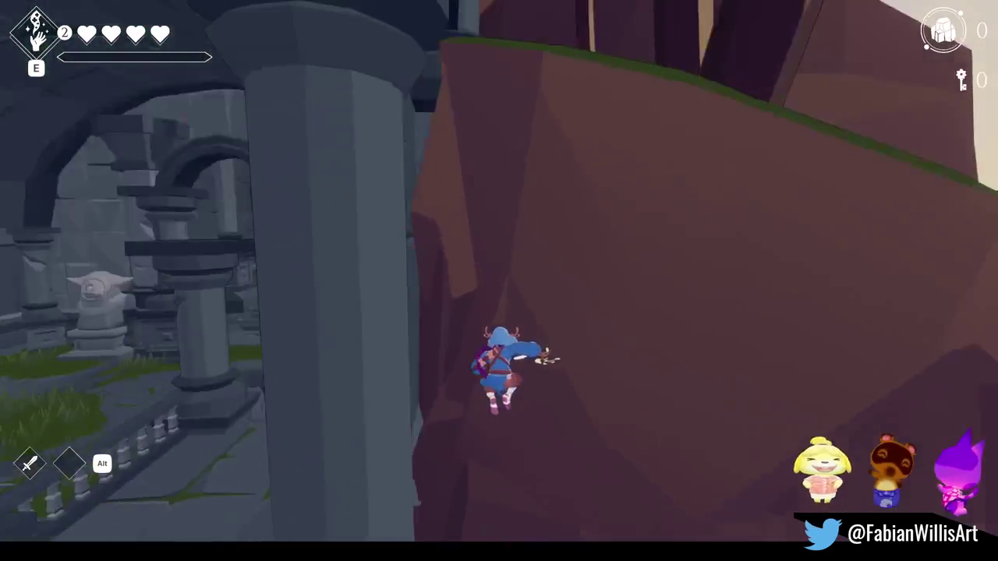
{"action": "key", "text": "w"}
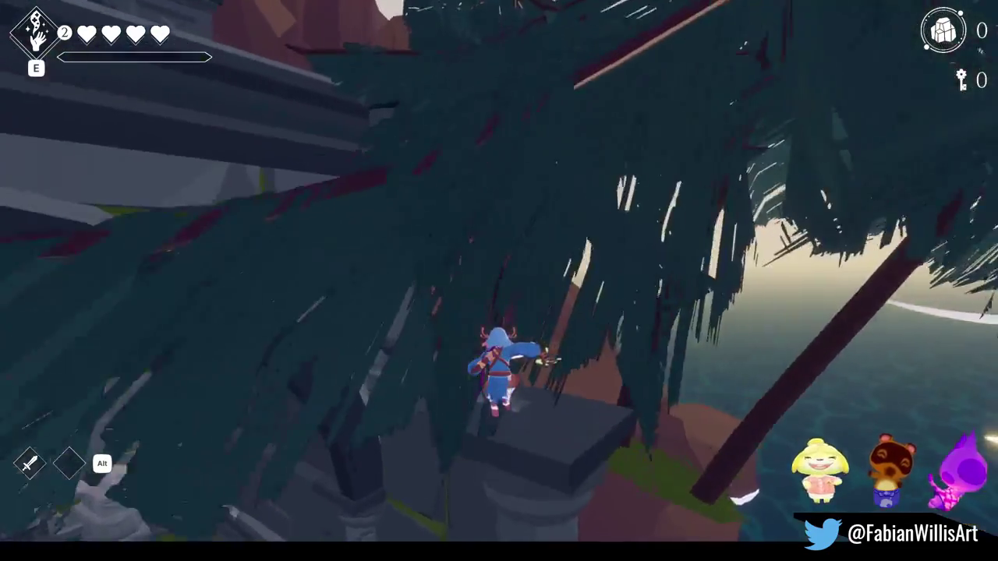
- Scale the temple walls, then run up the mossy temple stairs and along the path to the signposts
{"action": "key", "text": "w"}
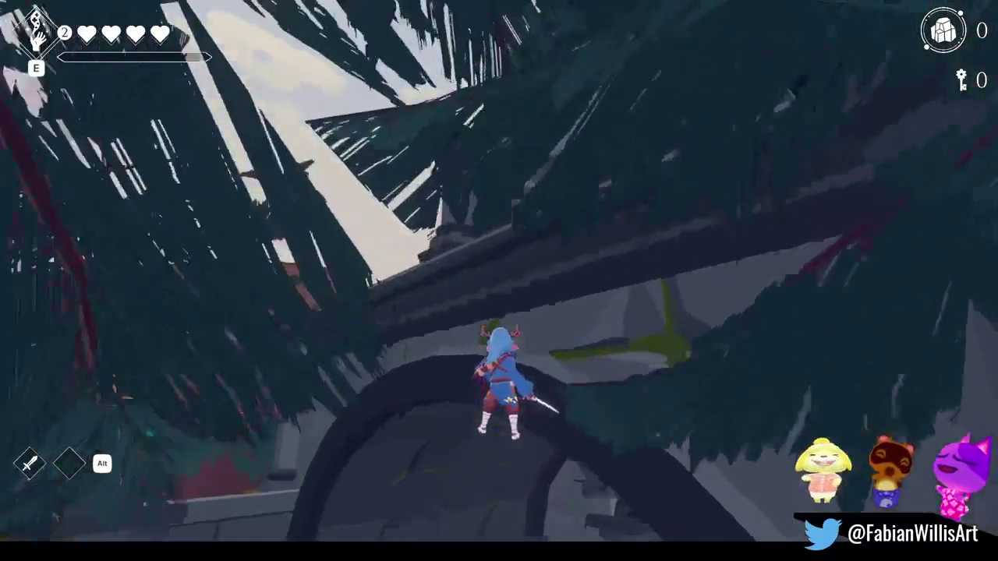
{"action": "key", "text": "w"}
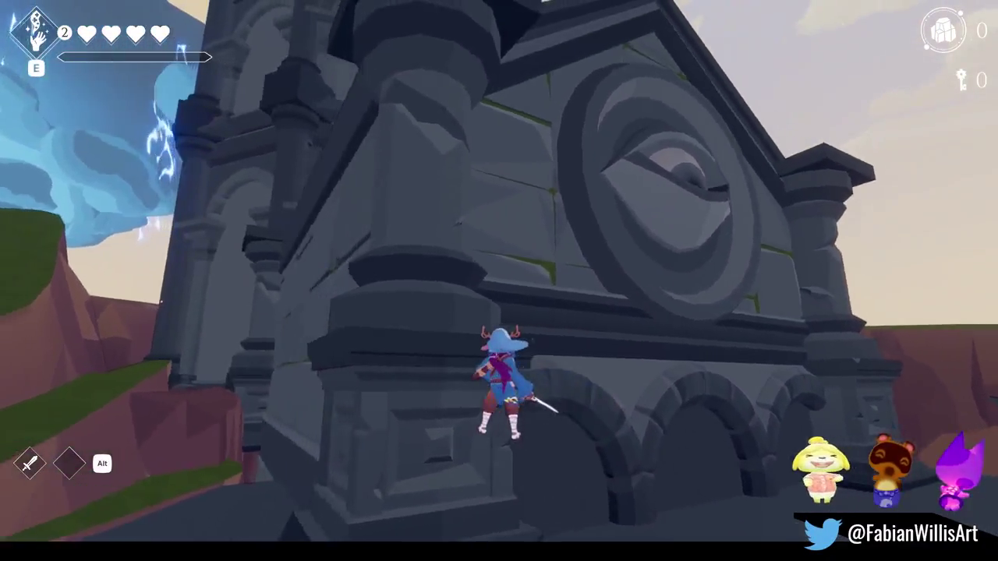
{"action": "key", "text": "w"}
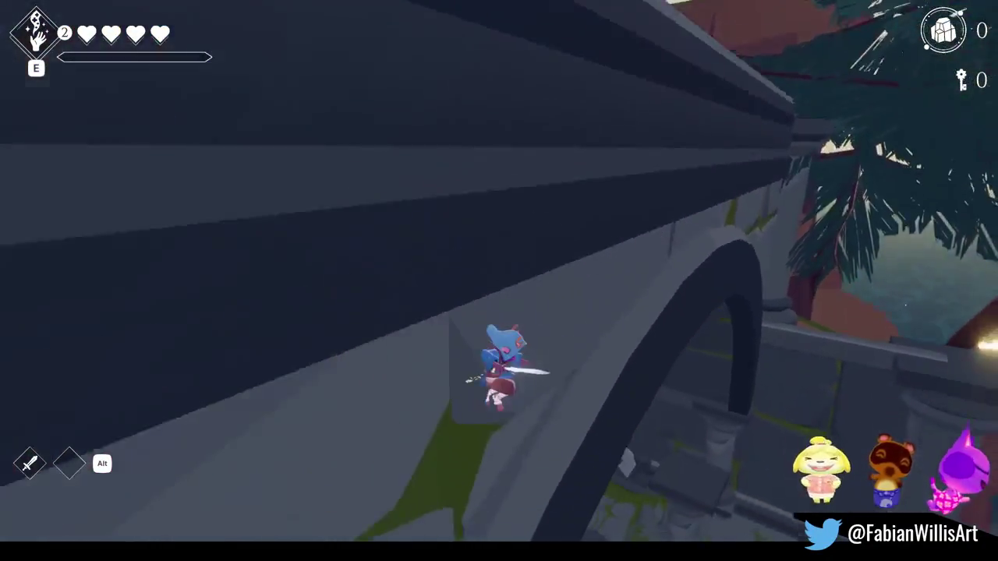
{"action": "key", "text": "w"}
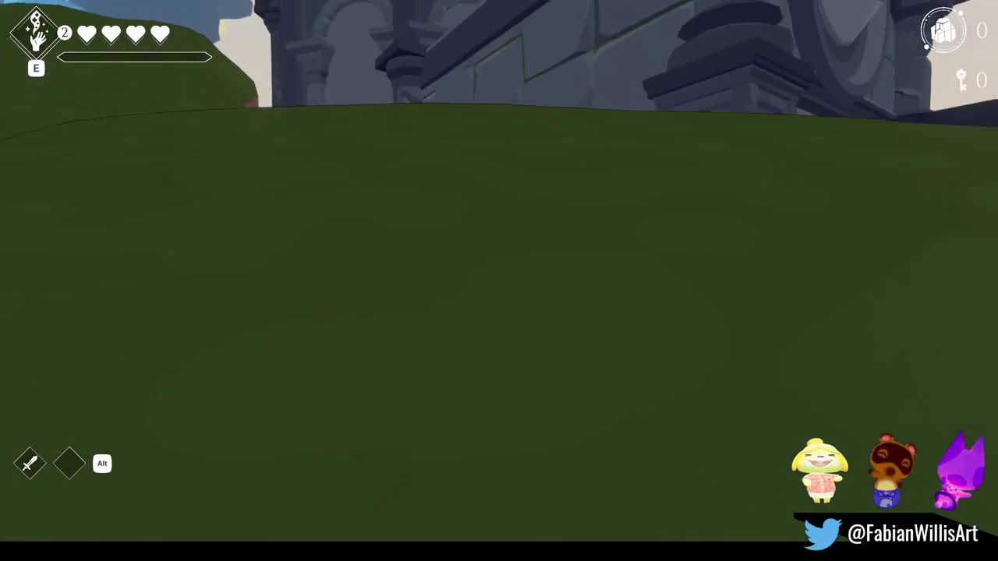
{"action": "key", "text": "w"}
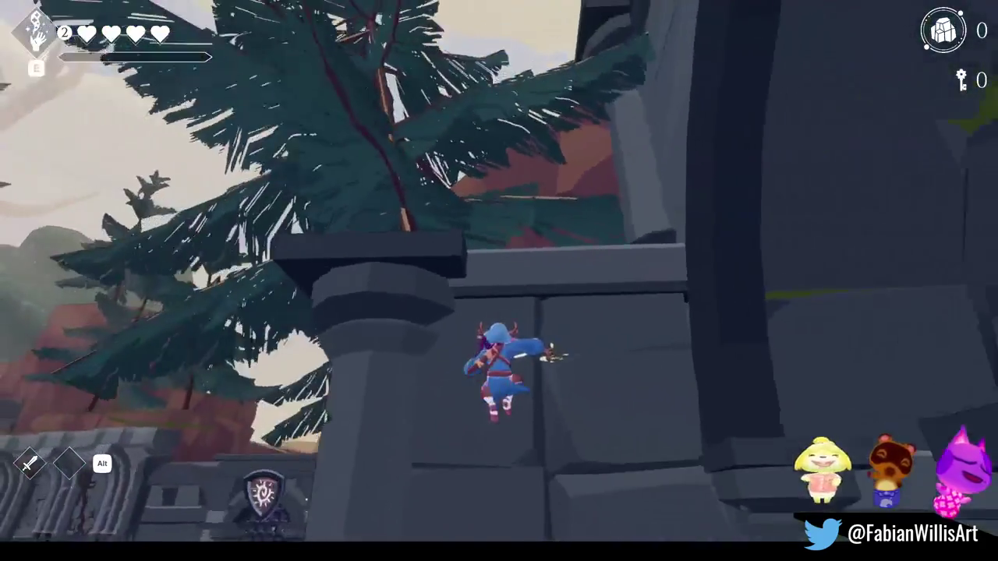
{"action": "key", "text": "w"}
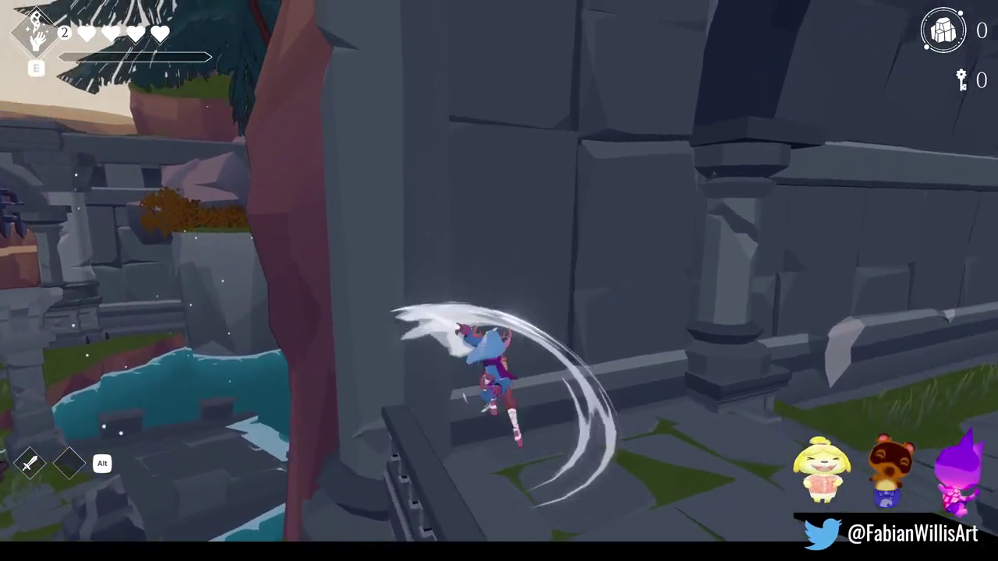
{"action": "key", "text": "w"}
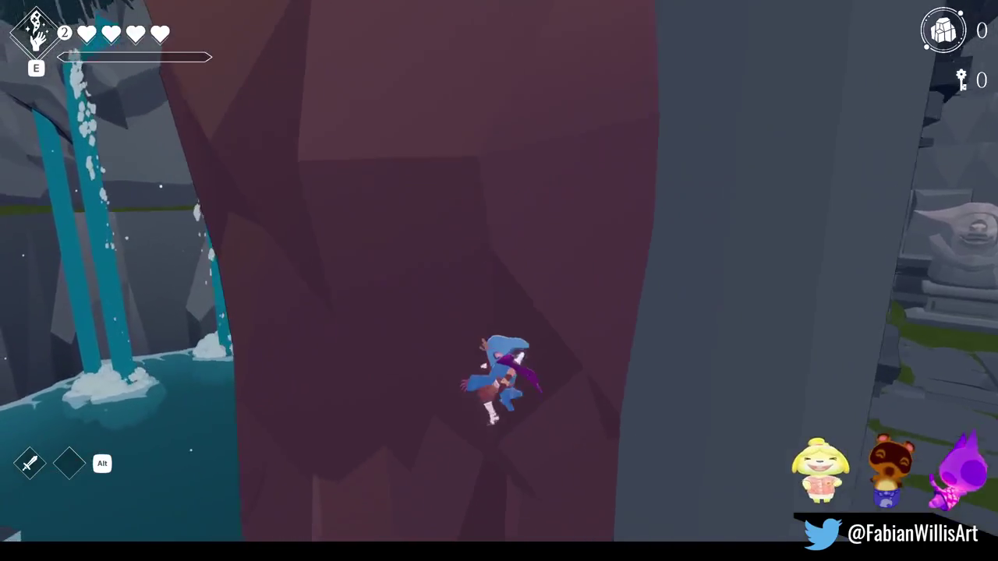
{"action": "key", "text": "w"}
{"action": "key", "text": "w"}
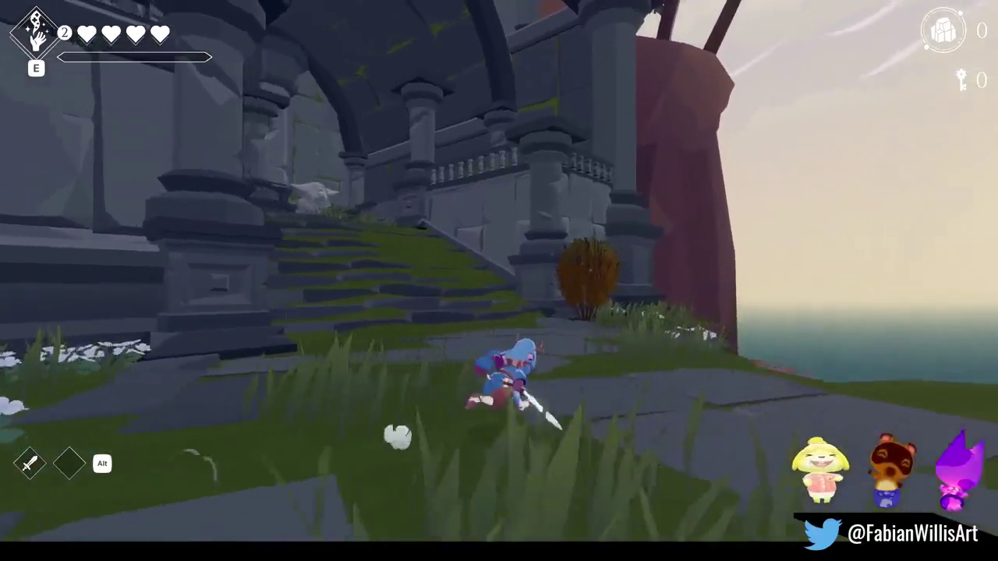
{"action": "key", "text": "w"}
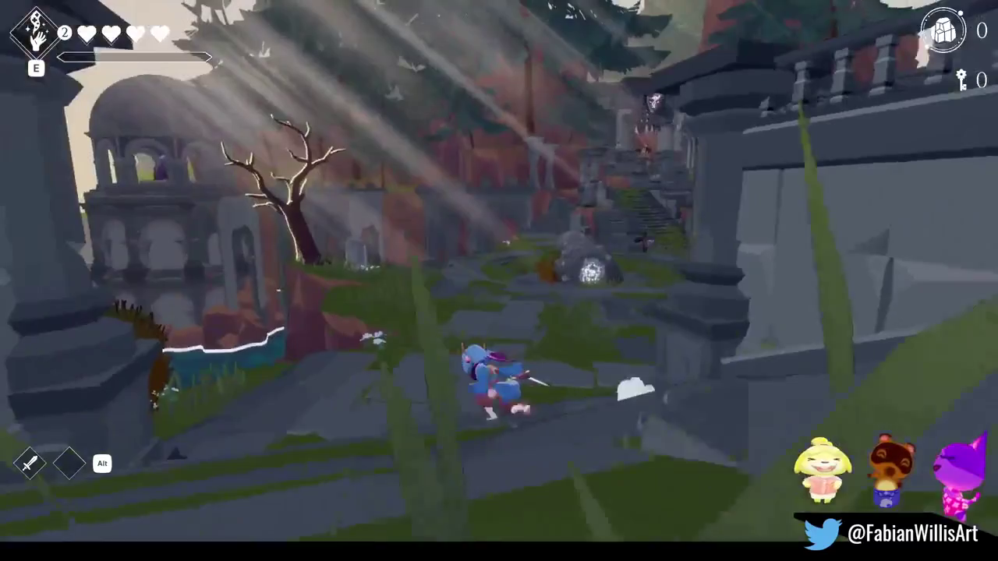
{"action": "key", "text": "w"}
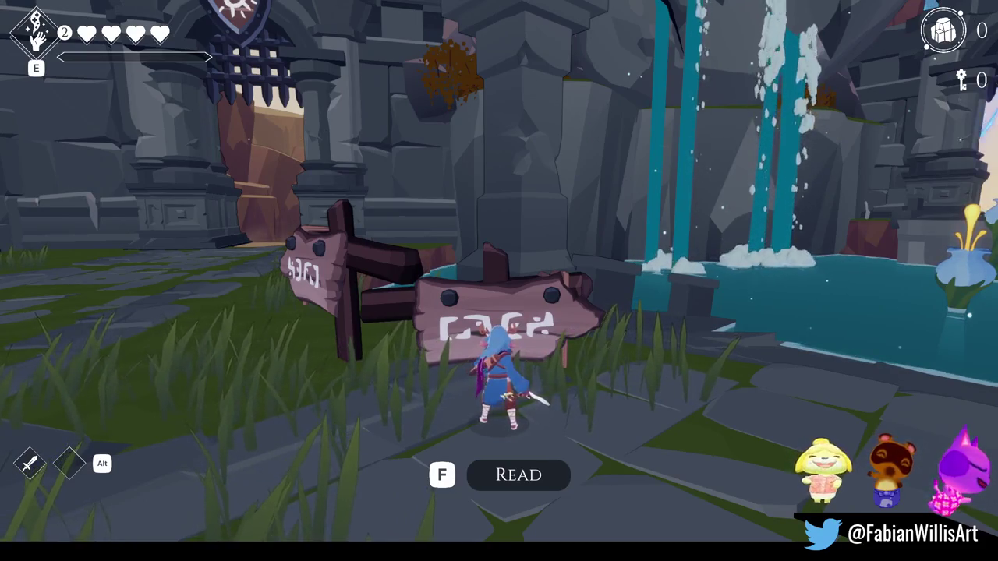
- Read the 'To Marsh Kin' signpost, close its text, and walk away
{"action": "key", "text": "f"}
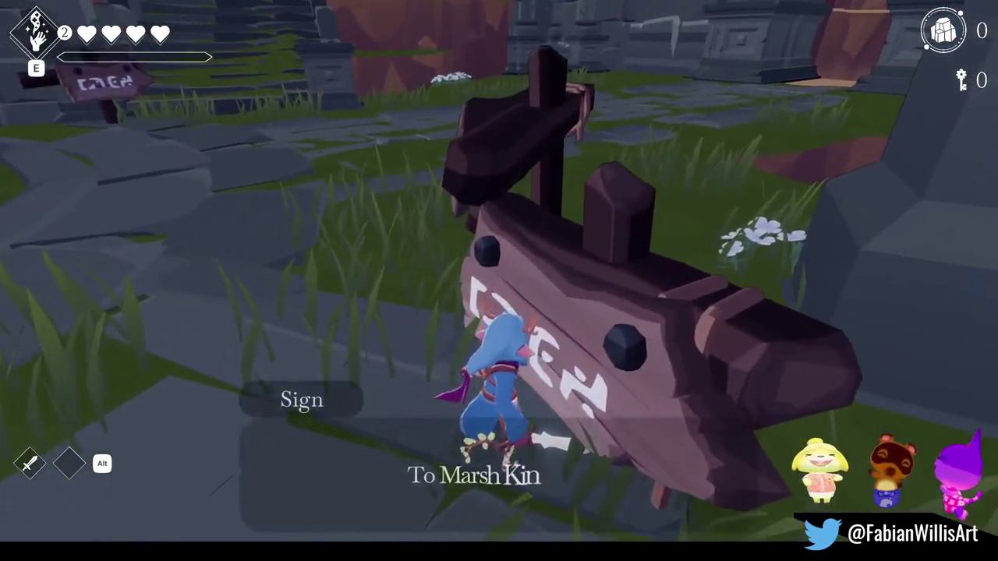
{"action": "key", "text": "f"}
{"action": "key", "text": "s"}
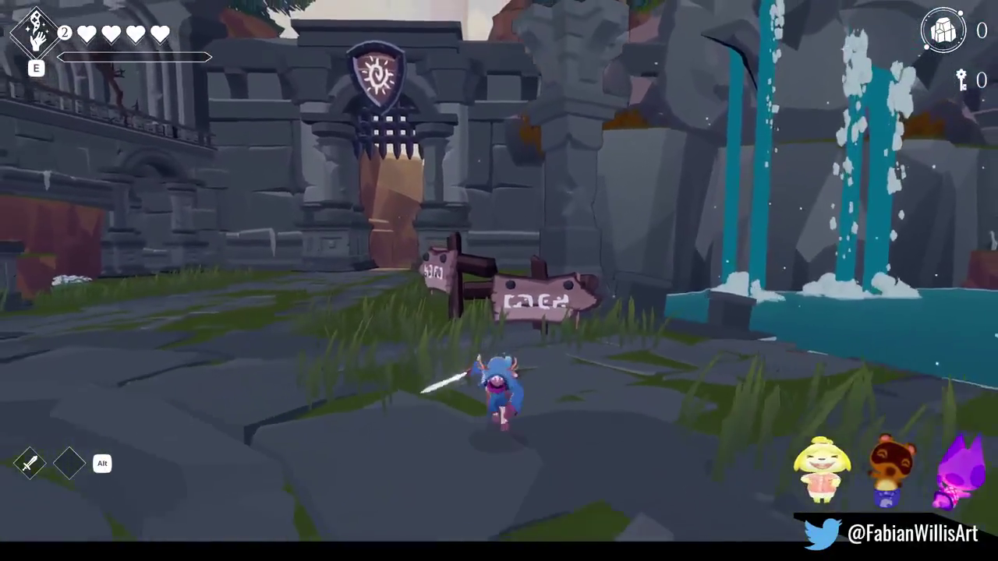
{"action": "key", "text": "w"}
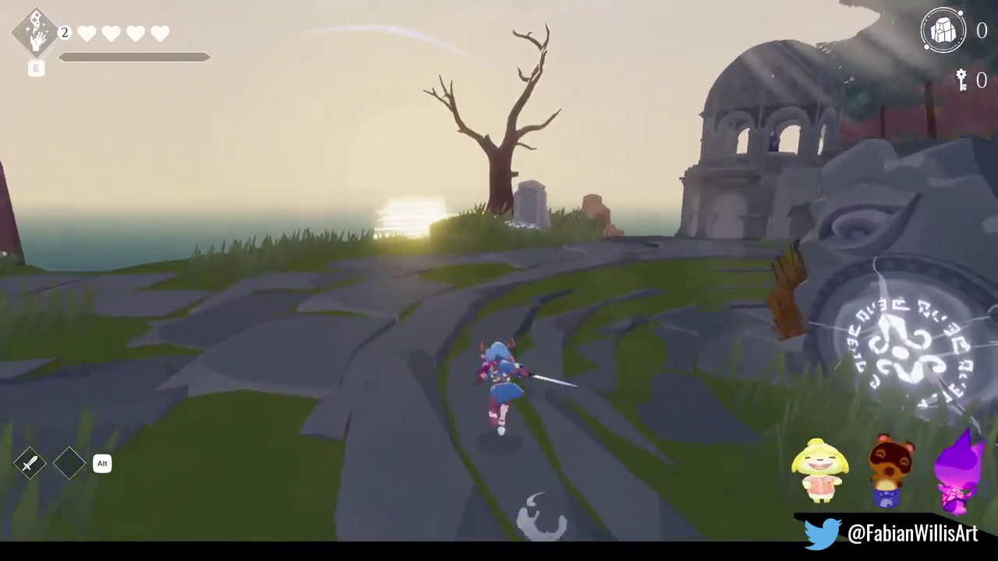
- Read the Memoriam gravestone inscription on the grassy cliff, then pause the game
{"action": "key", "text": "w"}
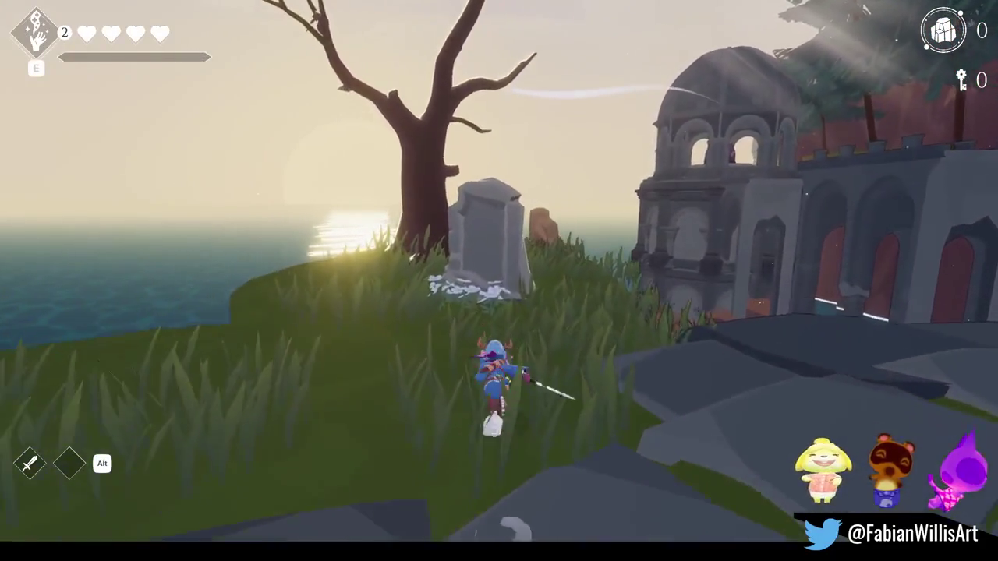
{"action": "key", "text": "w"}
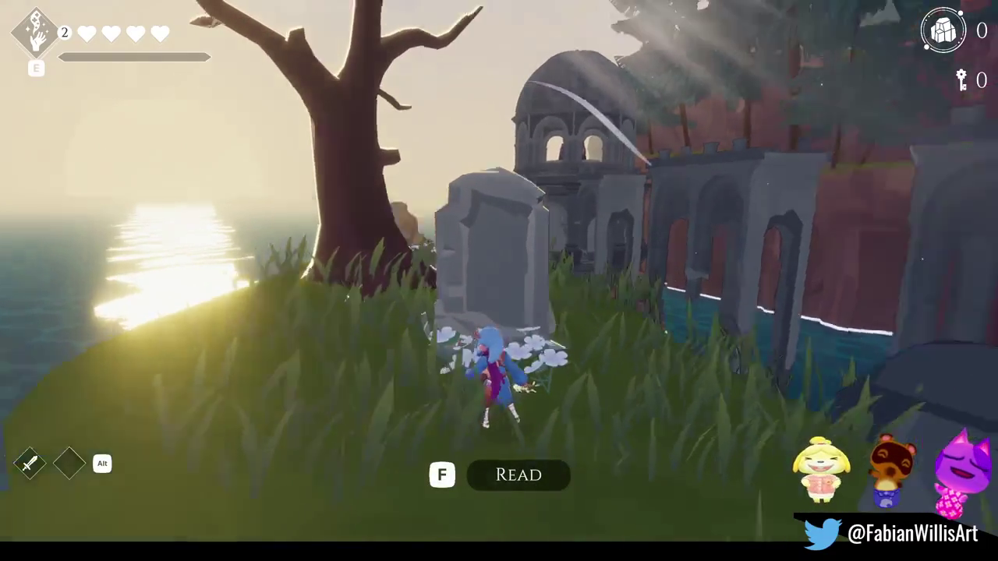
{"action": "key", "text": "f"}
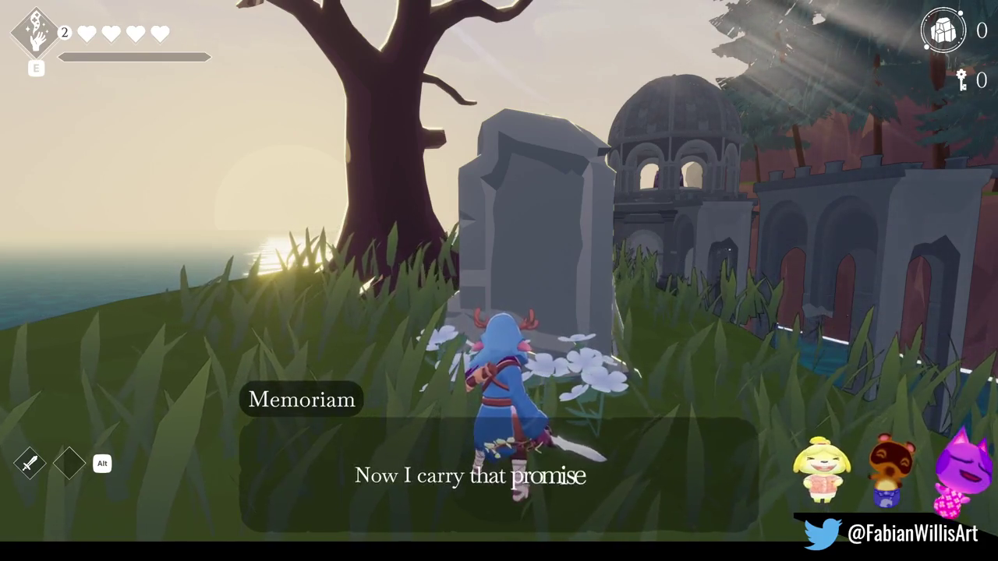
{"action": "key", "text": "f"}
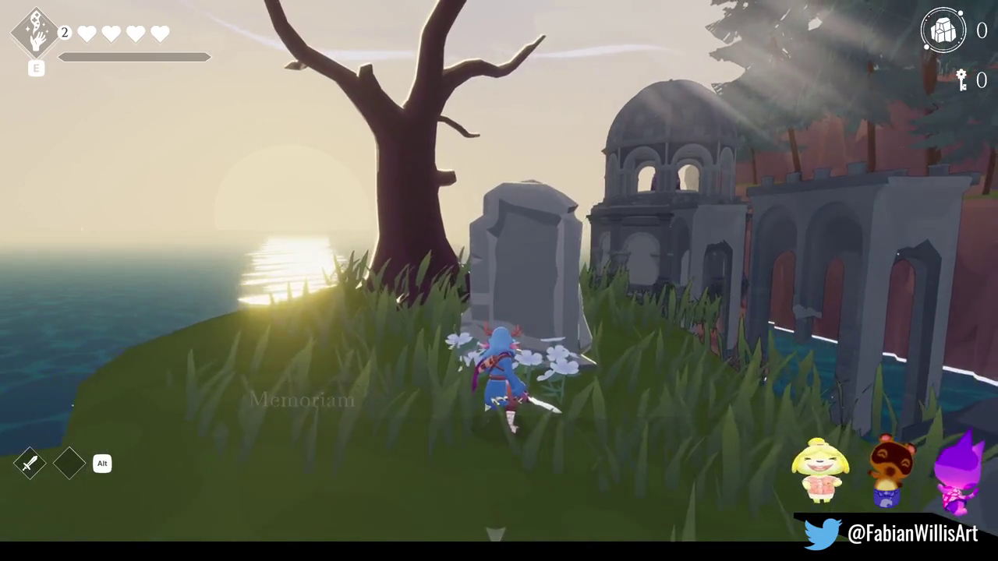
{"action": "key", "text": "w"}
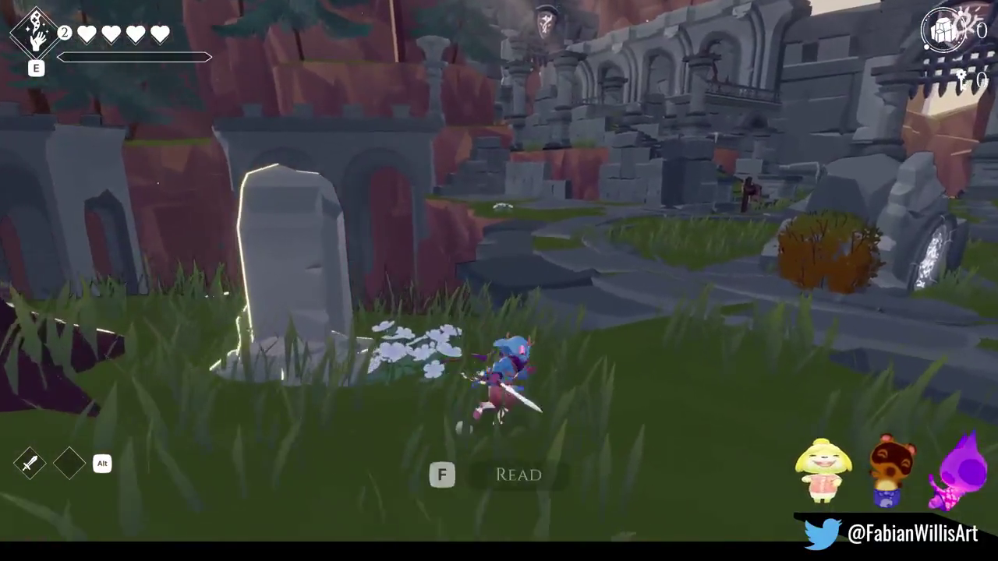
{"action": "key", "text": "w"}
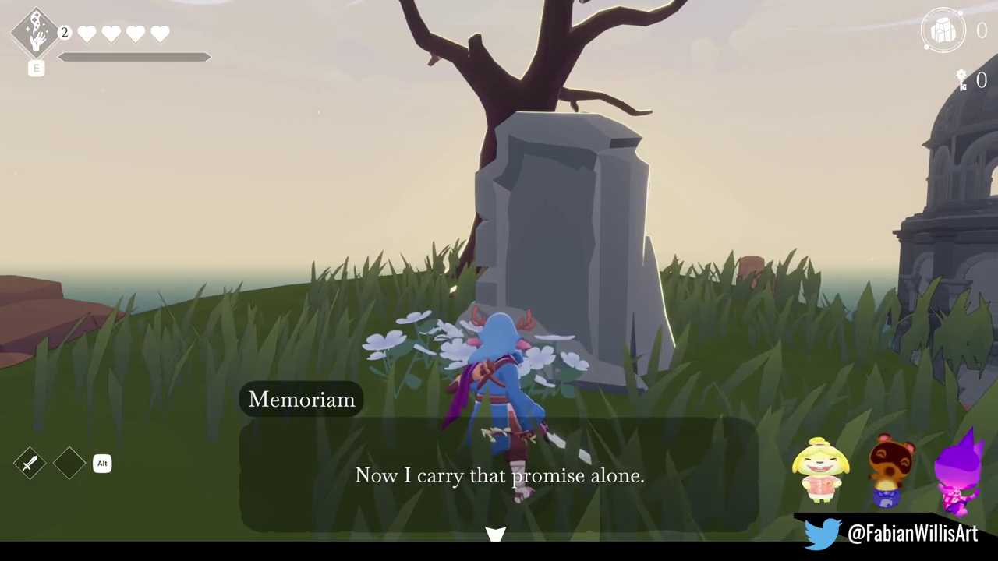
{"action": "key", "text": "e"}
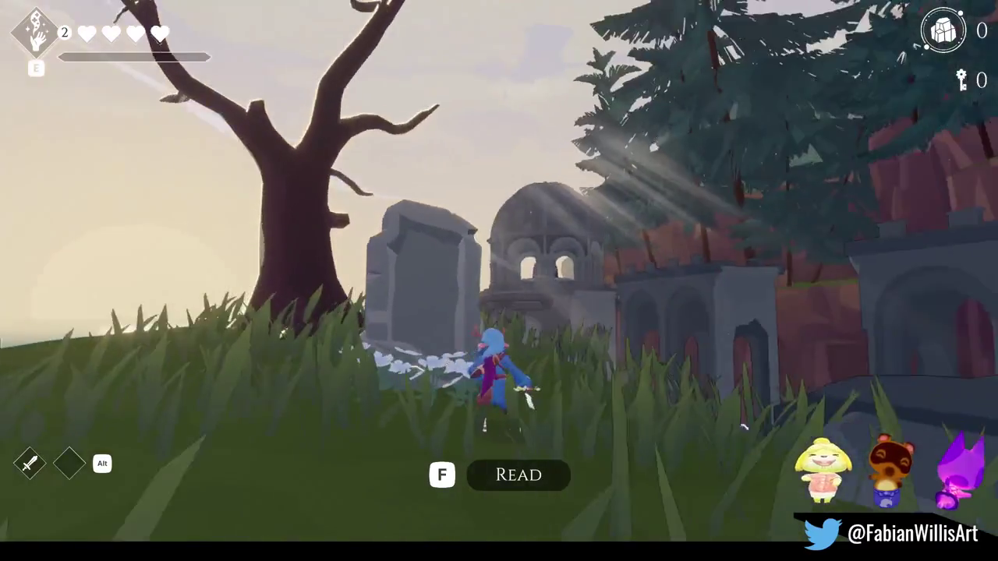
{"action": "key", "text": "Escape"}
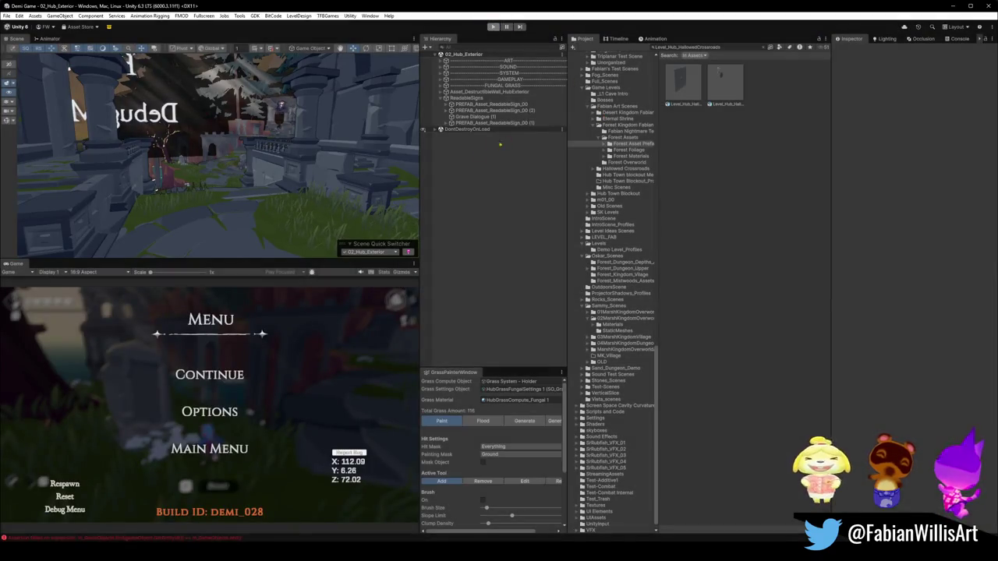
- Resume play and preview the open Blender windows from the taskbar icon
{"action": "key", "text": "Escape"}
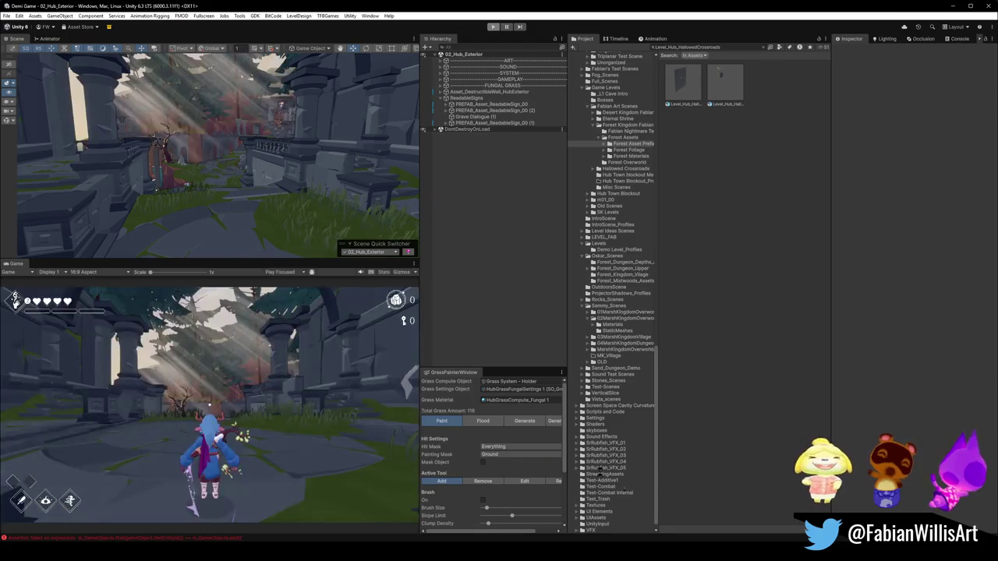
{"action": "mouse_move", "coordinate": [635, 507]}
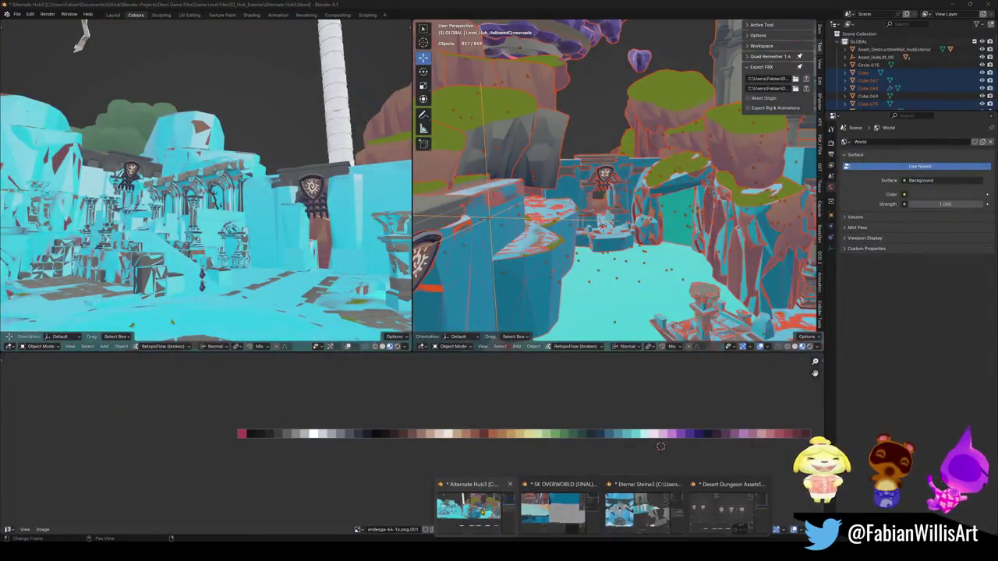
{"action": "left_click", "coordinate": [468, 507]}
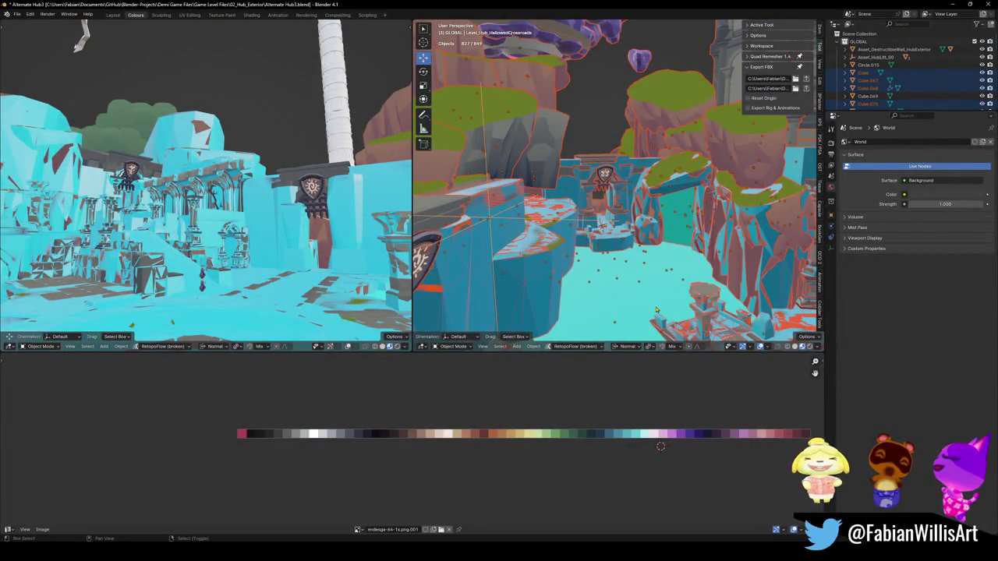
{"action": "scroll", "coordinate": [642, 231], "scroll_direction": "up", "scroll_amount": 5}
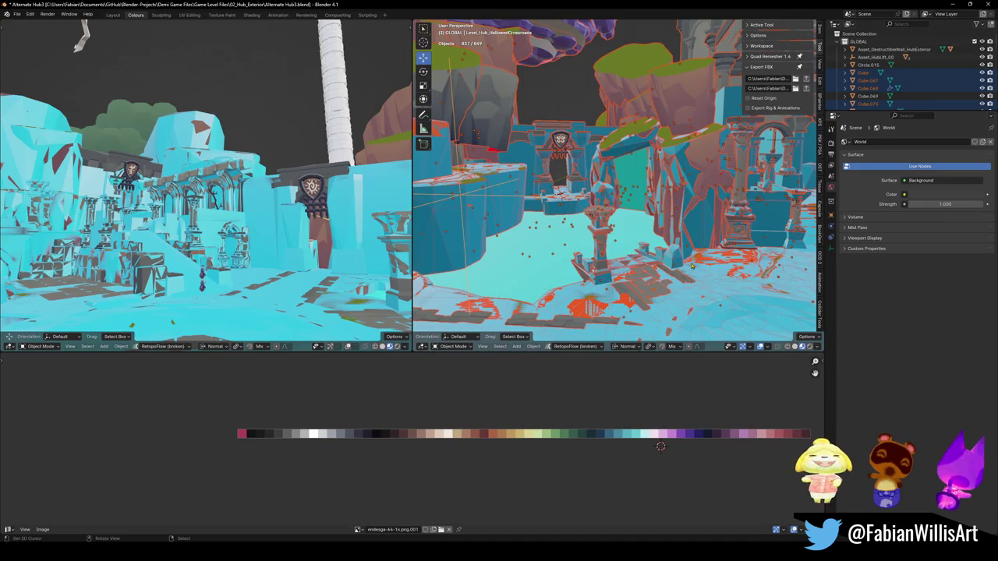
{"action": "key", "text": "alt+a"}
{"action": "key", "text": "shift+grave"}
{"action": "key", "text": "w"}
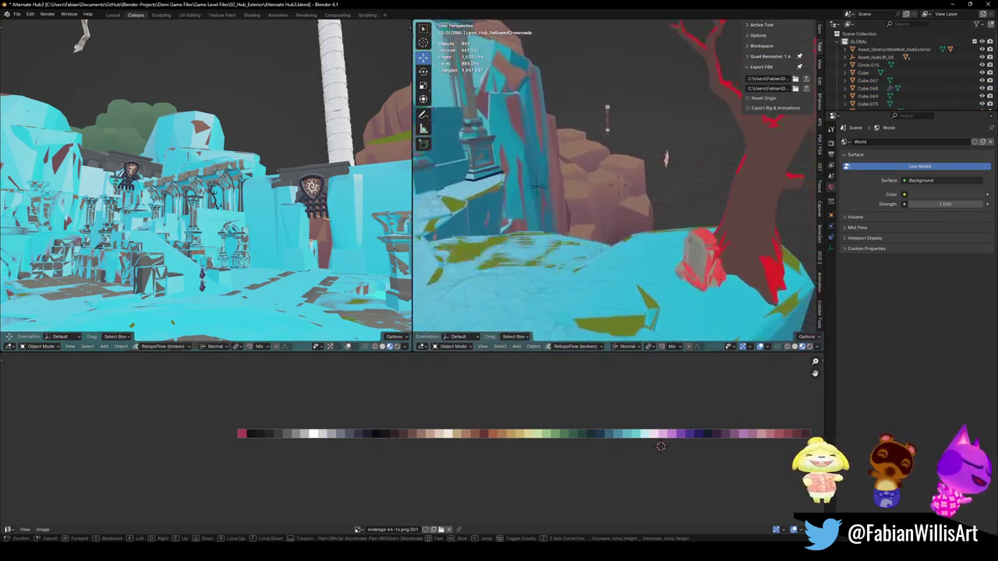
{"action": "left_click", "coordinate": [618, 181]}
{"action": "key", "text": "ctrl+s"}
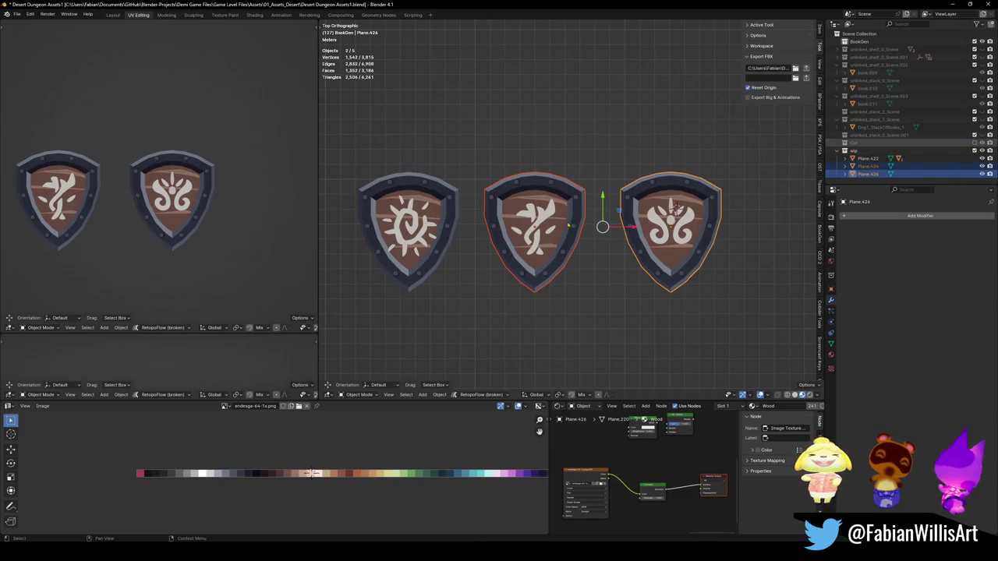
{"action": "left_click", "coordinate": [974, 142]}
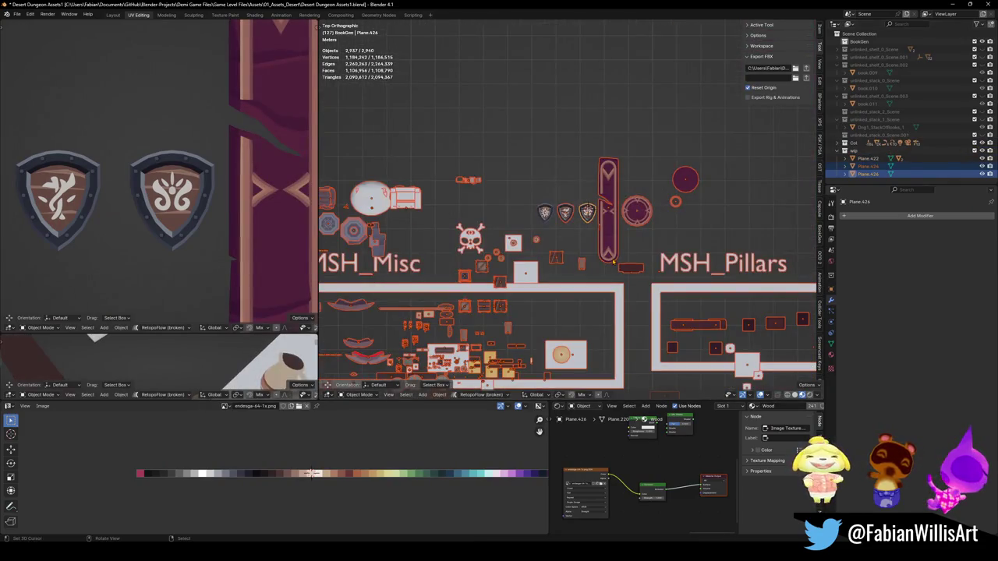
{"action": "scroll", "coordinate": [613, 265], "scroll_direction": "up", "scroll_amount": 2}
{"action": "scroll", "coordinate": [525, 270], "scroll_direction": "down", "scroll_amount": 2}
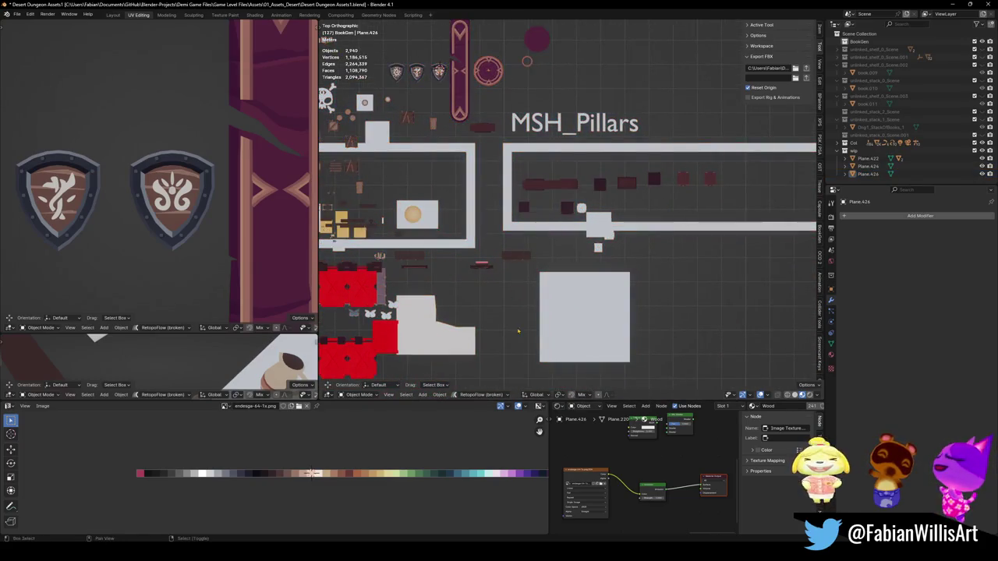
{"action": "scroll", "coordinate": [525, 270], "scroll_direction": "down", "scroll_amount": 1}
{"action": "scroll", "coordinate": [524, 270], "scroll_direction": "down", "scroll_amount": 2}
{"action": "scroll", "coordinate": [533, 223], "scroll_direction": "up", "scroll_amount": 5}
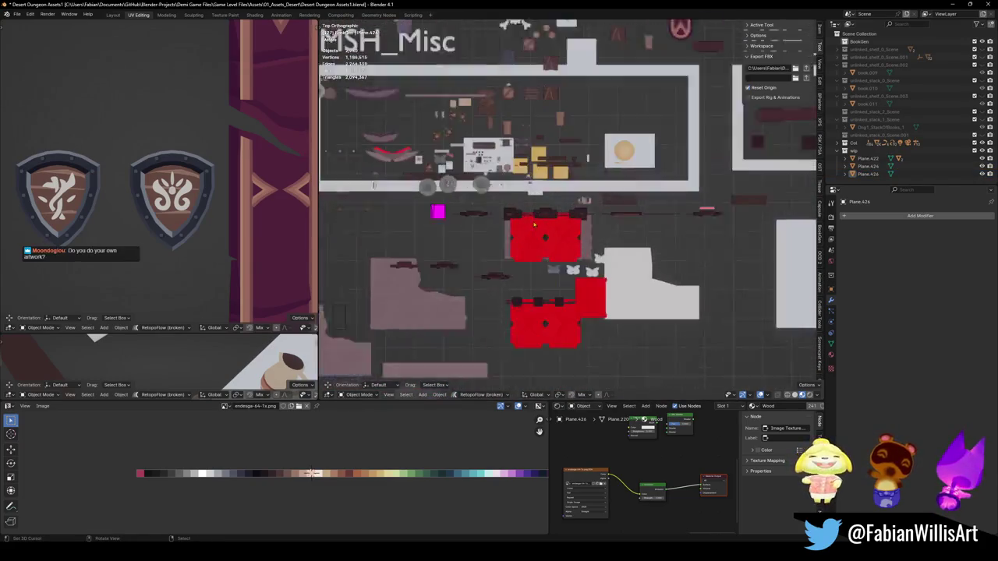
{"action": "scroll", "coordinate": [533, 223], "scroll_direction": "down", "scroll_amount": 1}
{"action": "scroll", "coordinate": [507, 224], "scroll_direction": "up", "scroll_amount": 2}
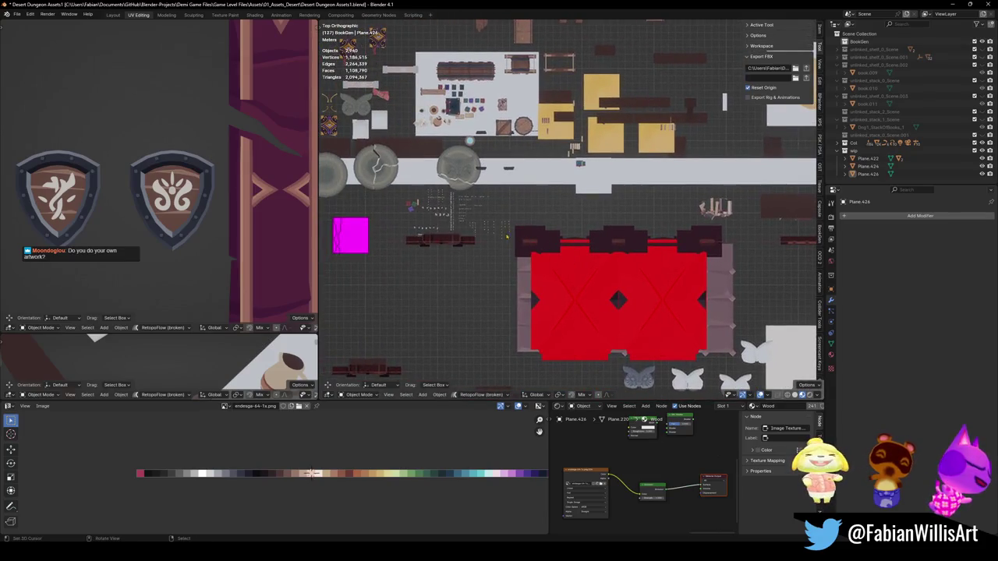
{"action": "scroll", "coordinate": [474, 225], "scroll_direction": "up", "scroll_amount": 1}
{"action": "scroll", "coordinate": [475, 225], "scroll_direction": "up", "scroll_amount": 1}
{"action": "scroll", "coordinate": [468, 226], "scroll_direction": "down", "scroll_amount": 2}
{"action": "scroll", "coordinate": [421, 226], "scroll_direction": "up", "scroll_amount": 3}
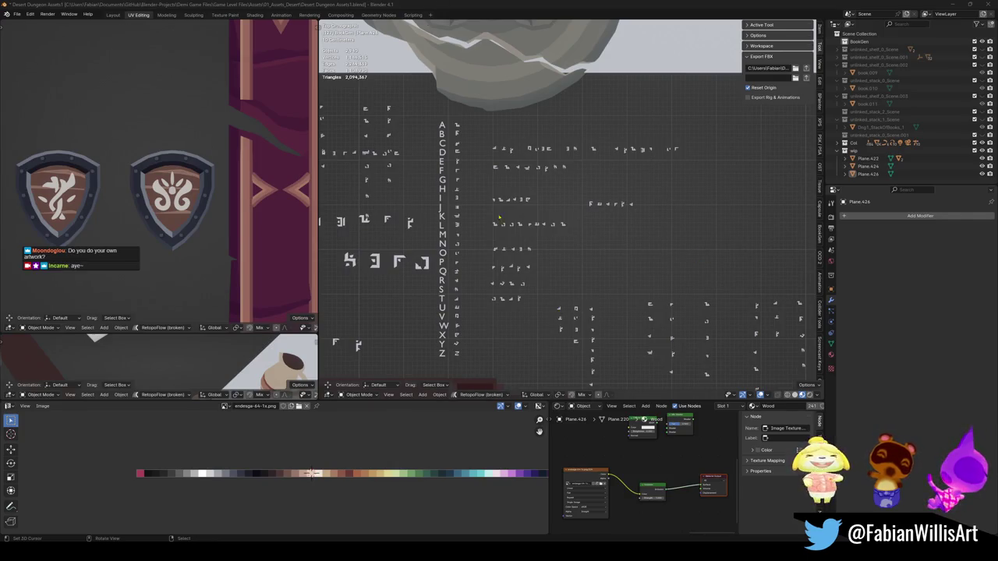
- Pick a glyph in the I row and place the 3D cursor beside the alphabet
{"action": "scroll", "coordinate": [531, 224], "scroll_direction": "up", "scroll_amount": 4}
{"action": "scroll", "coordinate": [517, 250], "scroll_direction": "up", "scroll_amount": 2}
{"action": "scroll", "coordinate": [517, 250], "scroll_direction": "down", "scroll_amount": 2}
{"action": "left_click", "coordinate": [526, 229]}
{"action": "scroll", "coordinate": [546, 211], "scroll_direction": "down", "scroll_amount": 3}
{"action": "scroll", "coordinate": [561, 181], "scroll_direction": "up", "scroll_amount": 5}
{"action": "right_click", "coordinate": [589, 189], "text": "shift"}
{"action": "key", "text": "shift+s"}
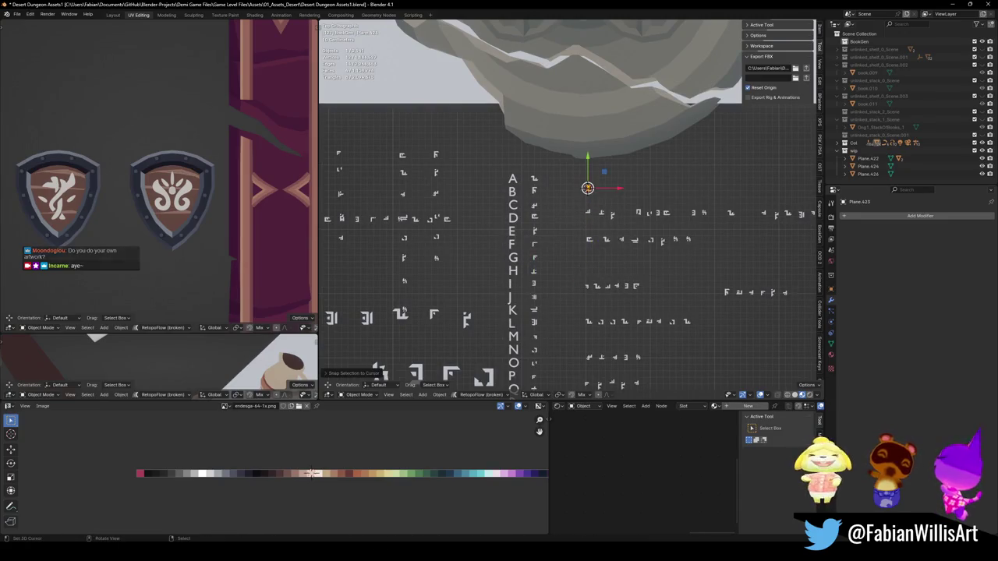
- Snap the next rune glyph to the cursor and slide it along X into the new row
{"action": "scroll", "coordinate": [505, 232], "scroll_direction": "up", "scroll_amount": 3}
{"action": "key", "text": "ctrl+z"}
{"action": "left_click", "coordinate": [509, 203]}
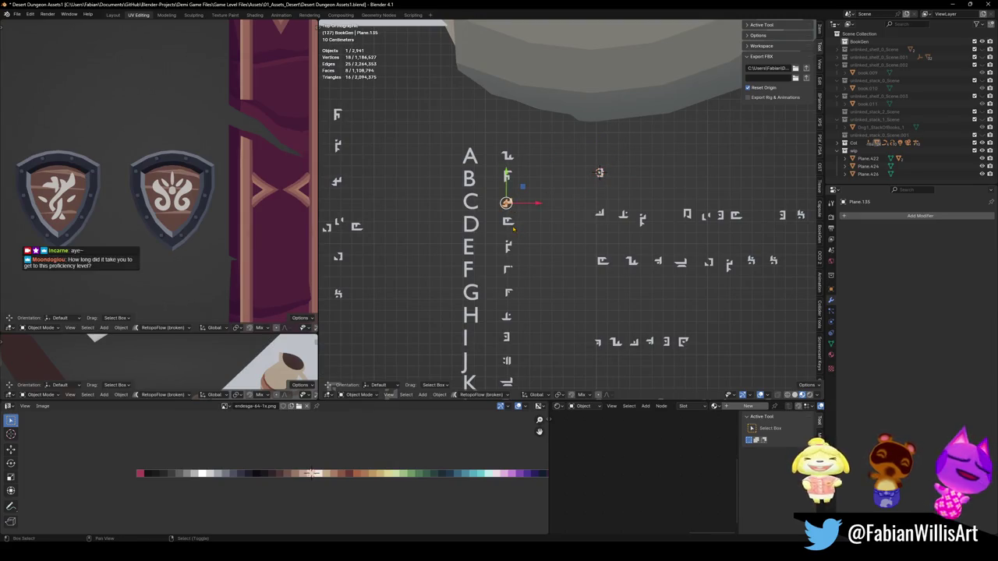
{"action": "key", "text": "shift+s"}
{"action": "key", "text": "g"}
{"action": "key", "text": "x"}
{"action": "left_click", "coordinate": [573, 254]}
- Duplicate another glyph, snap it to the cursor, and slide it along X to the row's end
{"action": "key", "text": "shift+d"}
{"action": "left_click", "coordinate": [538, 156]}
{"action": "key", "text": "shift+s"}
{"action": "key", "text": "g"}
{"action": "key", "text": "x"}
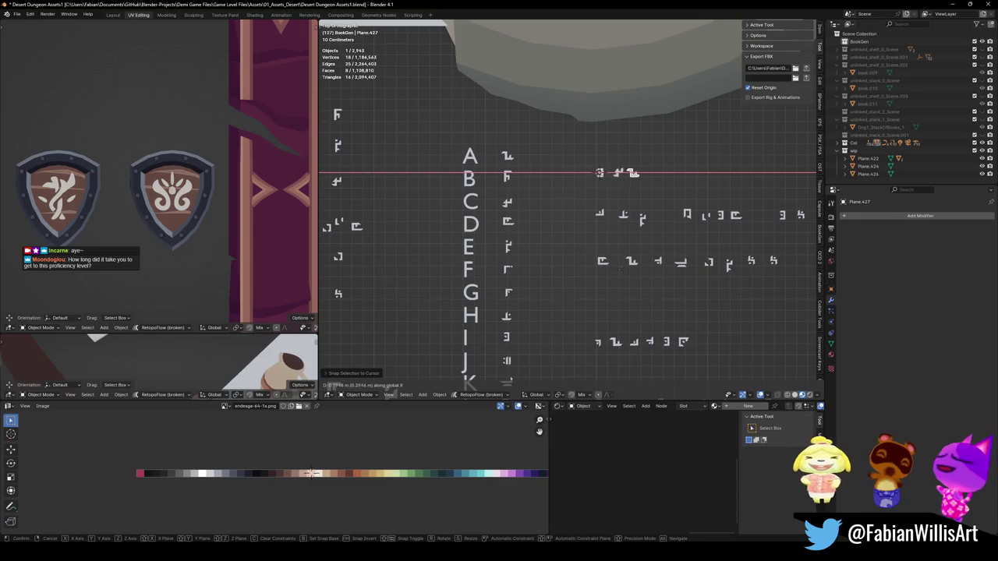
{"action": "left_click", "coordinate": [627, 272]}
- Duplicate the glyph beside R and slide the copy along X into the new row
{"action": "scroll", "coordinate": [552, 313], "scroll_direction": "down", "scroll_amount": 5}
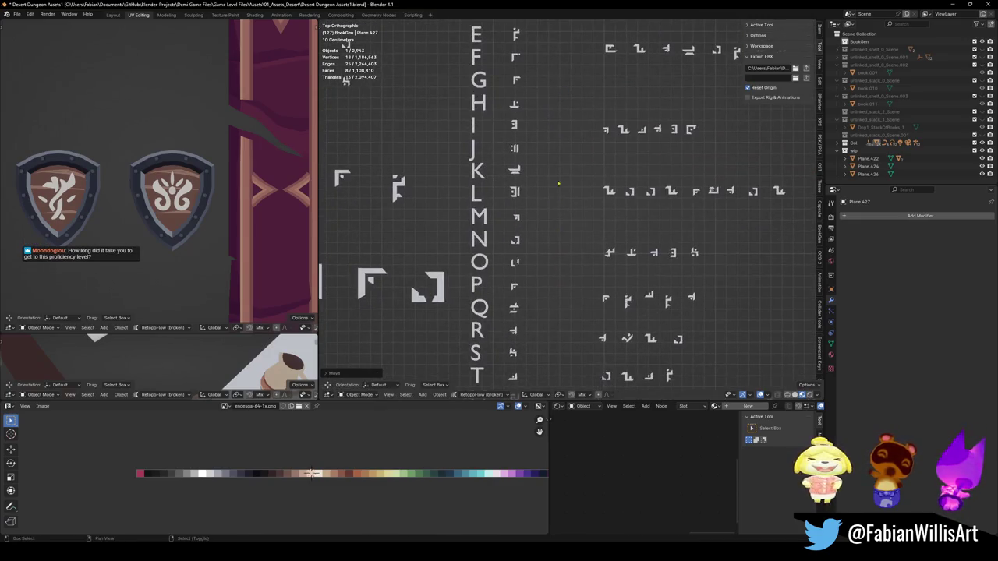
{"action": "left_click", "coordinate": [538, 279]}
{"action": "key", "text": "shift+d"}
{"action": "key", "text": "Escape"}
{"action": "scroll", "coordinate": [577, 284], "scroll_direction": "down", "scroll_amount": 3}
{"action": "scroll", "coordinate": [577, 284], "scroll_direction": "up", "scroll_amount": 3}
{"action": "key", "text": "shift+s"}
{"action": "key", "text": "g"}
{"action": "key", "text": "x"}
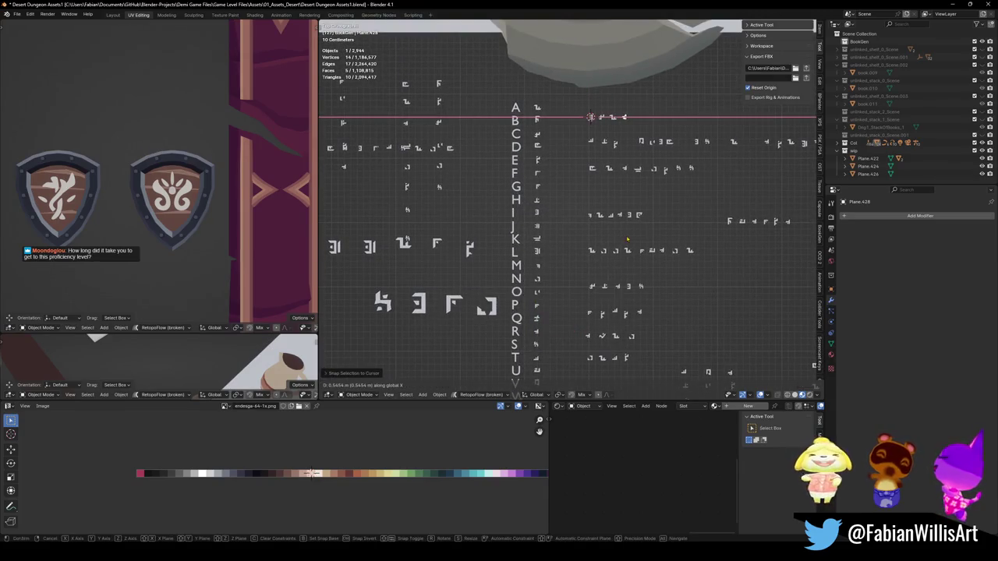
{"action": "left_click", "coordinate": [627, 240]}
- Add a further glyph copy at the cursor and set it at the end of the row
{"action": "scroll", "coordinate": [559, 316], "scroll_direction": "down", "scroll_amount": 3}
{"action": "key", "text": "shift+d"}
{"action": "key", "text": "Escape"}
{"action": "right_click", "coordinate": [557, 323], "text": "shift"}
{"action": "key", "text": "shift+s"}
{"action": "scroll", "coordinate": [577, 203], "scroll_direction": "up", "scroll_amount": 3}
{"action": "key", "text": "g"}
{"action": "key", "text": "x"}
{"action": "key", "text": "Return"}
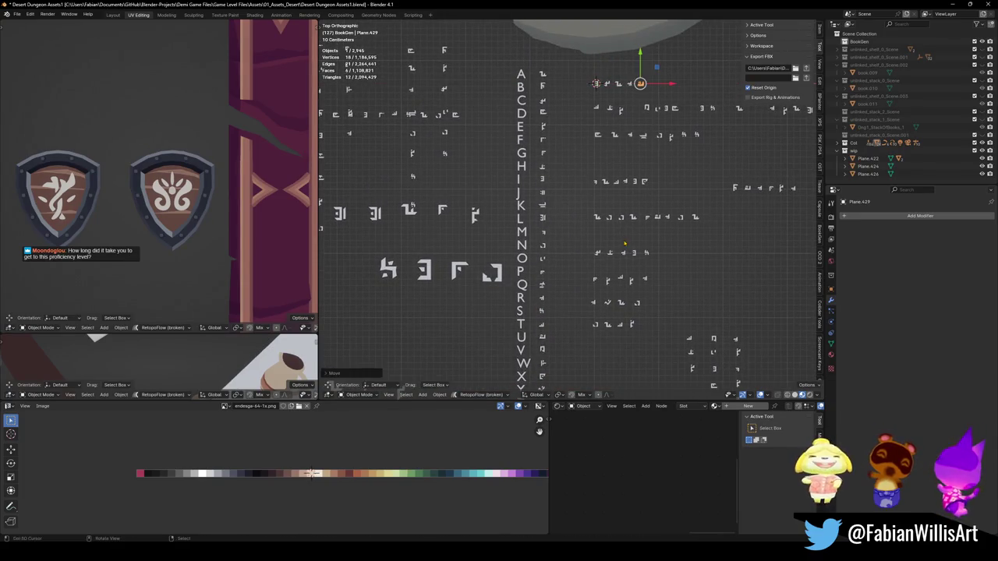
- Duplicate one last glyph, snap it to the cursor, and slide it along X into place
{"action": "key", "text": "shift+d"}
{"action": "key", "text": "Escape"}
{"action": "key", "text": "shift+s"}
{"action": "key", "text": "g"}
{"action": "key", "text": "x"}
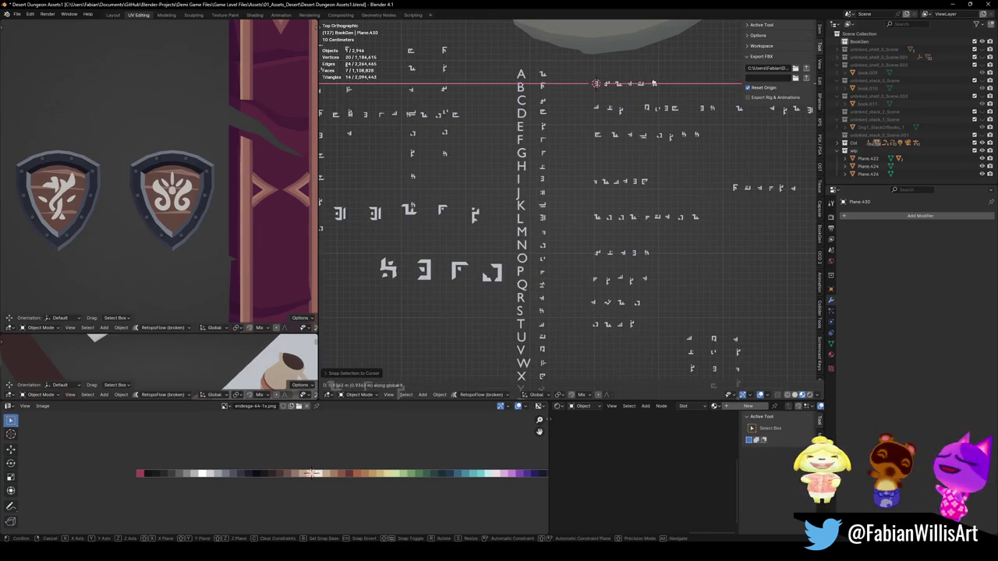
{"action": "left_click", "coordinate": [616, 89]}
{"action": "scroll", "coordinate": [616, 89], "scroll_direction": "up", "scroll_amount": 5}
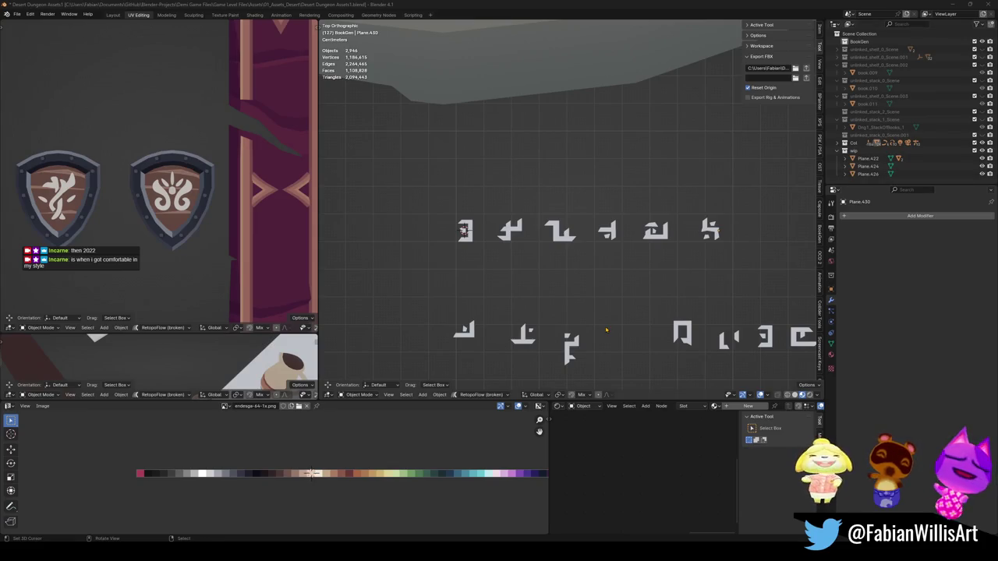
- Box-select the new six-glyph row and copy it with Copy Objects
{"action": "scroll", "coordinate": [599, 300], "scroll_direction": "down", "scroll_amount": 3}
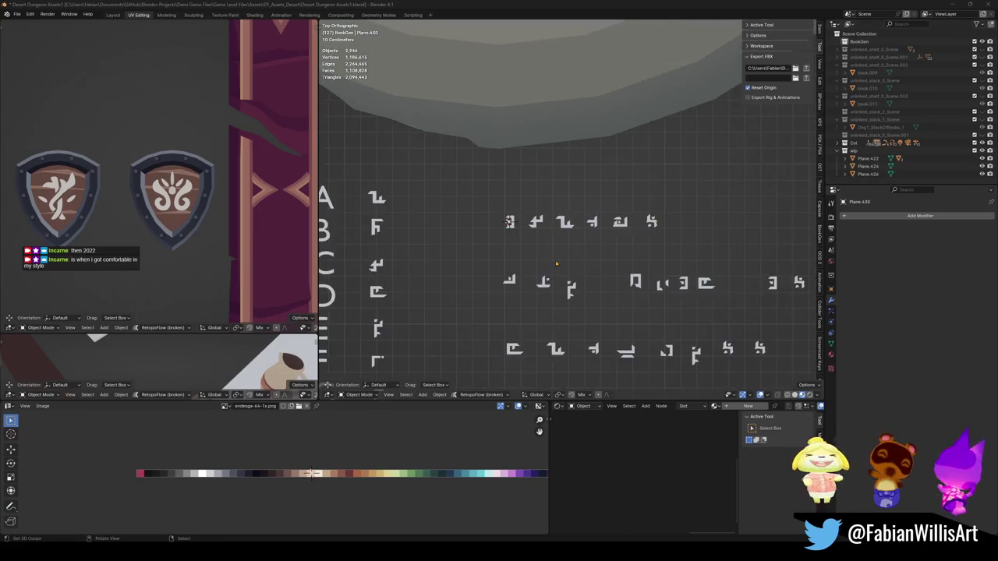
{"action": "mouse_move", "coordinate": [480, 220]}
{"action": "left_mouse_down"}
{"action": "mouse_move", "coordinate": [670, 275]}
{"action": "mouse_move", "coordinate": [697, 269]}
{"action": "mouse_move", "coordinate": [674, 269]}
{"action": "left_mouse_up"}
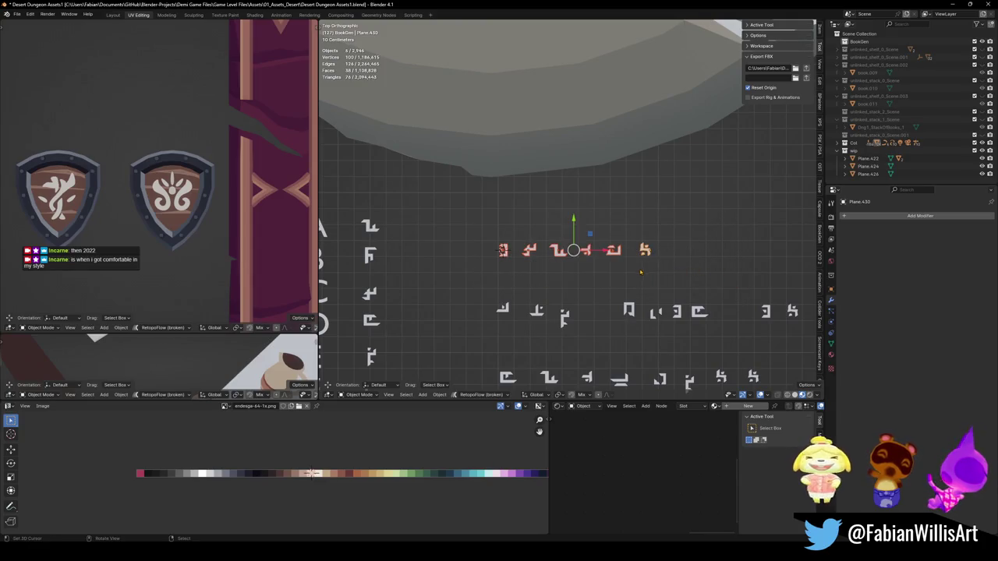
{"action": "right_click", "coordinate": [595, 270]}
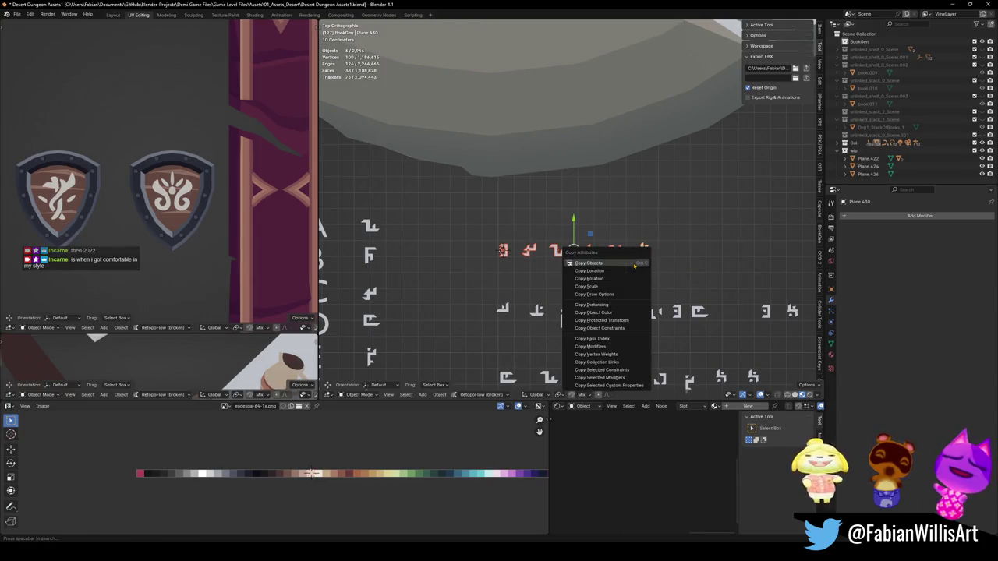
{"action": "left_click", "coordinate": [595, 269]}
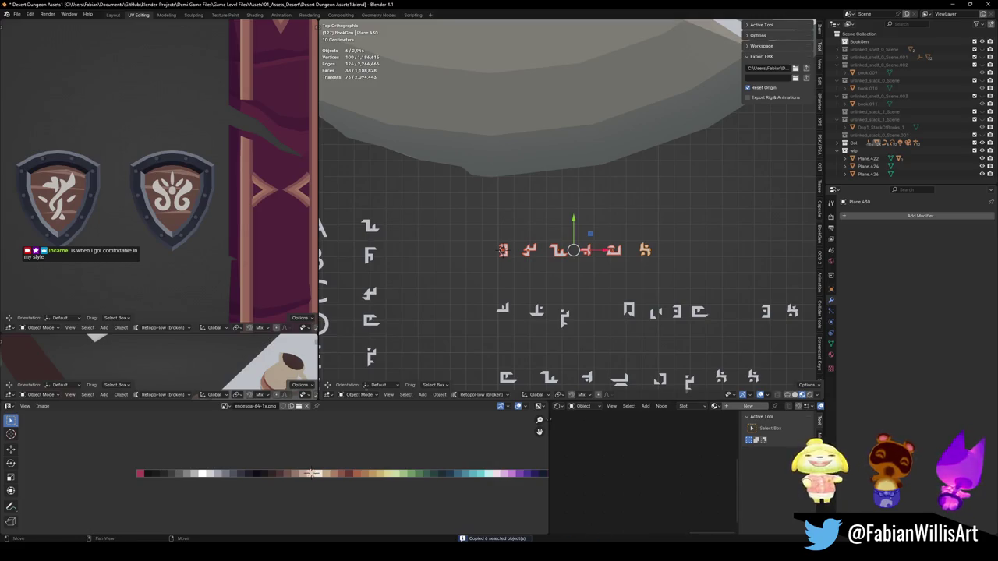
{"action": "left_click", "coordinate": [624, 555]}
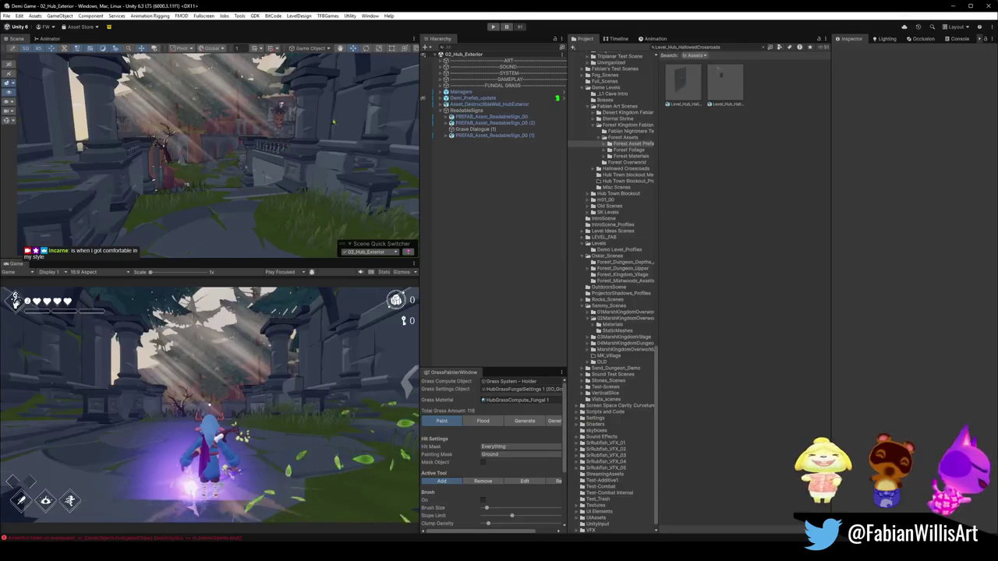
- Fly the Scene camera to the pink rune signpost, then return to Blender and recopy the six glyphs
{"action": "left_click_drag", "start_coordinate": [275, 184], "coordinate": [413, 187]}
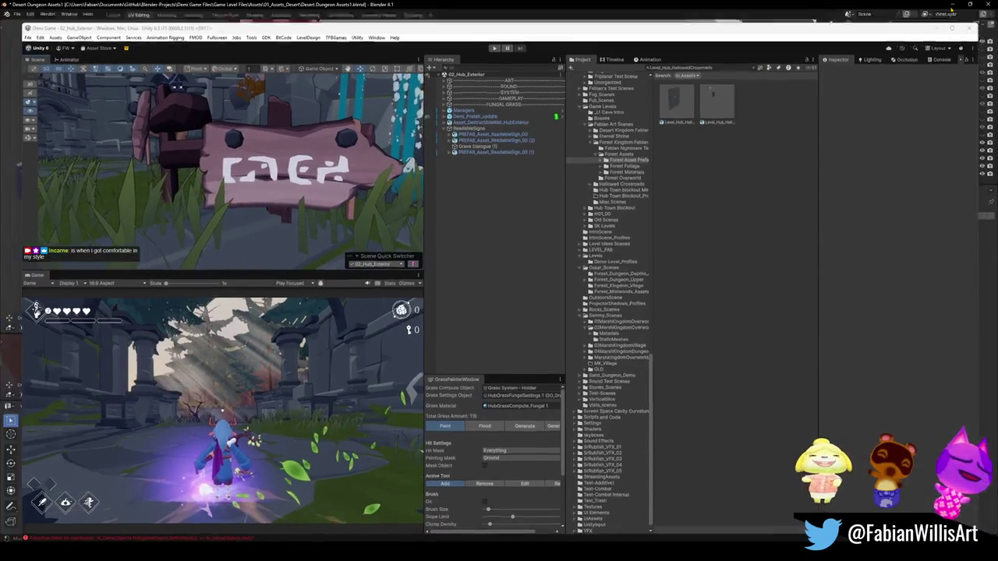
{"action": "key", "text": "alt+Tab"}
{"action": "scroll", "coordinate": [514, 243], "scroll_direction": "up", "scroll_amount": 1}
{"action": "right_click", "coordinate": [514, 244]}
{"action": "left_click", "coordinate": [523, 250]}
{"action": "scroll", "coordinate": [606, 264], "scroll_direction": "up", "scroll_amount": 1}
{"action": "scroll", "coordinate": [606, 263], "scroll_direction": "up", "scroll_amount": 4}
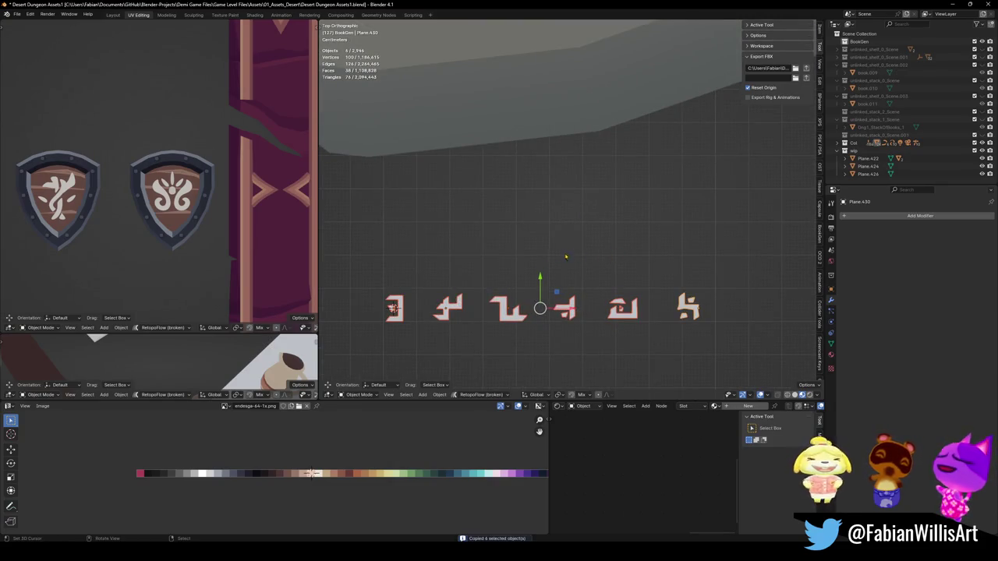
- Switch to the Alternate Hub3 file and isolate the fk_Rocks3.001 standing rock in Local View
{"action": "scroll", "coordinate": [575, 256], "scroll_direction": "down", "scroll_amount": 4}
{"action": "right_click", "coordinate": [568, 204]}
{"action": "mouse_move", "coordinate": [601, 558]}
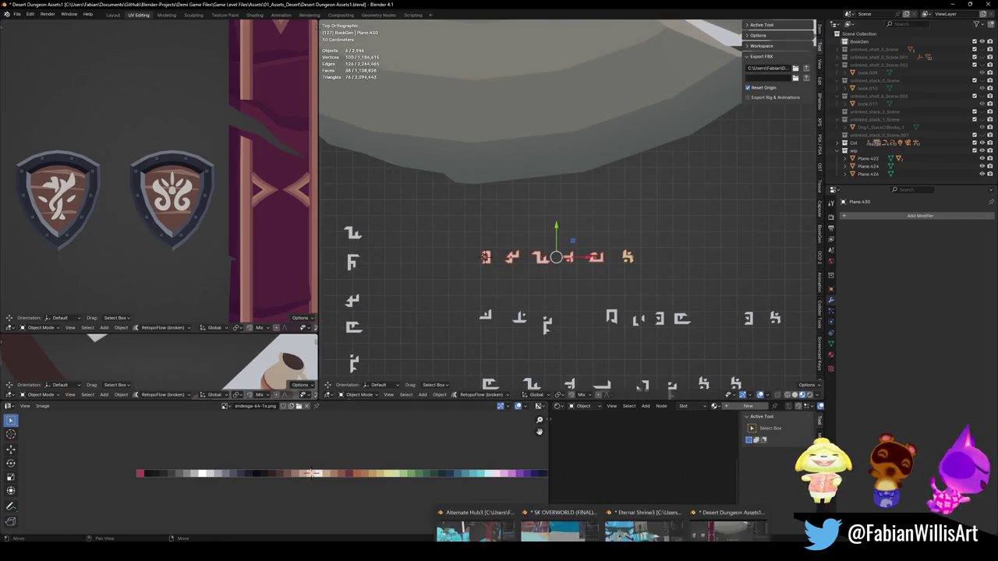
{"action": "left_click", "coordinate": [476, 526]}
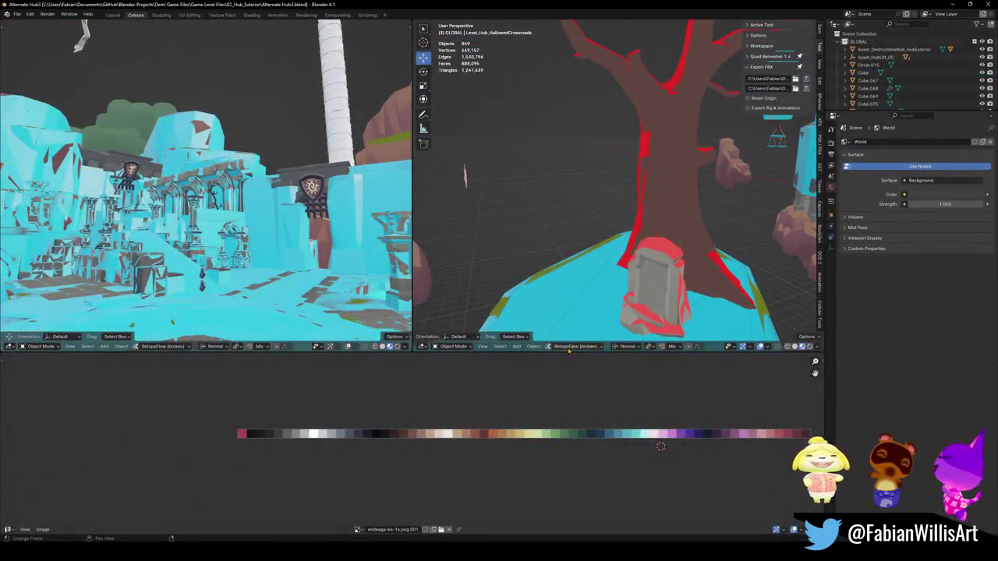
{"action": "left_click", "coordinate": [595, 314]}
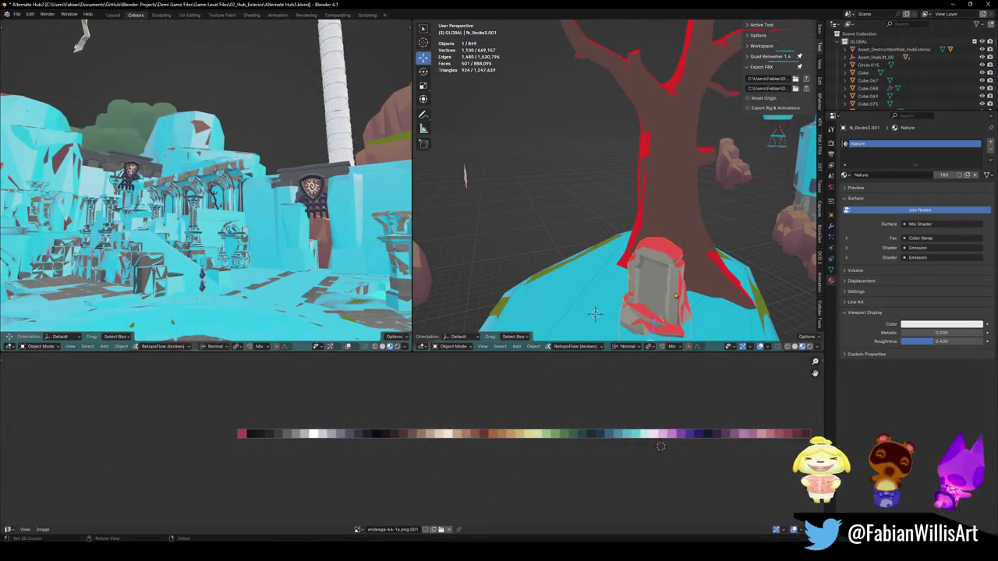
{"action": "key", "text": "KP_Divide"}
{"action": "scroll", "coordinate": [577, 203], "scroll_direction": "down", "scroll_amount": 4}
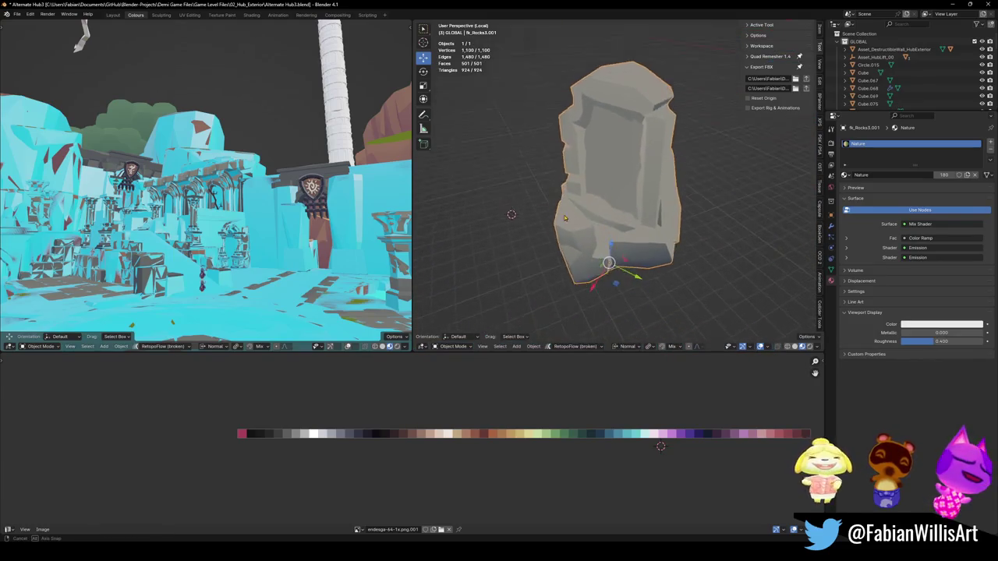
- Paste the six copied glyphs flat beside the rock and scale them up about 1.6 times
{"action": "key", "text": "ctrl+v"}
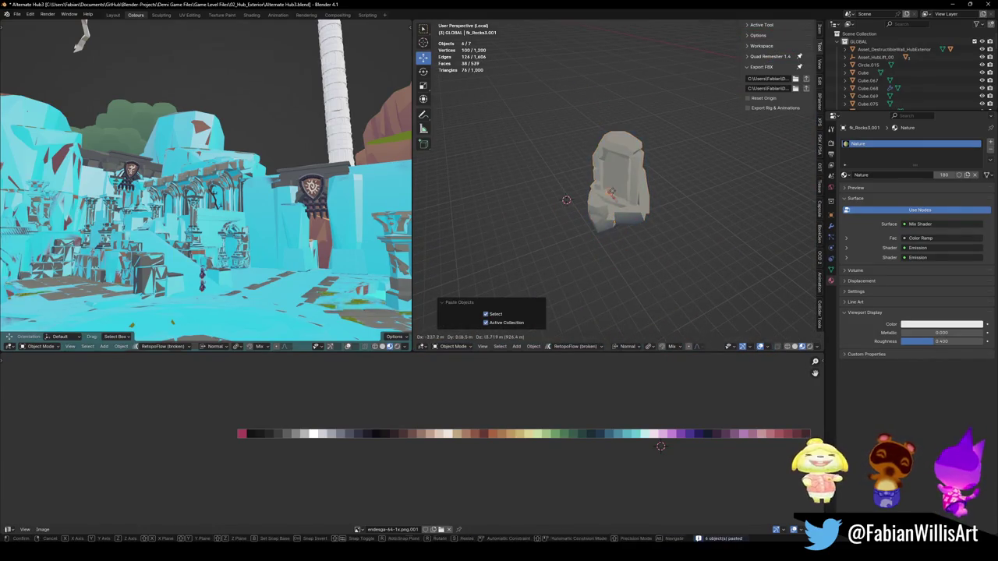
{"action": "key", "text": "g"}
{"action": "key", "text": "shift+z"}
{"action": "key", "text": "Return"}
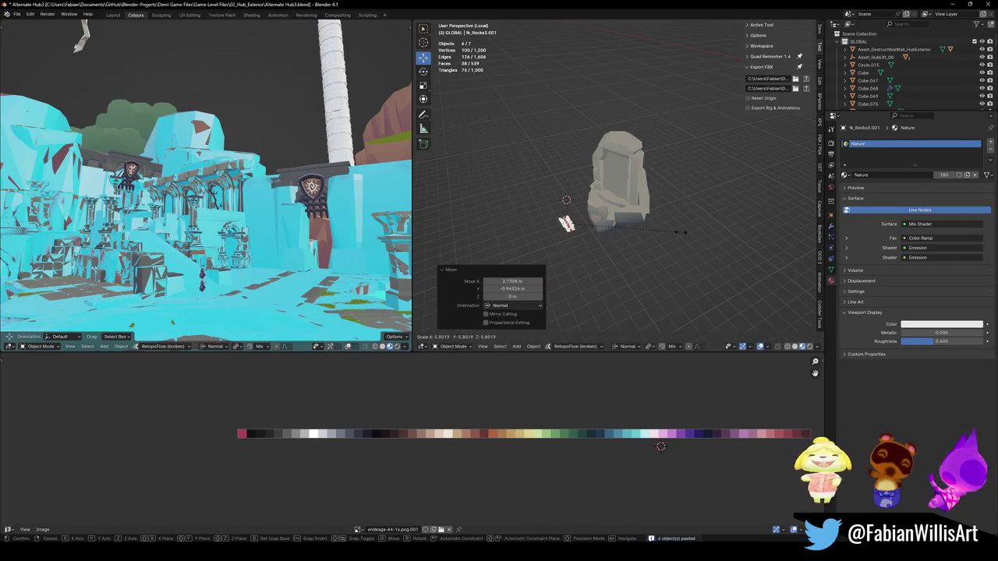
{"action": "key", "text": "KP_Decimal"}
{"action": "key", "text": "KP_7"}
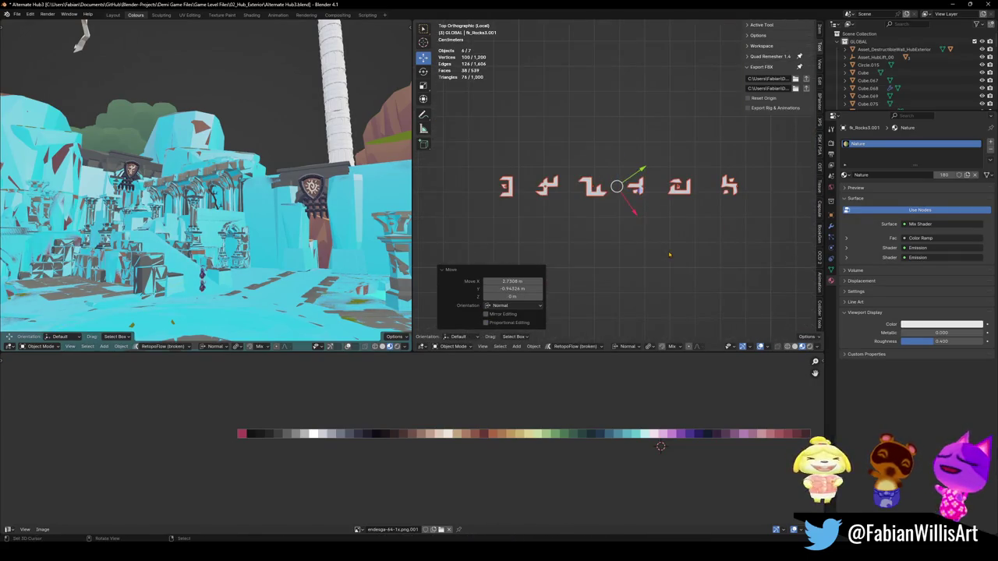
{"action": "scroll", "coordinate": [663, 203], "scroll_direction": "down", "scroll_amount": 5}
{"action": "key", "text": "s"}
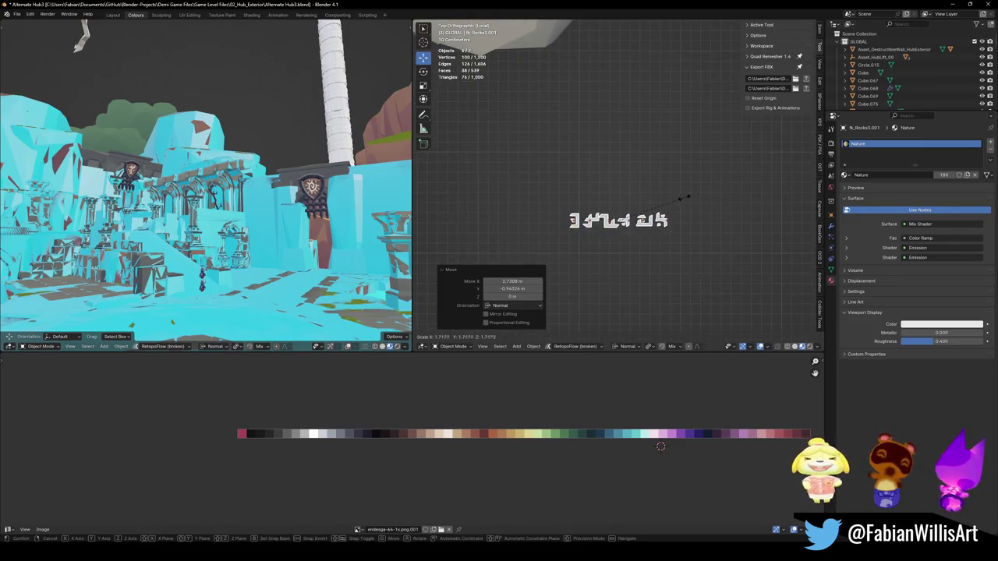
{"action": "left_click", "coordinate": [675, 196]}
{"action": "scroll", "coordinate": [561, 234], "scroll_direction": "up", "scroll_amount": 4}
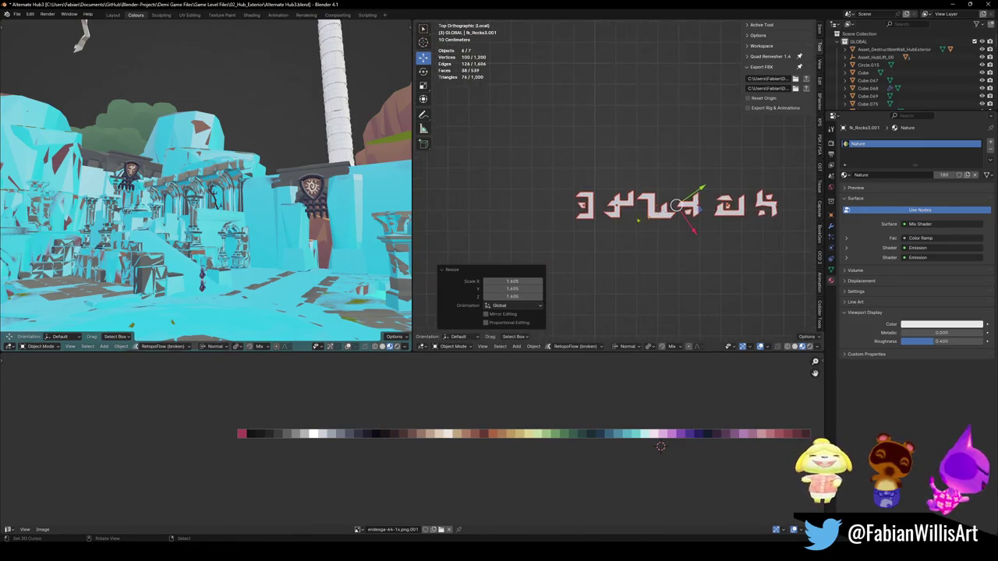
- Snap the second glyph to the 3D cursor and drop it along Y under the first
{"action": "left_click", "coordinate": [585, 204]}
{"action": "key", "text": "shift+s"}
{"action": "left_click", "coordinate": [543, 190]}
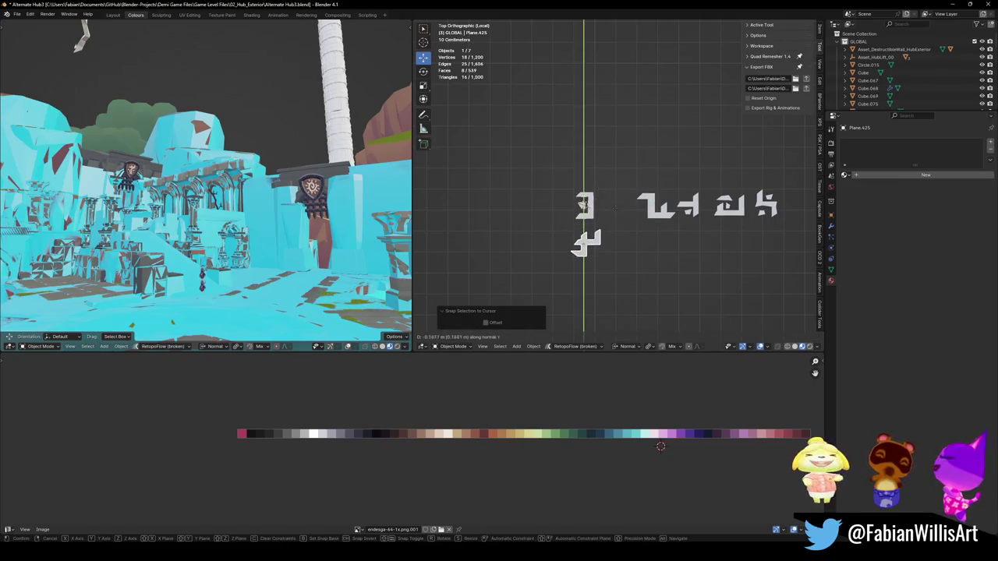
{"action": "left_click", "coordinate": [656, 205]}
{"action": "key", "text": "shift+s"}
{"action": "left_click", "coordinate": [651, 156]}
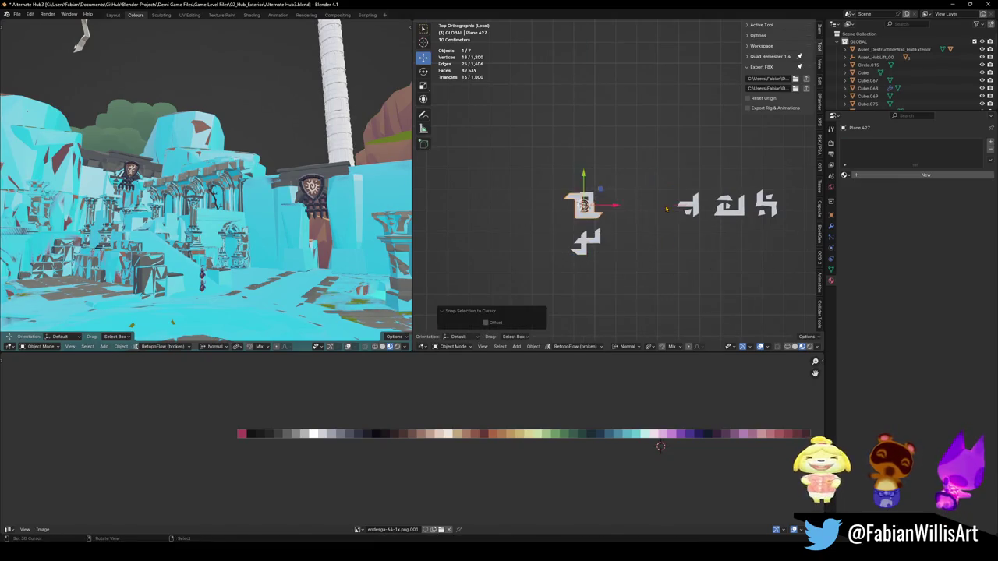
{"action": "key", "text": "g"}
{"action": "key", "text": "y"}
{"action": "key", "text": "Return"}
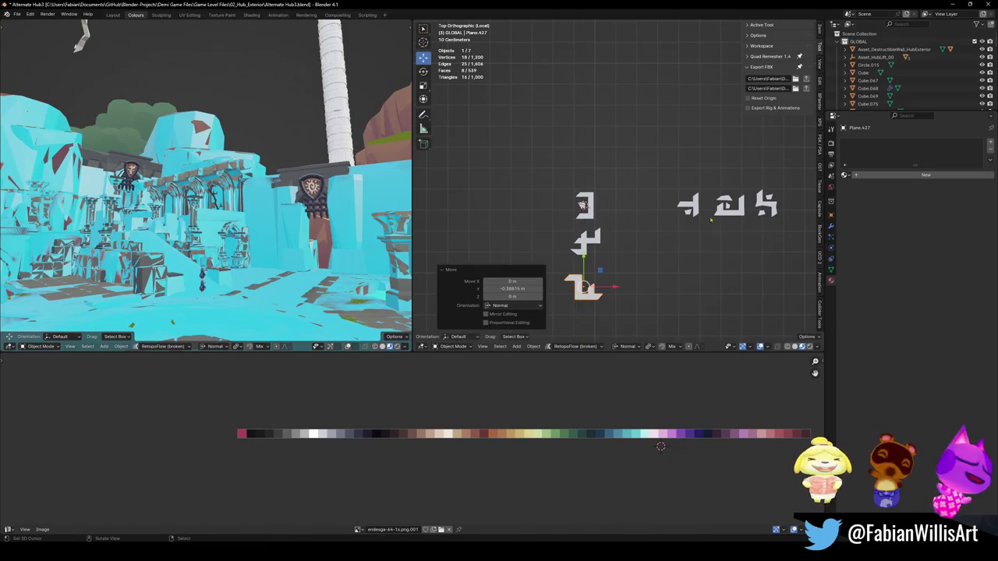
- Snap the third and fourth glyphs to the cursor and lower them into the column
{"action": "left_click", "coordinate": [686, 205]}
{"action": "key", "text": "shift+s"}
{"action": "left_click", "coordinate": [633, 267]}
{"action": "key", "text": "g"}
{"action": "key", "text": "y"}
{"action": "key", "text": "Return"}
{"action": "left_click", "coordinate": [717, 205]}
{"action": "scroll", "coordinate": [680, 260], "scroll_direction": "down", "scroll_amount": 3}
{"action": "key", "text": "shift+s"}
{"action": "left_click", "coordinate": [675, 281]}
{"action": "key", "text": "g"}
{"action": "key", "text": "y"}
{"action": "key", "text": "Return"}
- Snap the last glyph to the cursor and lower it to complete the column
{"action": "left_click", "coordinate": [718, 170]}
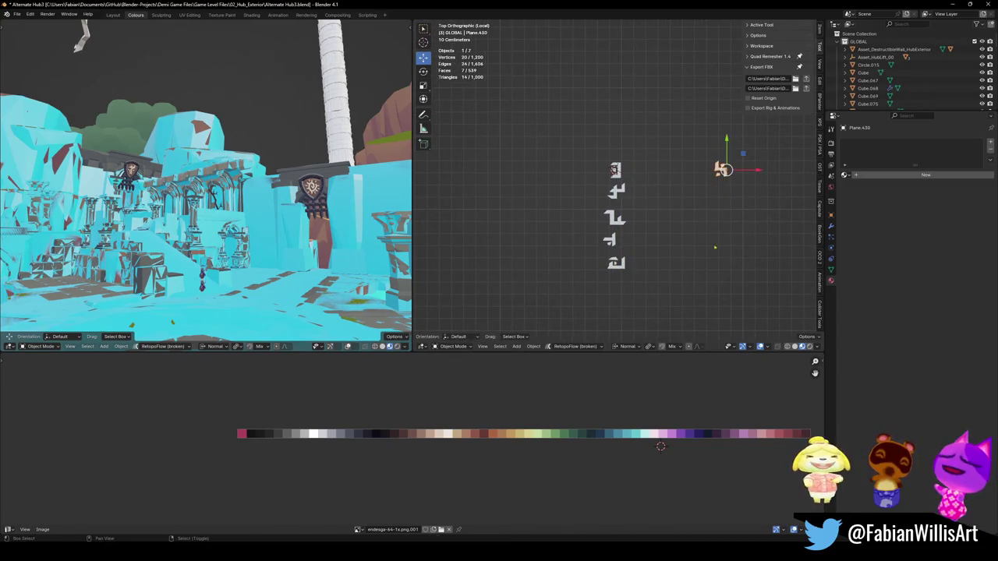
{"action": "key", "text": "shift+s"}
{"action": "left_click", "coordinate": [687, 296]}
{"action": "key", "text": "g"}
{"action": "key", "text": "y"}
{"action": "key", "text": "Return"}
{"action": "scroll", "coordinate": [665, 262], "scroll_direction": "up", "scroll_amount": 2}
- Nudge the bottom three glyph pieces sideways along X into line
{"action": "key", "text": "g"}
{"action": "key", "text": "x"}
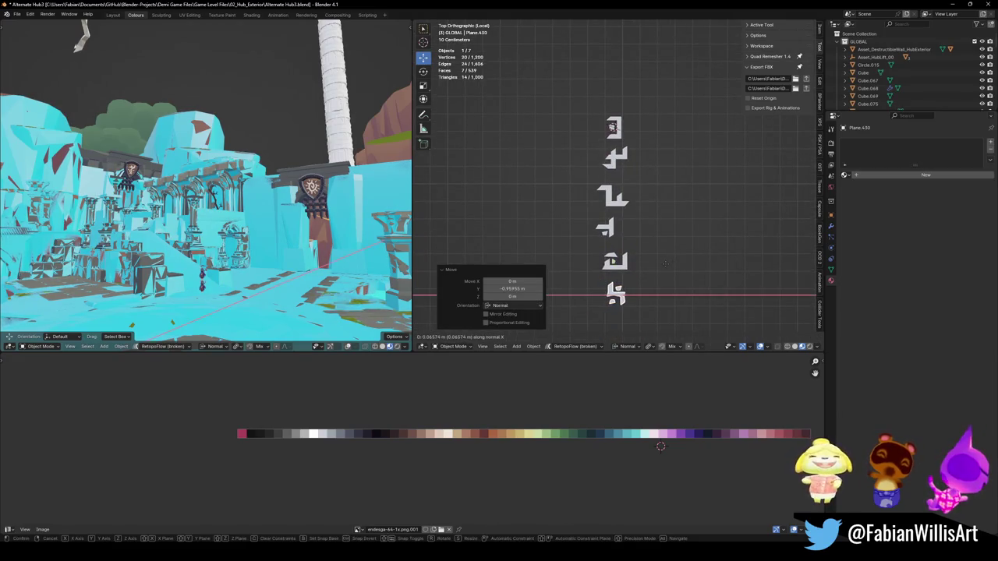
{"action": "key", "text": "Return"}
{"action": "left_click", "coordinate": [631, 260]}
{"action": "key", "text": "g"}
{"action": "key", "text": "Return"}
{"action": "left_click", "coordinate": [629, 223]}
{"action": "key", "text": "g"}
{"action": "key", "text": "x"}
{"action": "key", "text": "Return"}
- Nudge the upper three glyph pieces sideways along X to align the column
{"action": "left_click", "coordinate": [614, 196]}
{"action": "key", "text": "g"}
{"action": "key", "text": "x"}
{"action": "key", "text": "Return"}
{"action": "left_click", "coordinate": [619, 153]}
{"action": "key", "text": "g"}
{"action": "key", "text": "x"}
{"action": "key", "text": "Return"}
{"action": "left_click", "coordinate": [613, 127]}
{"action": "key", "text": "g"}
{"action": "key", "text": "x"}
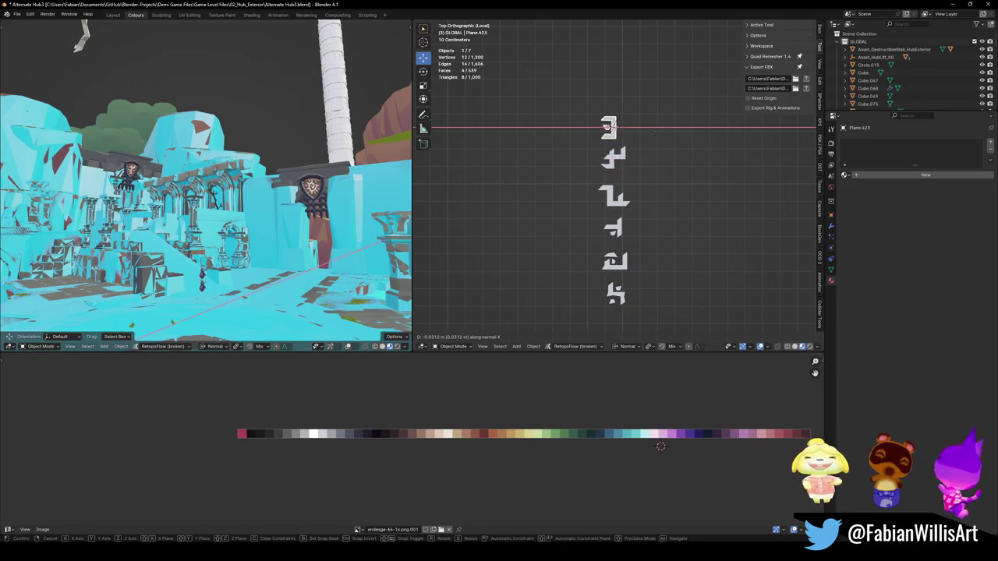
{"action": "key", "text": "Return"}
- Adjust the second glyph vertically along Y, save the file, and select all six pieces
{"action": "key", "text": "alt+a"}
{"action": "left_click", "coordinate": [611, 161]}
{"action": "key", "text": "g"}
{"action": "key", "text": "y"}
{"action": "key", "text": "Return"}
{"action": "key", "text": "alt+a"}
{"action": "key", "text": "ctrl+s"}
{"action": "mouse_move", "coordinate": [585, 81]}
{"action": "left_mouse_down"}
{"action": "mouse_move", "coordinate": [663, 283]}
{"action": "mouse_move", "coordinate": [663, 323]}
{"action": "left_mouse_up"}
- Give the six glyph pieces level-1 subdivision after cancelling a trial scale
{"action": "key", "text": "s"}
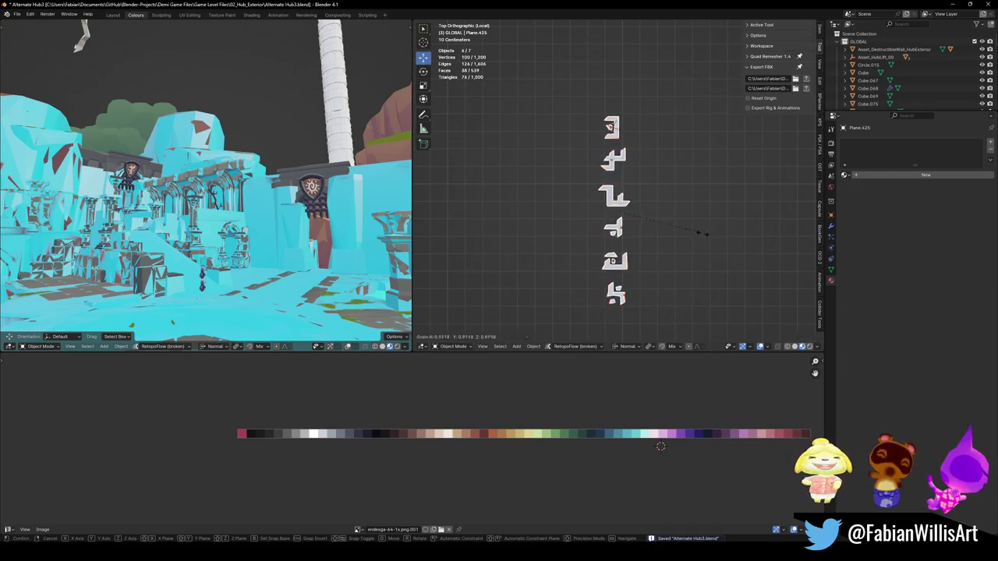
{"action": "right_click", "coordinate": [712, 228]}
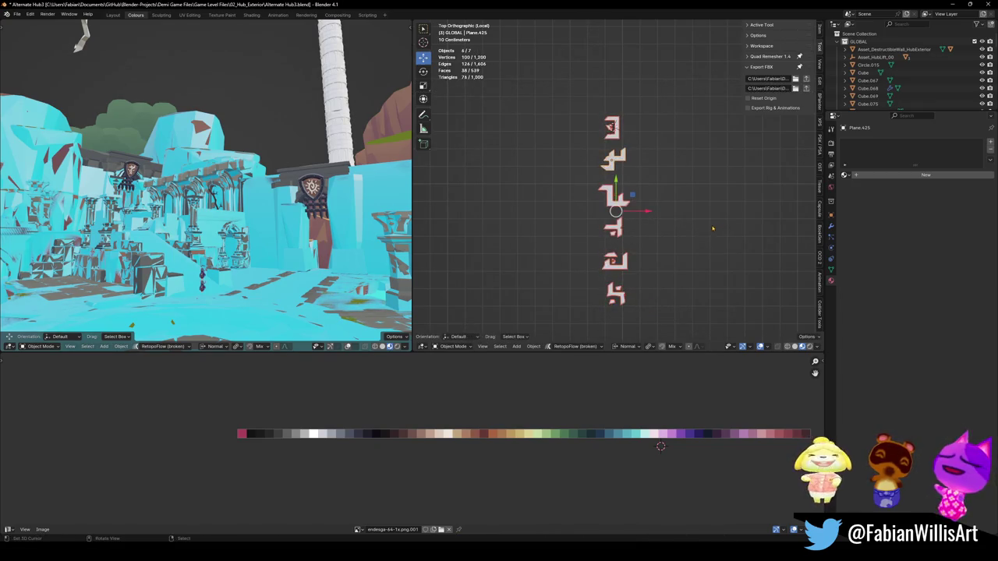
{"action": "key", "text": "comma"}
{"action": "left_click", "coordinate": [638, 231]}
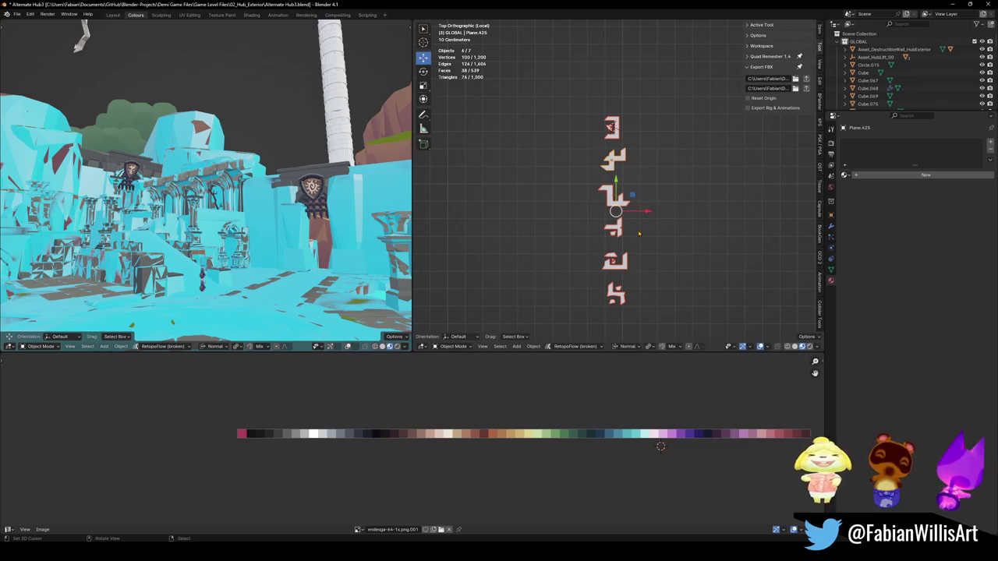
{"action": "key", "text": "ctrl+1"}
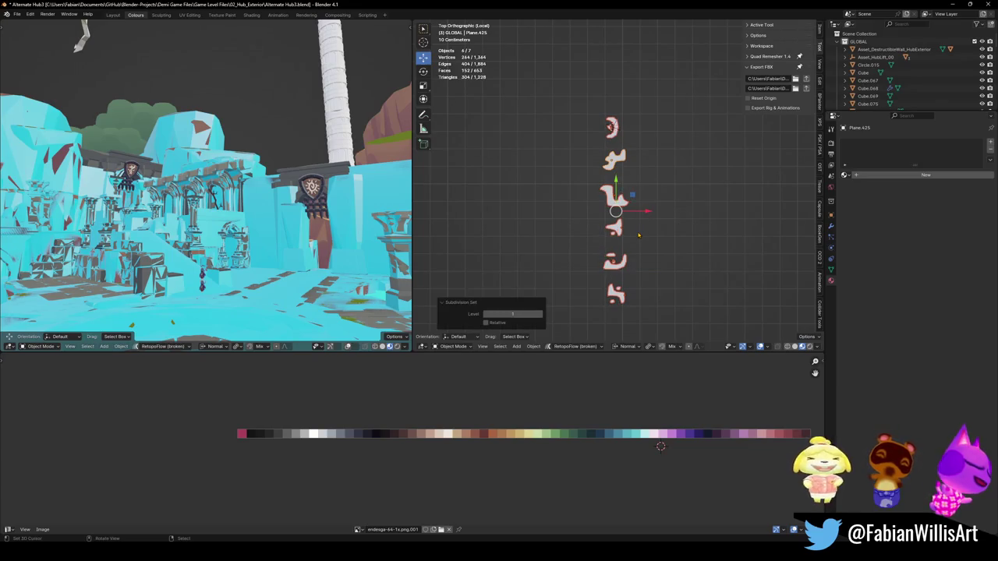
{"action": "scroll", "coordinate": [639, 233], "scroll_direction": "up", "scroll_amount": 2}
{"action": "scroll", "coordinate": [635, 231], "scroll_direction": "down", "scroll_amount": 3}
{"action": "scroll", "coordinate": [634, 232], "scroll_direction": "up", "scroll_amount": 3}
{"action": "key", "text": "alt+a"}
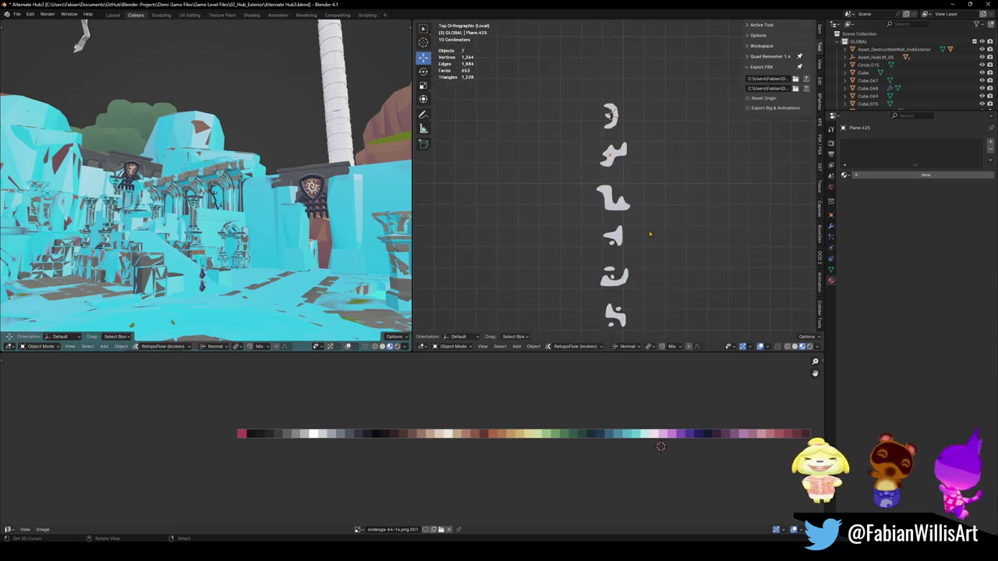
{"action": "key", "text": "a"}
- Crease the glyph edges with factor 0.249 in an isolated top view
{"action": "key", "text": "Tab"}
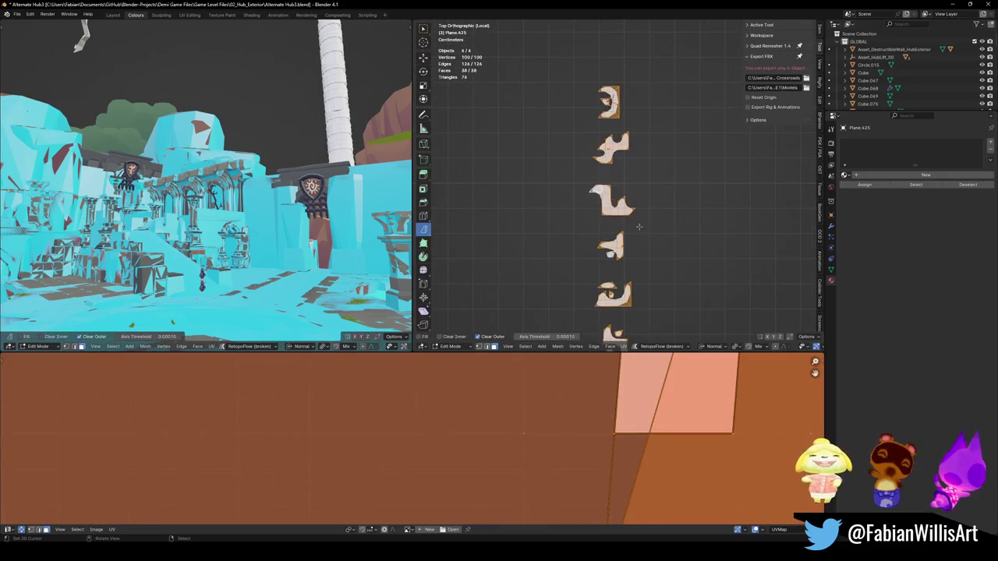
{"action": "key", "text": "KP_Divide"}
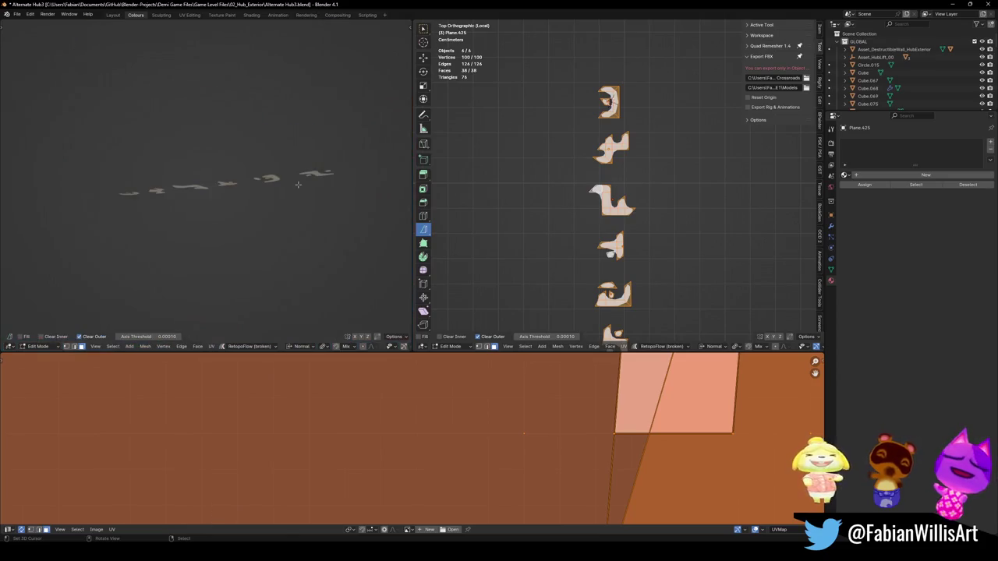
{"action": "key", "text": "KP_7"}
{"action": "key", "text": "shift+e"}
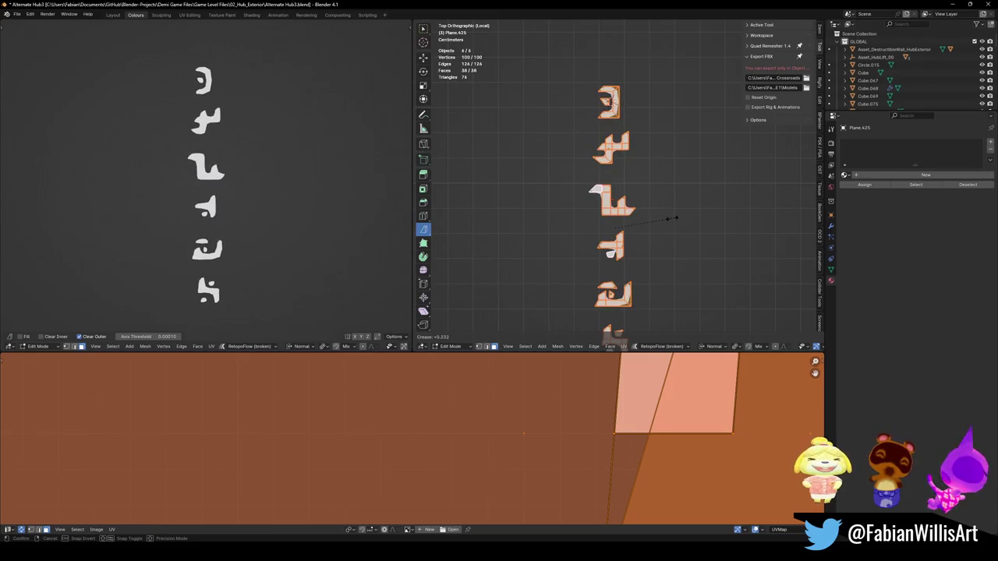
{"action": "left_click", "coordinate": [675, 218]}
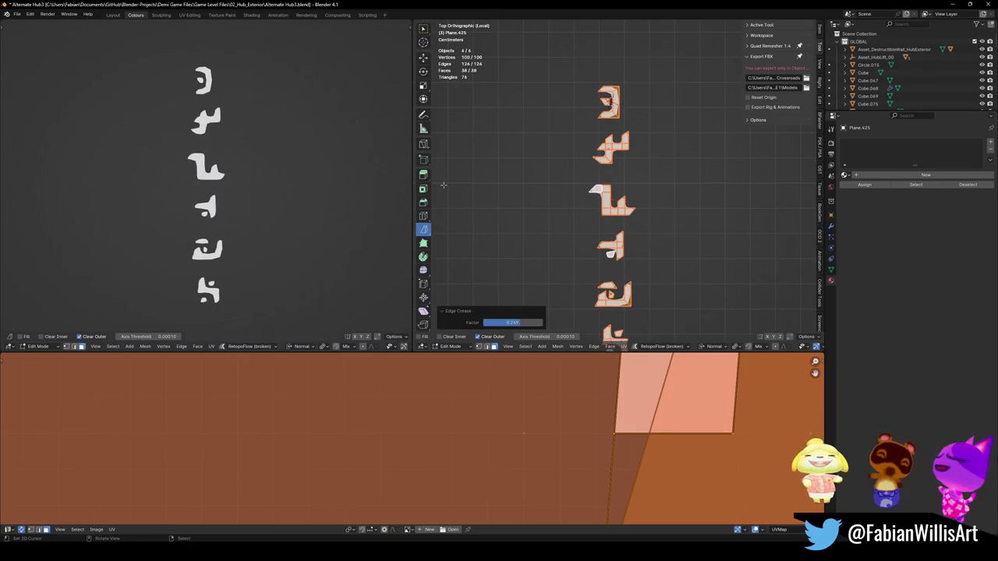
{"action": "key", "text": "Tab"}
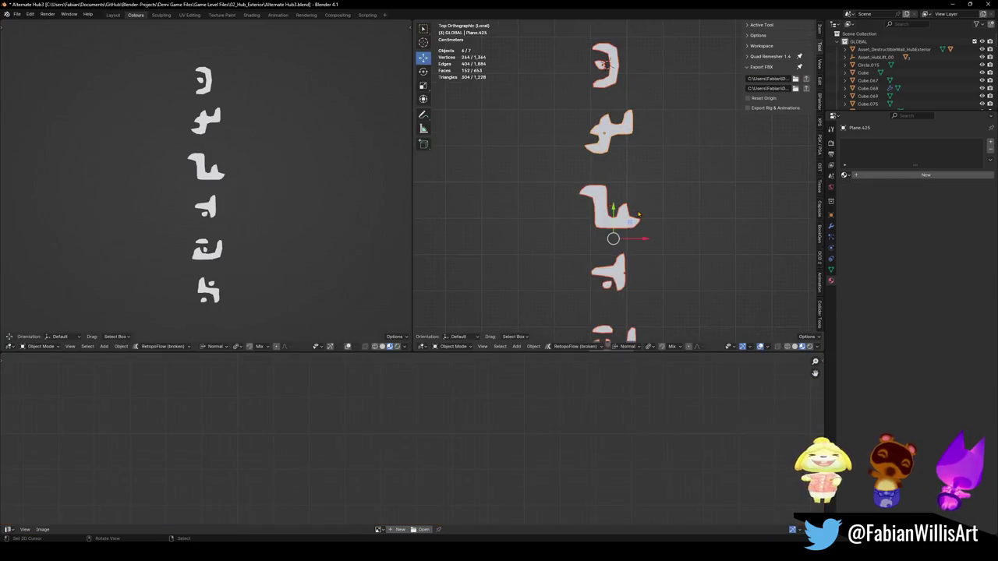
- Compare subdivision levels 1 and 2, save, and settle on level 2
{"action": "key", "text": "ctrl+2"}
{"action": "key", "text": "ctrl+1"}
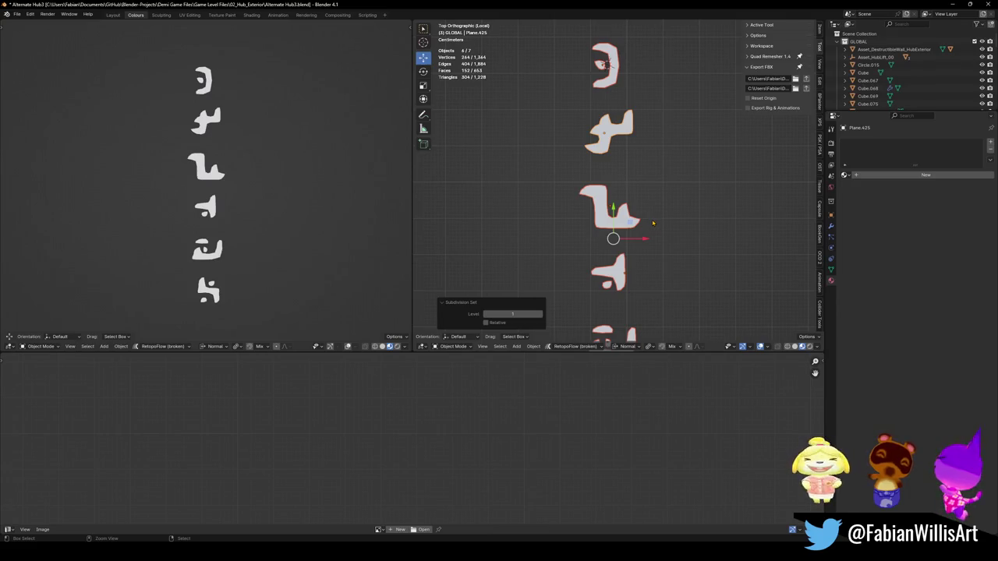
{"action": "key", "text": "ctrl+2"}
{"action": "key", "text": "ctrl+1"}
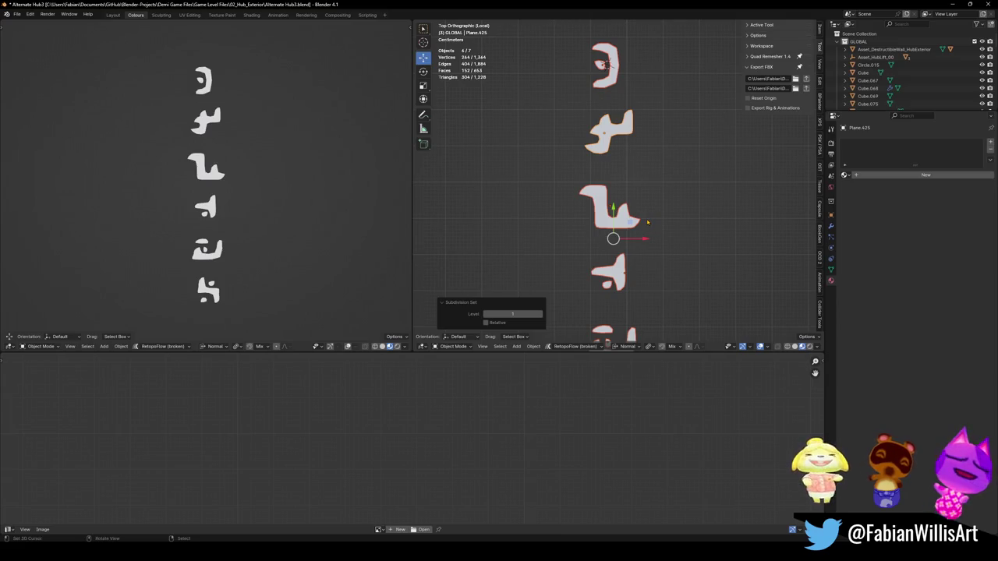
{"action": "key", "text": "ctrl+s"}
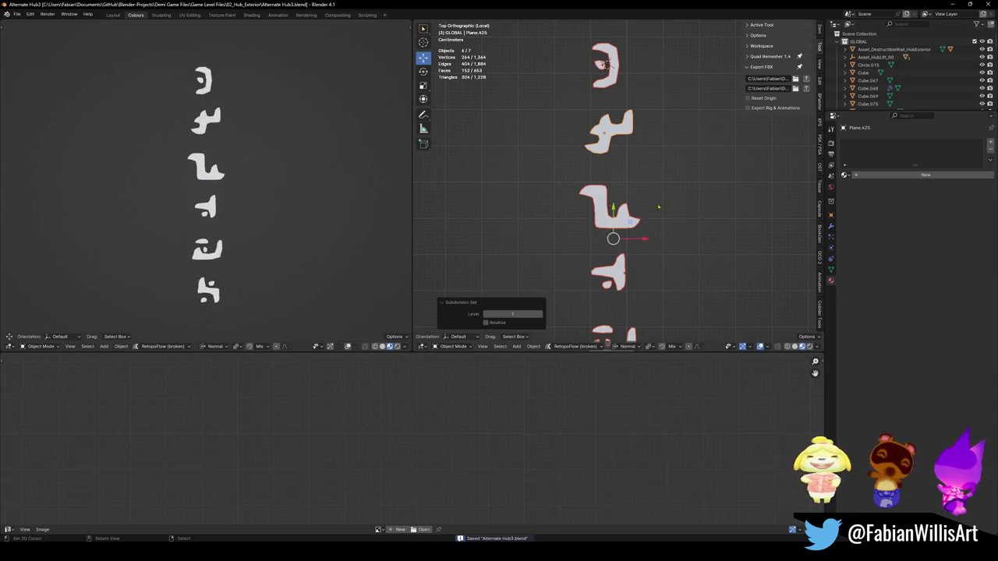
{"action": "key", "text": "ctrl+2"}
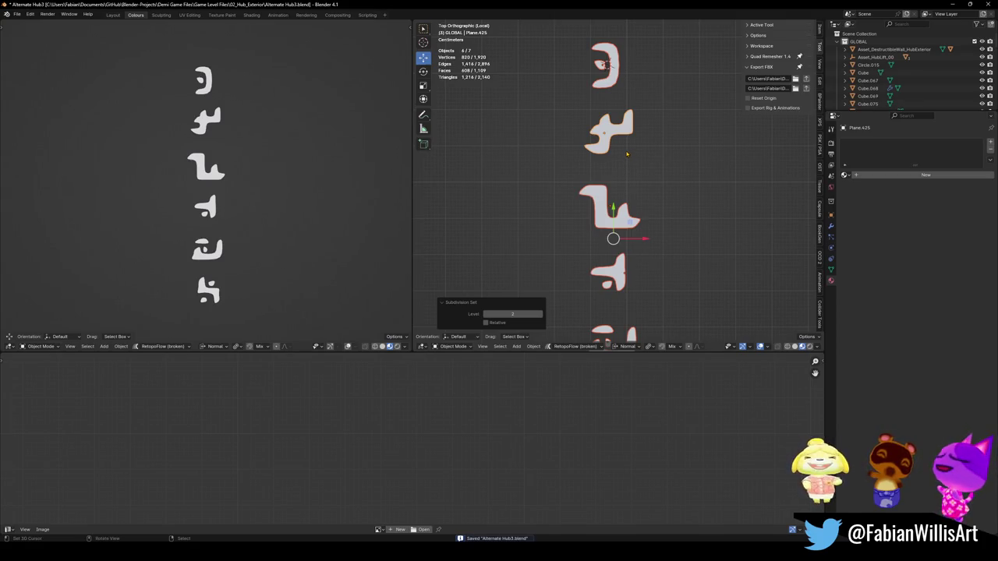
- Save the file and leave local view so the whole scene shows again
{"action": "scroll", "coordinate": [633, 196], "scroll_direction": "down", "scroll_amount": 3}
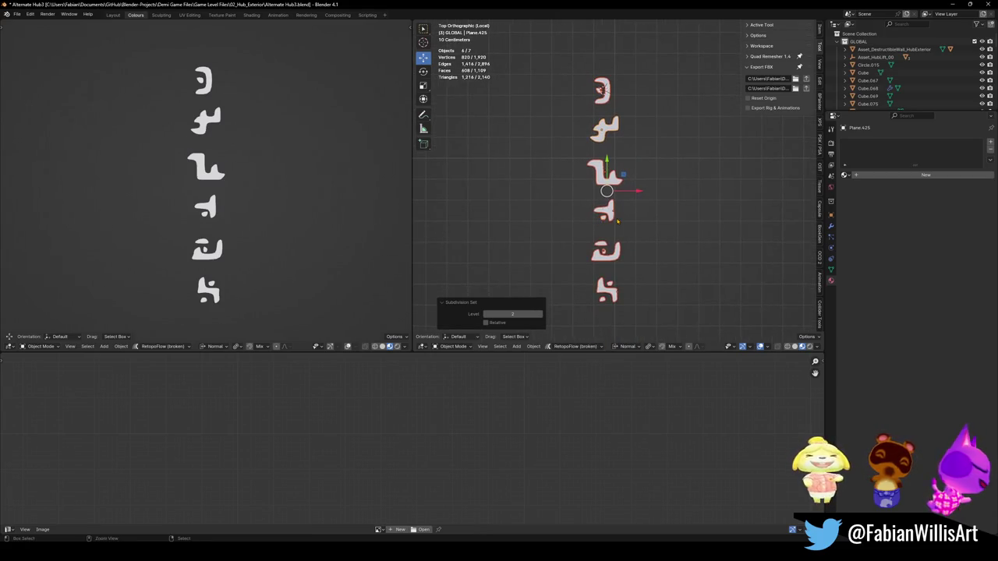
{"action": "left_click", "coordinate": [610, 213]}
{"action": "scroll", "coordinate": [607, 212], "scroll_direction": "up", "scroll_amount": 3}
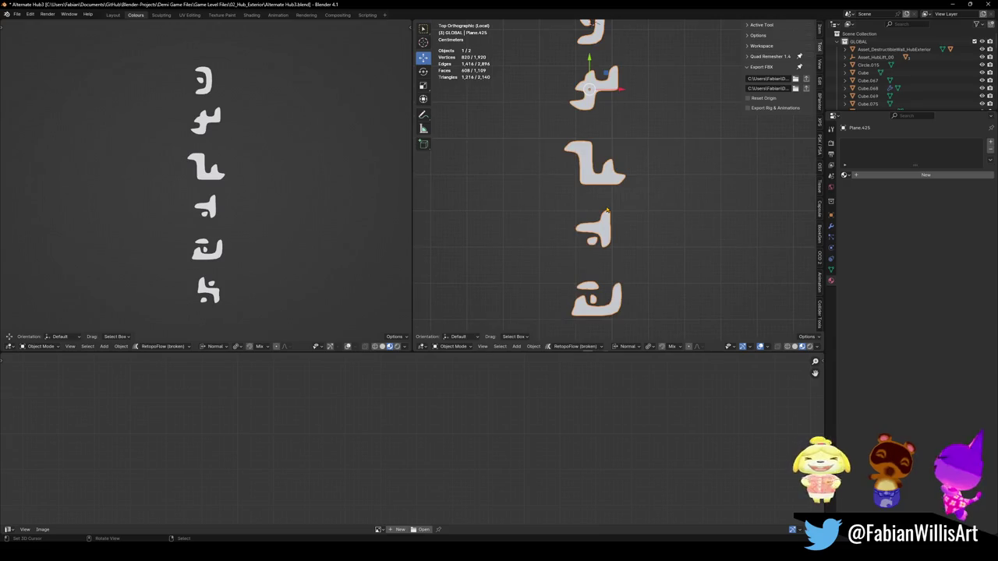
{"action": "scroll", "coordinate": [615, 180], "scroll_direction": "down", "scroll_amount": 3}
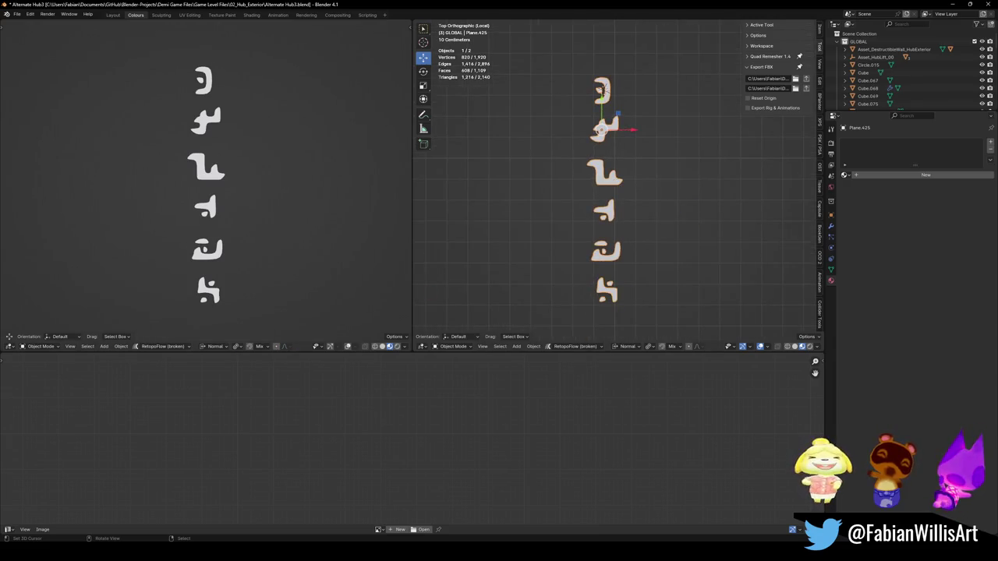
{"action": "key", "text": "ctrl+s"}
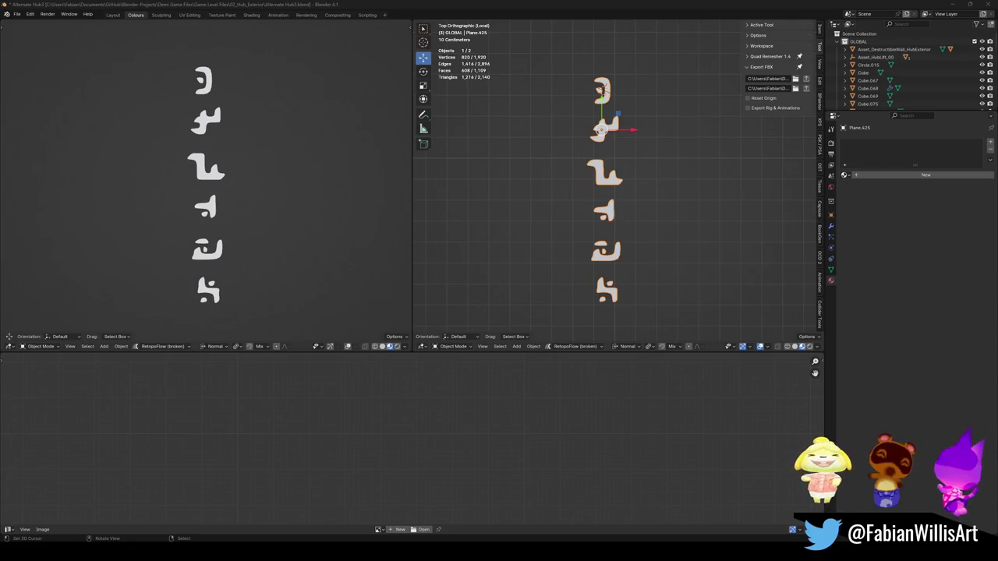
{"action": "left_click_drag", "start_coordinate": [551, 130], "coordinate": [543, 161]}
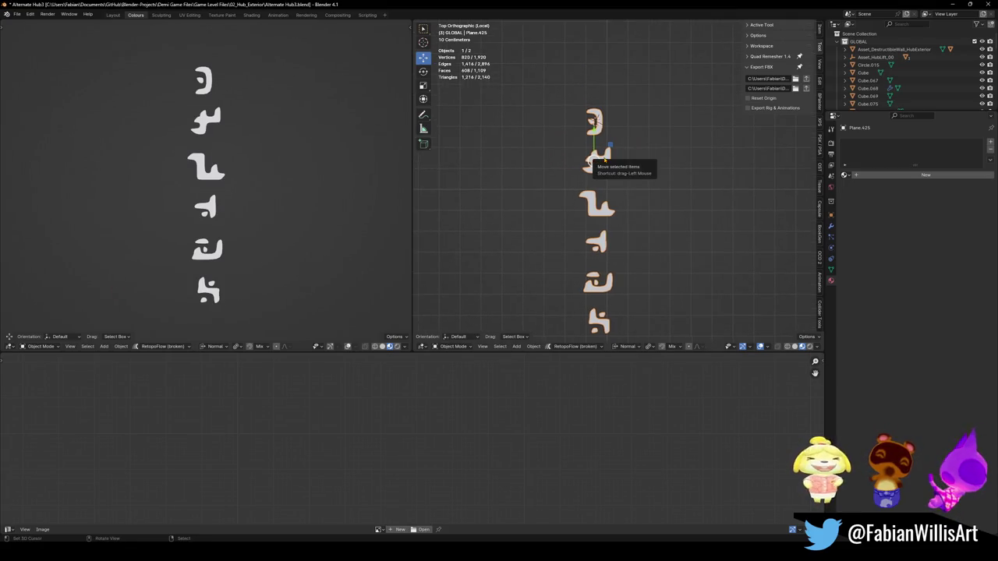
{"action": "key", "text": "KP_Divide"}
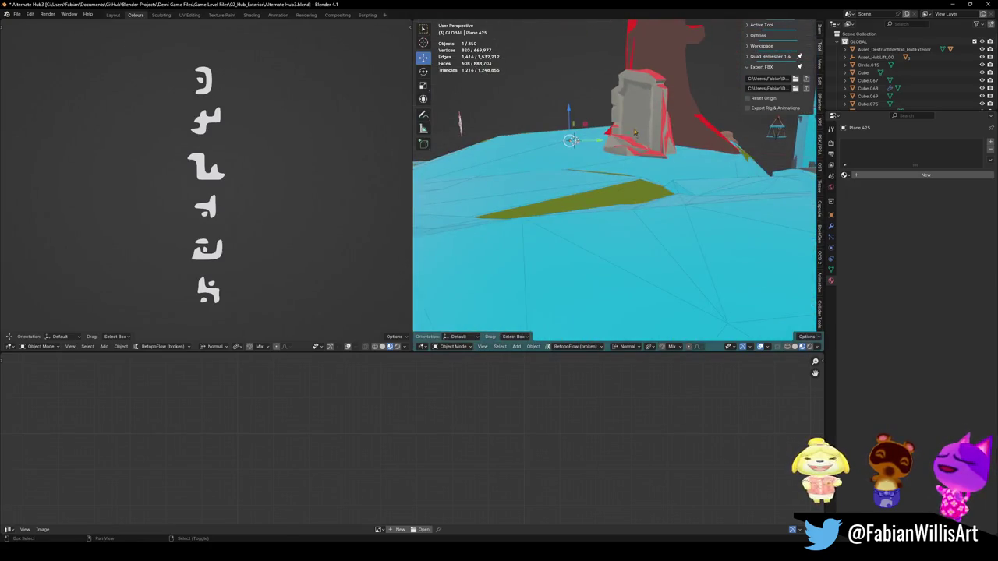
- Isolate the signpost rock and select its large flat front face
{"action": "left_click", "coordinate": [633, 120], "text": "shift"}
{"action": "mouse_move", "coordinate": [628, 127]}
{"action": "left_mouse_down"}
{"action": "mouse_move", "coordinate": [608, 194]}
{"action": "mouse_move", "coordinate": [570, 245]}
{"action": "left_mouse_up"}
{"action": "left_click", "coordinate": [631, 179], "text": "shift"}
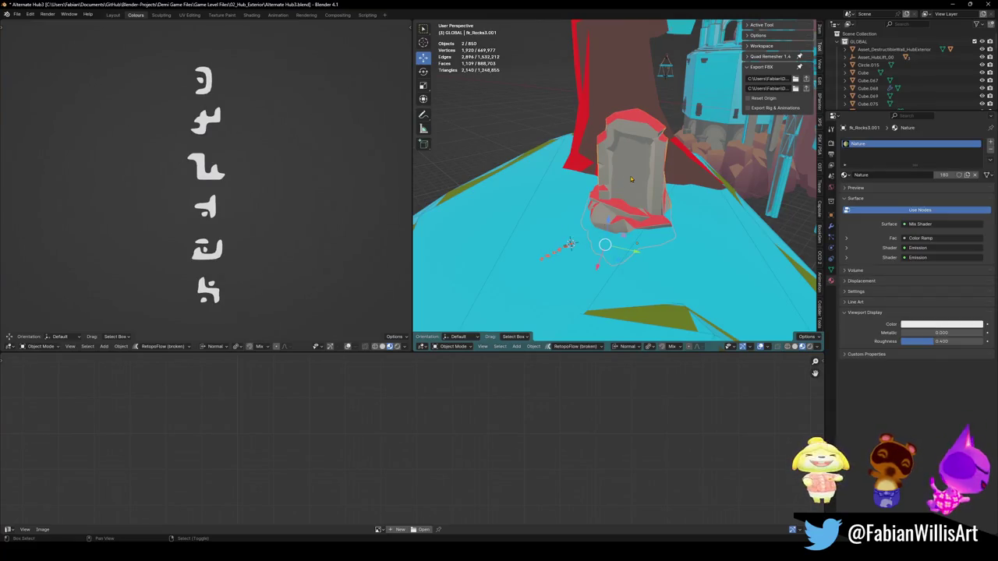
{"action": "key", "text": "KP_Divide"}
{"action": "key", "text": "Tab"}
{"action": "scroll", "coordinate": [671, 156], "scroll_direction": "up", "scroll_amount": 3}
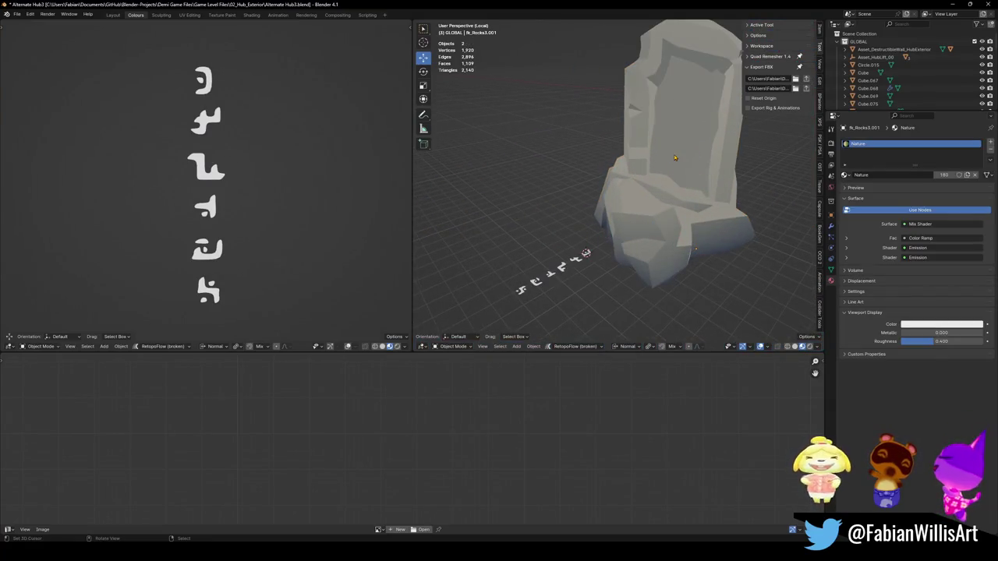
{"action": "left_click", "coordinate": [681, 141]}
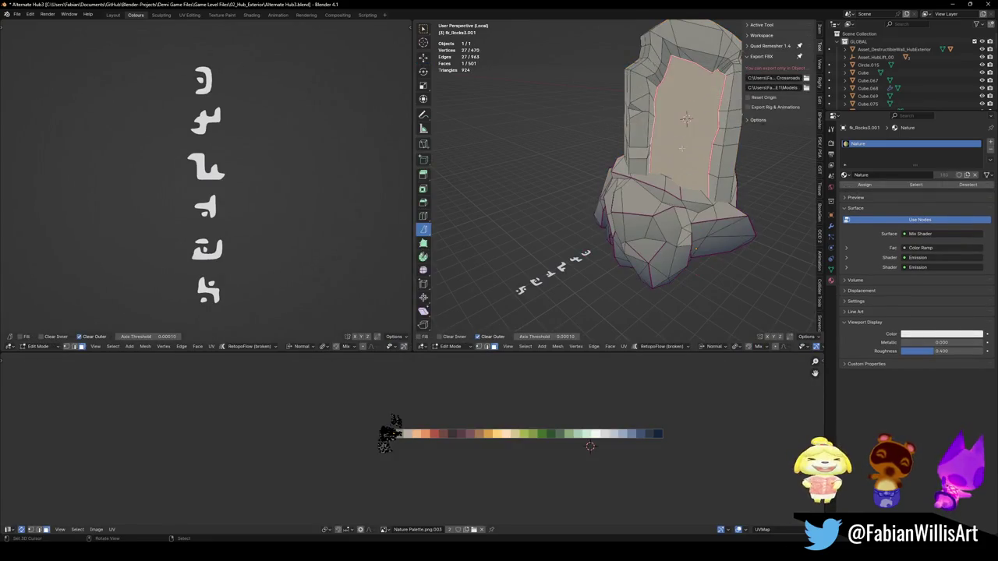
{"action": "key", "text": "Tab"}
- Move the glyphs onto the rock face and copy the rock's rotation onto them
{"action": "left_click", "coordinate": [554, 269]}
{"action": "key", "text": "shift+s"}
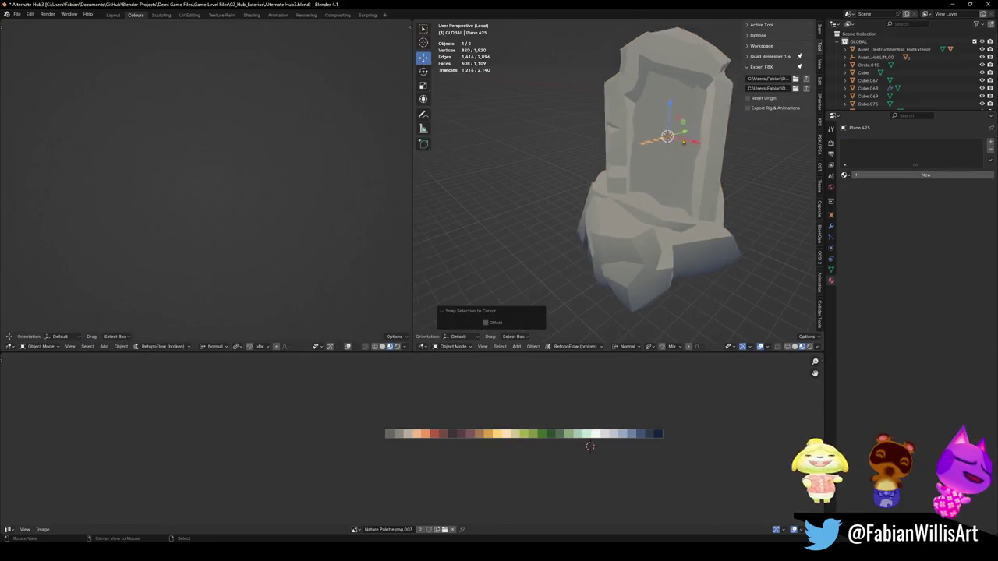
{"action": "scroll", "coordinate": [680, 139], "scroll_direction": "up", "scroll_amount": 5}
{"action": "left_click", "coordinate": [591, 147], "text": "shift"}
{"action": "key", "text": "ctrl+c"}
{"action": "left_click", "coordinate": [557, 140]}
{"action": "left_click", "coordinate": [645, 160]}
{"action": "left_click", "coordinate": [645, 169]}
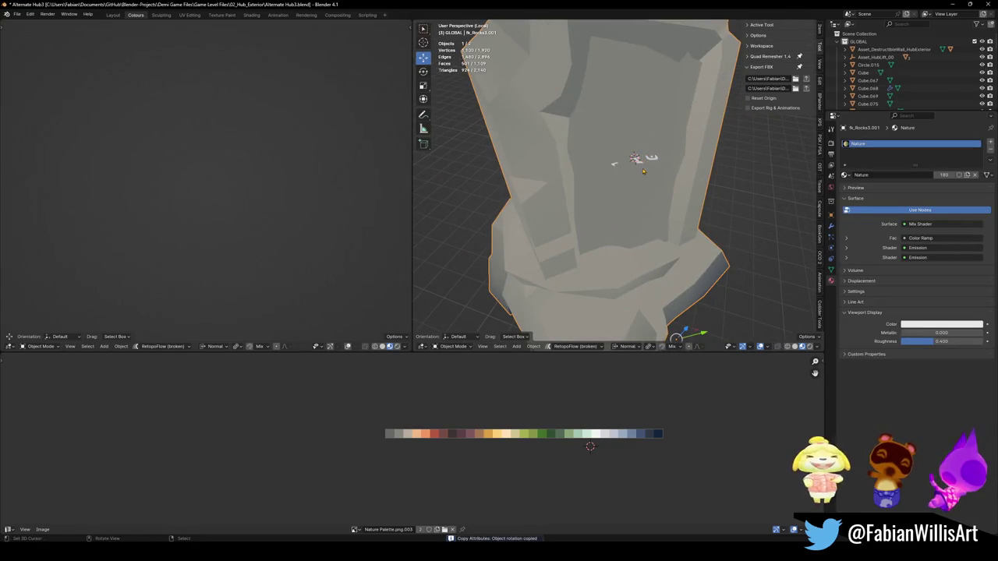
{"action": "left_click", "coordinate": [643, 164]}
{"action": "scroll", "coordinate": [636, 175], "scroll_direction": "up", "scroll_amount": 4}
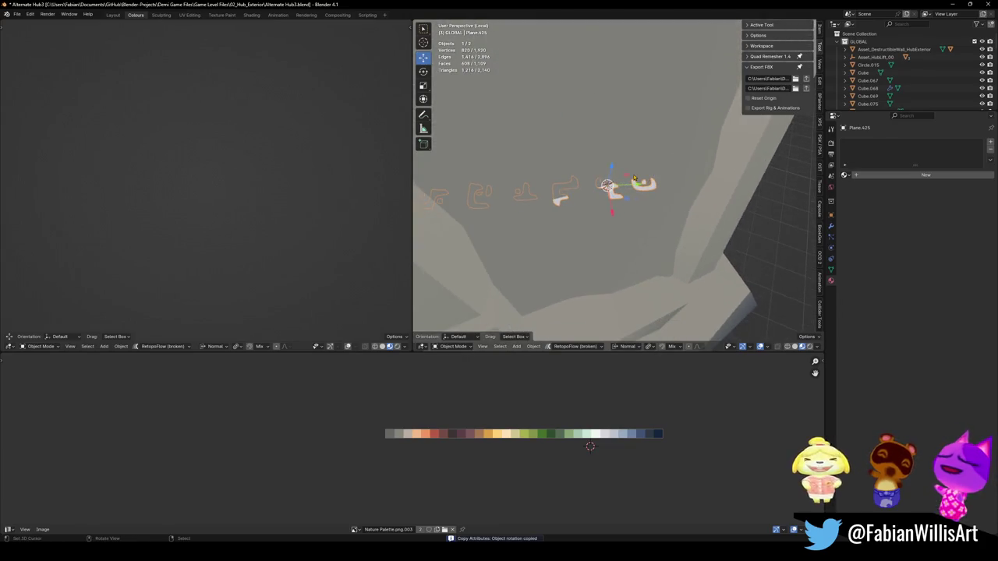
{"action": "key", "text": "KP_7"}
- Rotate the glyphs 90° about Y, then 90° about Z
{"action": "key", "text": "r"}
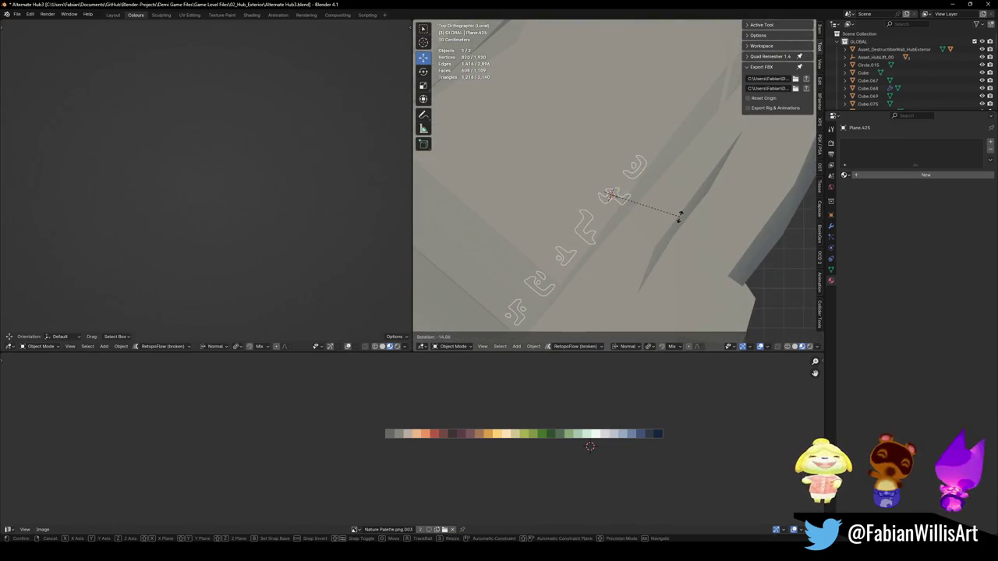
{"action": "left_click", "coordinate": [679, 217]}
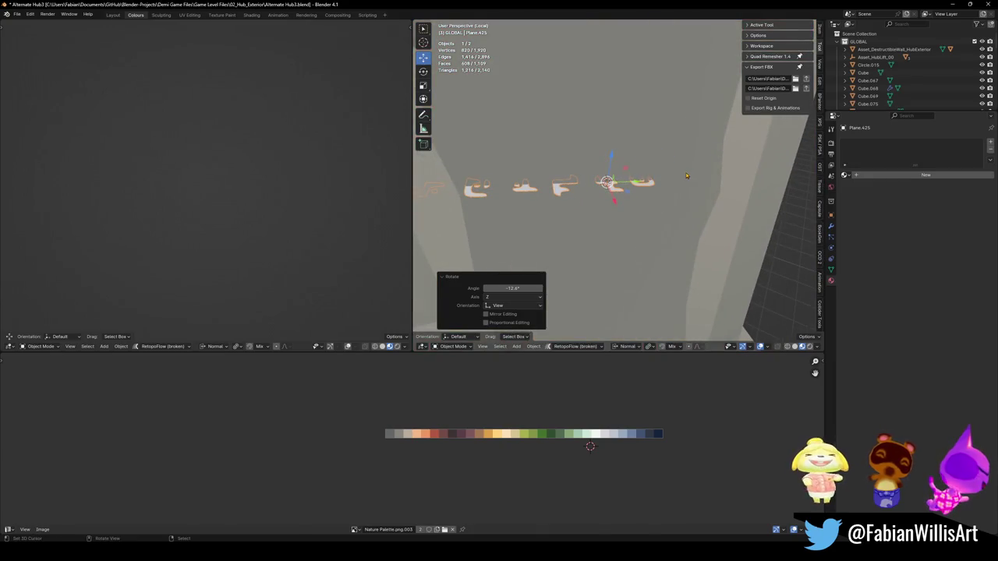
{"action": "key", "text": "r"}
{"action": "key", "text": "y"}
{"action": "key", "text": "y"}
{"action": "type", "text": "90"}
{"action": "key", "text": "Return"}
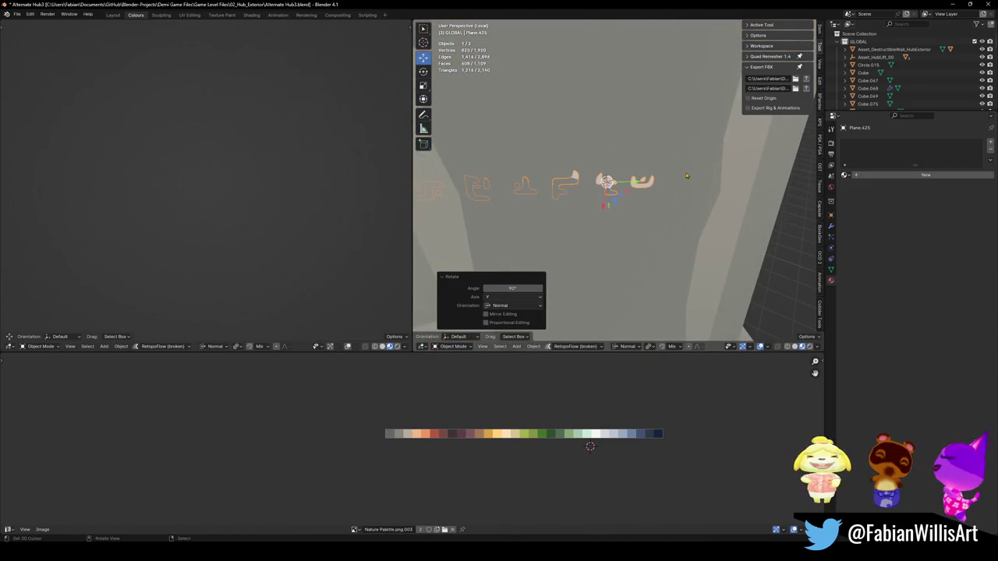
{"action": "key", "text": "r"}
{"action": "key", "text": "z"}
{"action": "key", "text": "z"}
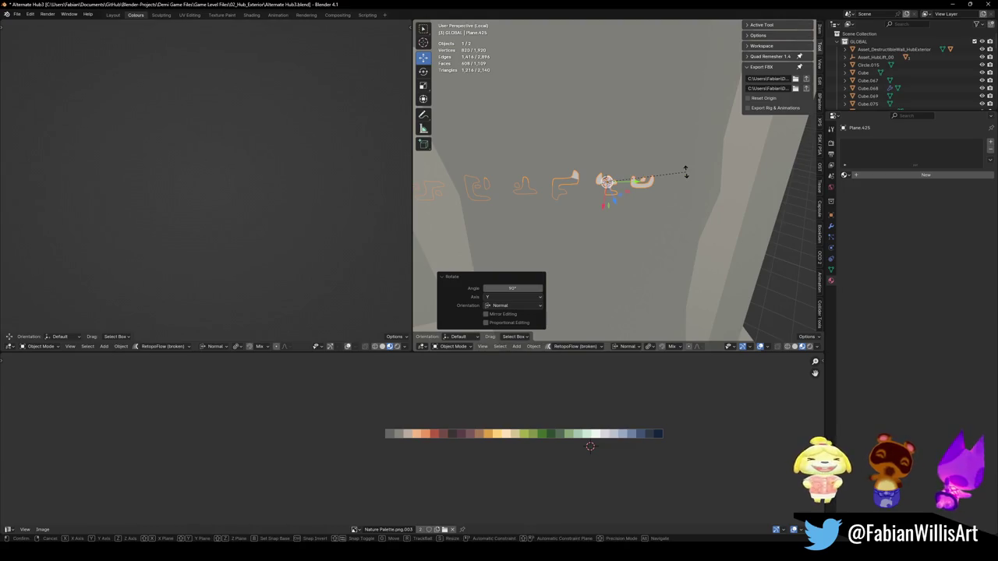
{"action": "type", "text": "90"}
{"action": "key", "text": "Return"}
{"action": "left_click_drag", "start_coordinate": [692, 174], "coordinate": [634, 160]}
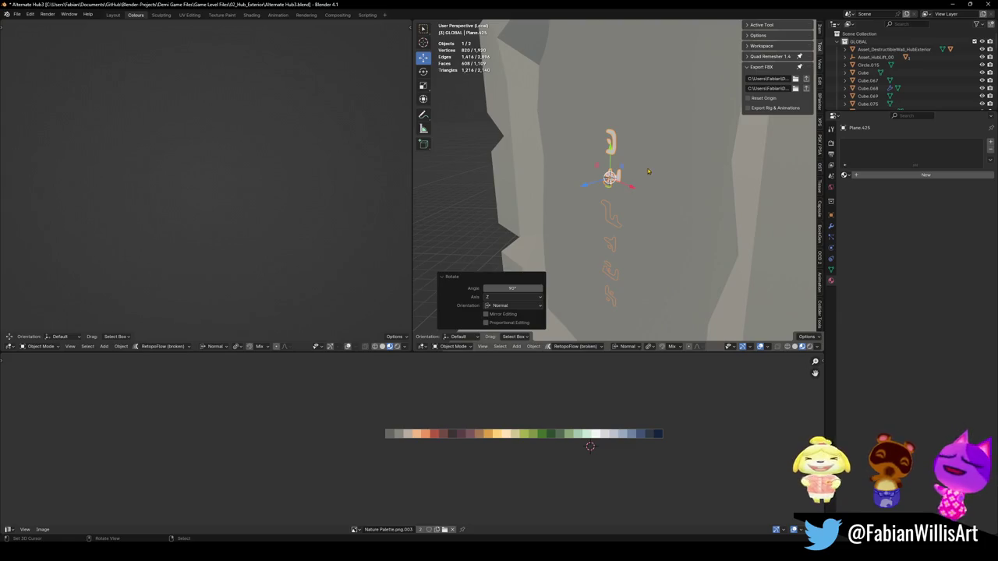
- Turn the glyphs 90° about Z, then edit the stone and glyph meshes together
{"action": "key", "text": "r"}
{"action": "key", "text": "z"}
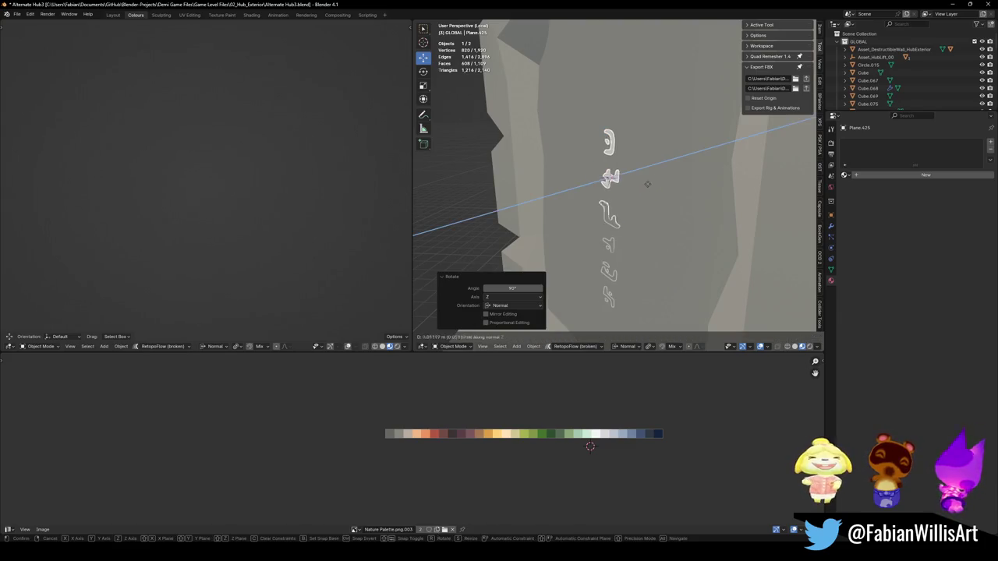
{"action": "key", "text": "Return"}
{"action": "key", "text": "alt+a"}
{"action": "key", "text": "a"}
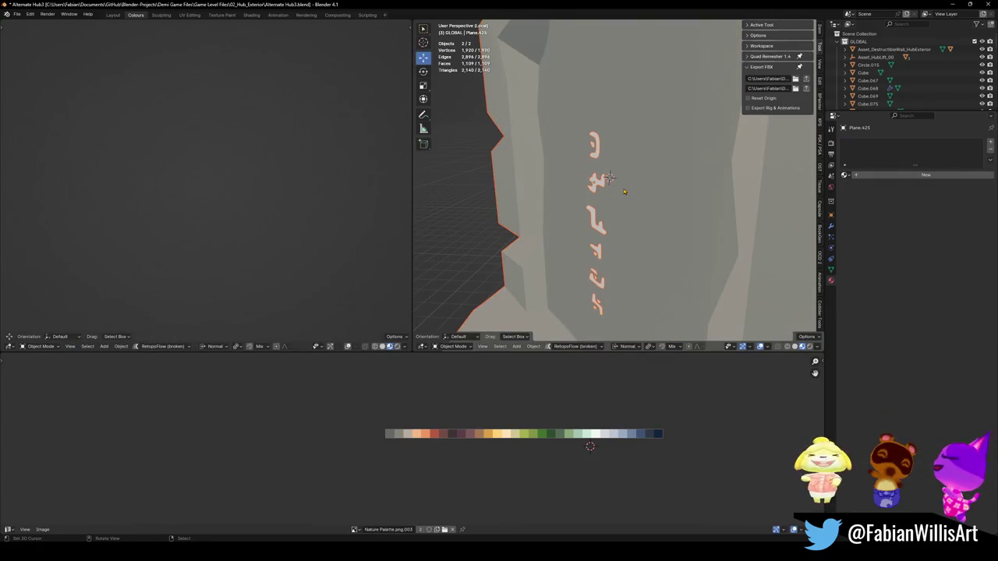
{"action": "key", "text": "Tab"}
{"action": "left_click", "coordinate": [622, 185]}
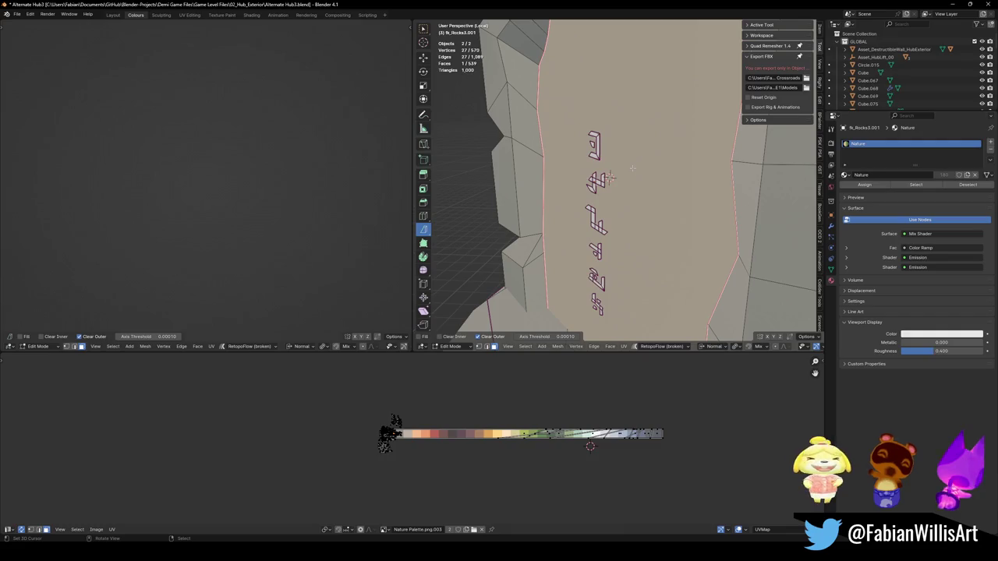
- With the glyph faces selected, set pivot to Individual Origins and transform orientation to Normal
{"action": "left_click", "coordinate": [609, 178]}
{"action": "left_click", "coordinate": [634, 185], "text": "shift"}
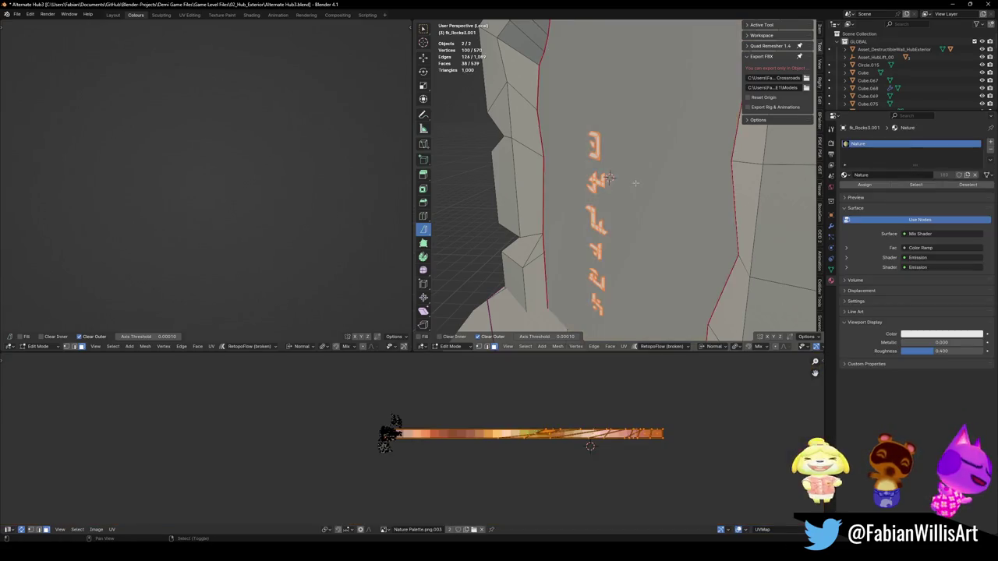
{"action": "key", "text": "period"}
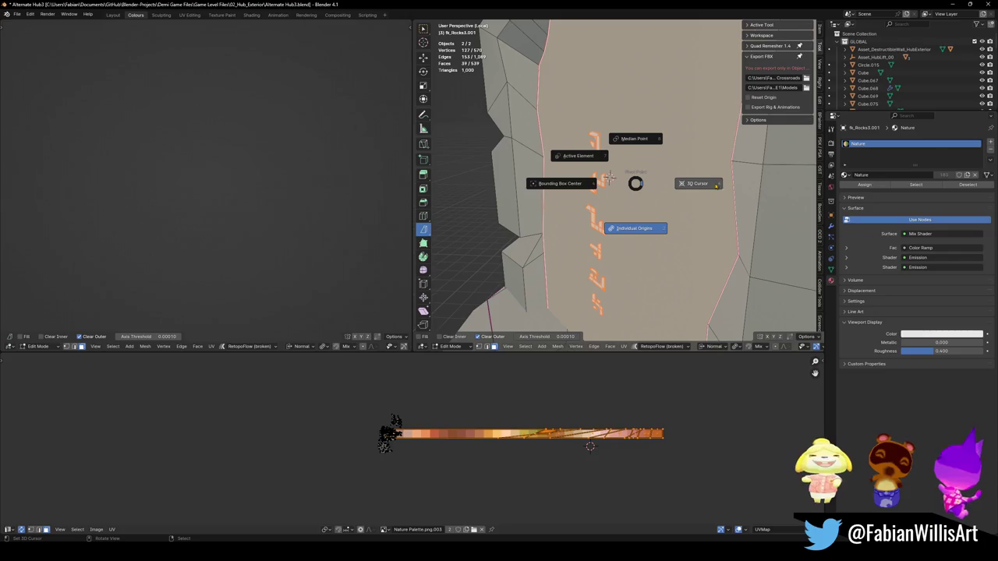
{"action": "key", "text": "Escape"}
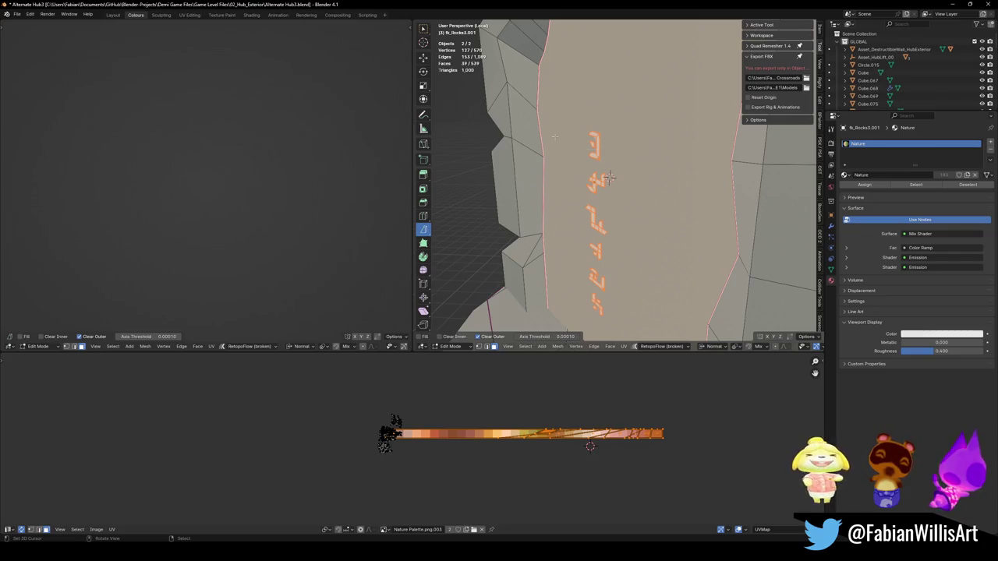
{"action": "key", "text": "comma"}
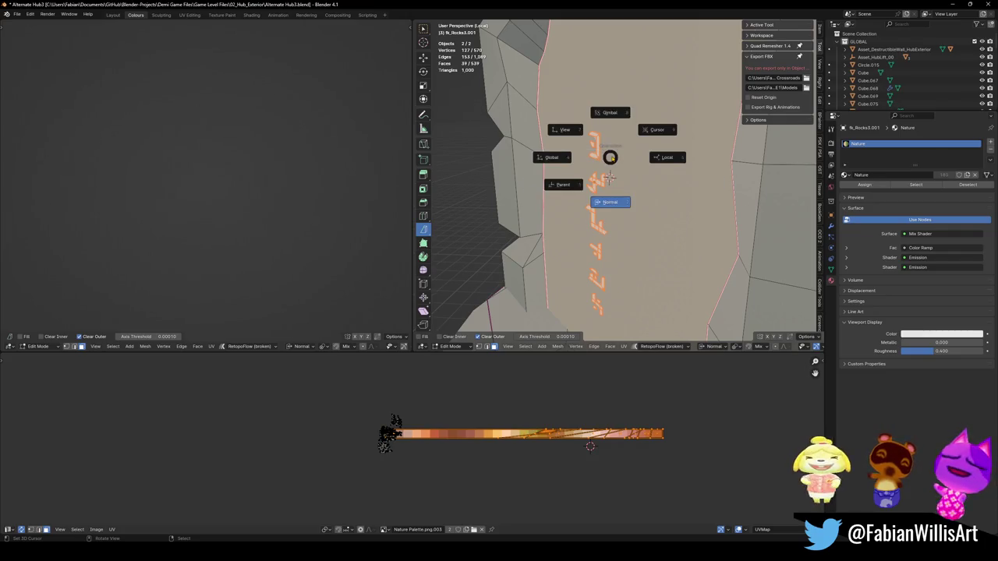
{"action": "key", "text": "Escape"}
{"action": "key", "text": "comma"}
{"action": "left_click", "coordinate": [612, 205]}
- Scale the glyph faces to 0 along normal Z, then return to Object Mode with the glyphs active
{"action": "scroll", "coordinate": [613, 187], "scroll_direction": "down", "scroll_amount": 5}
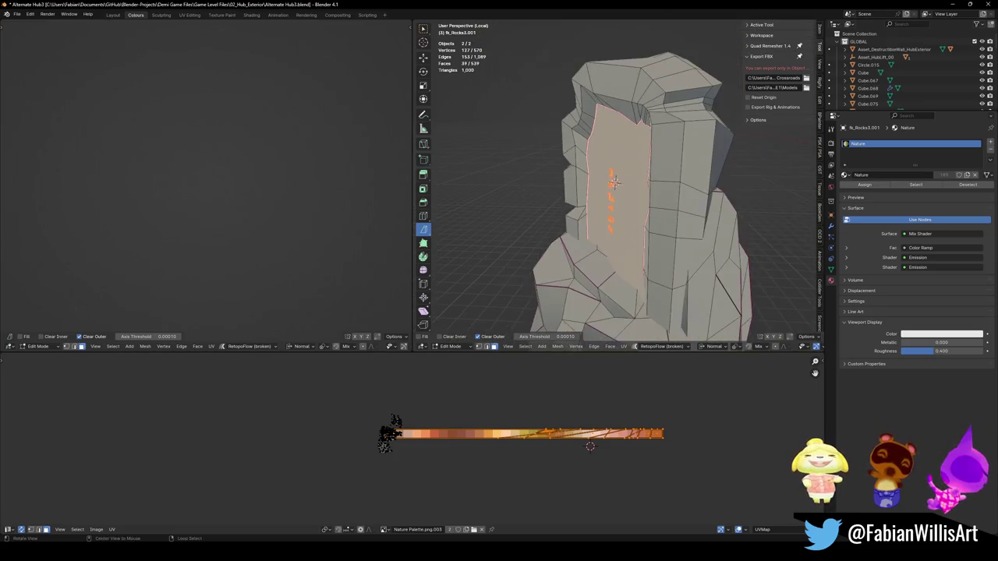
{"action": "key", "text": "shift+space"}
{"action": "key", "text": "g"}
{"action": "scroll", "coordinate": [613, 182], "scroll_direction": "up", "scroll_amount": 4}
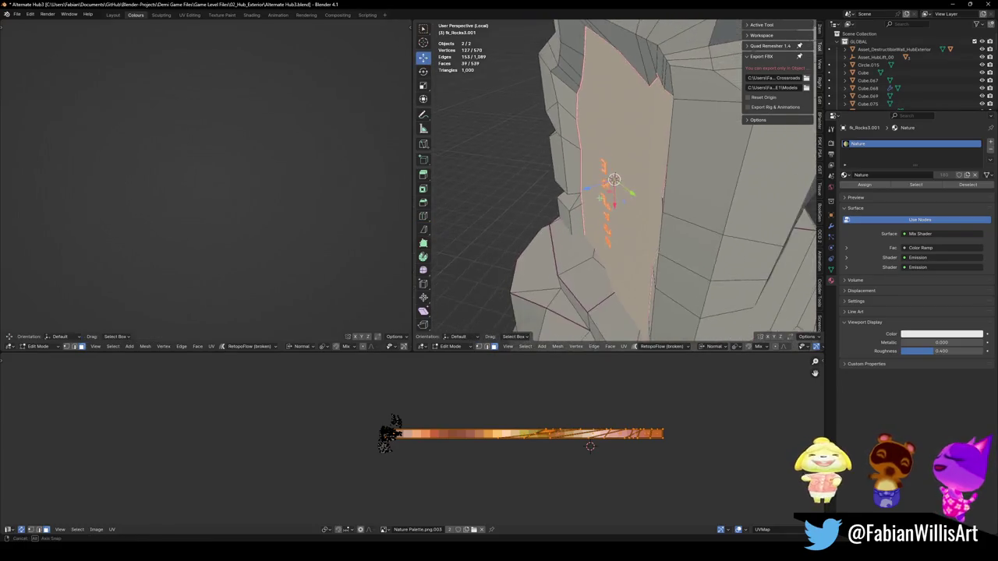
{"action": "key", "text": "s"}
{"action": "key", "text": "z"}
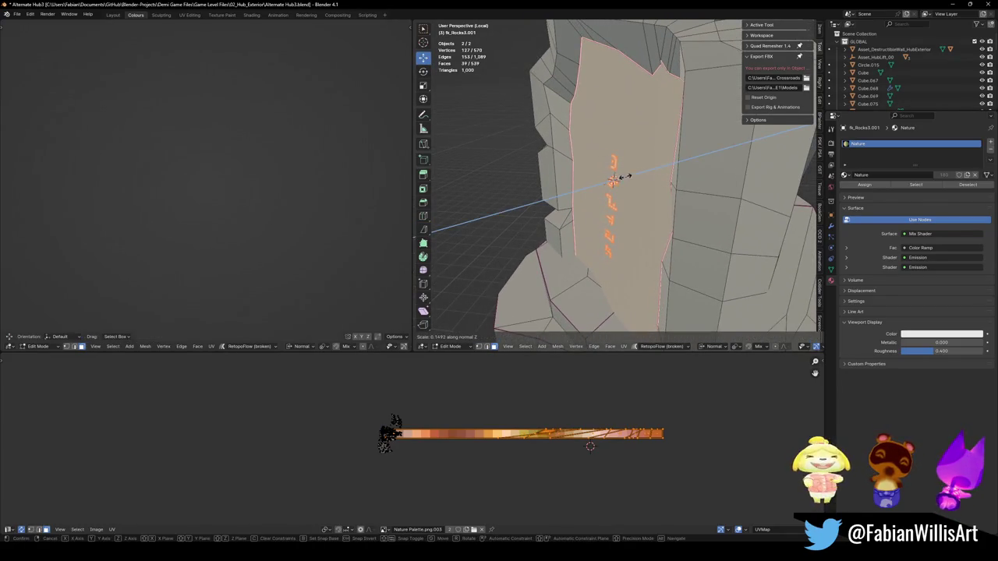
{"action": "left_click", "coordinate": [613, 180]}
{"action": "key", "text": "s"}
{"action": "key", "text": "z"}
{"action": "key", "text": "0"}
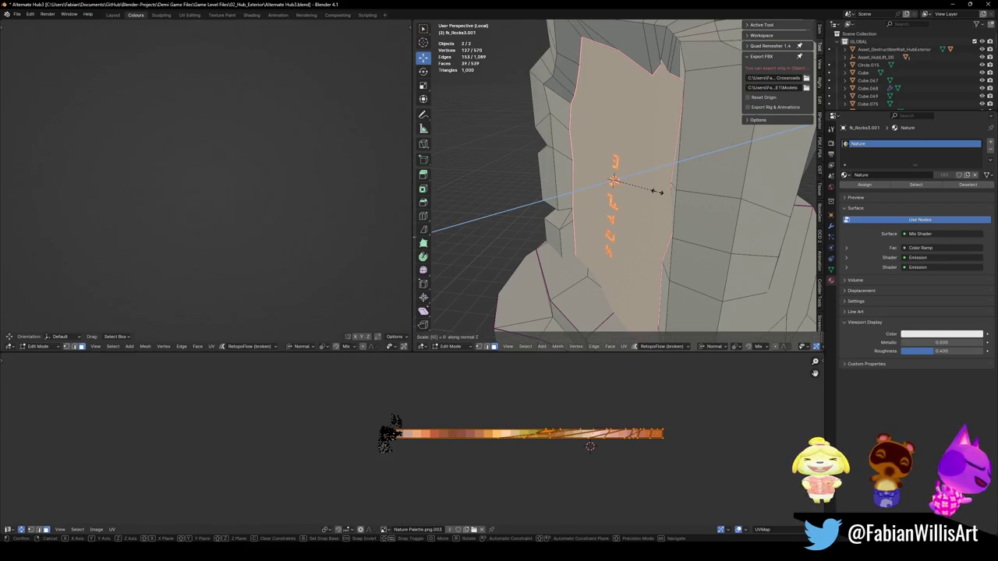
{"action": "key", "text": "Return"}
{"action": "scroll", "coordinate": [613, 180], "scroll_direction": "up", "scroll_amount": 3}
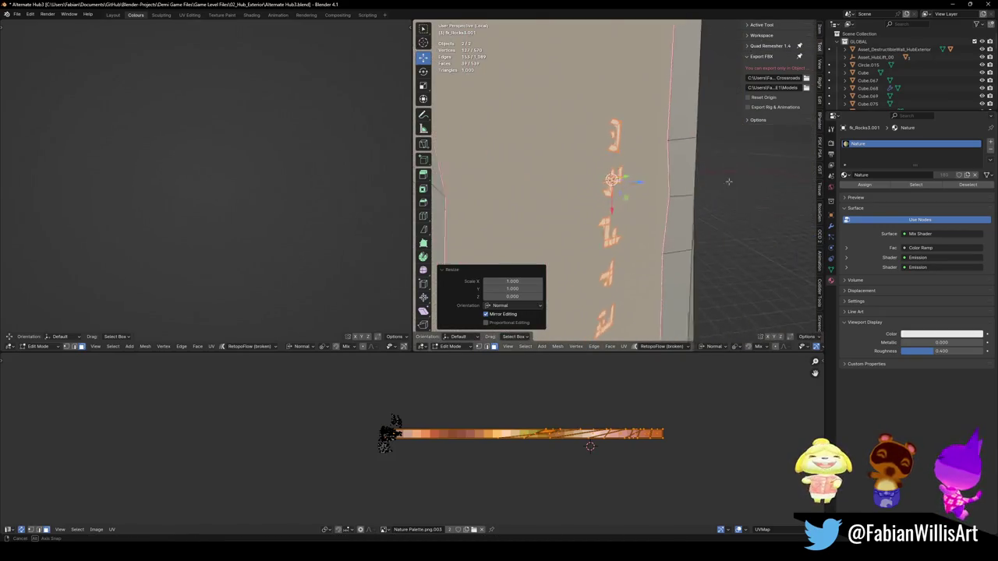
{"action": "key", "text": "Tab"}
{"action": "left_click", "coordinate": [700, 198]}
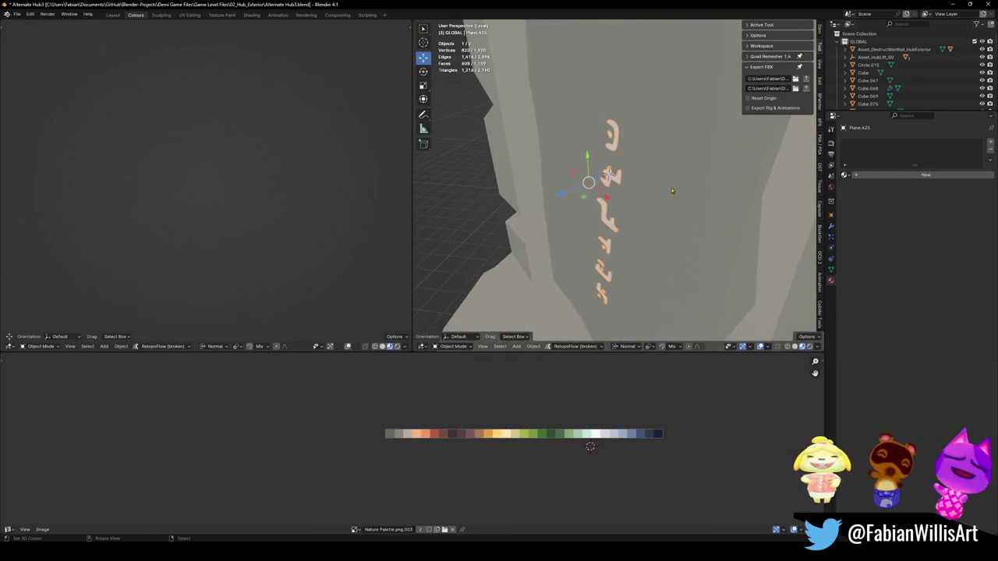
- Set the glyphs' origin to geometry, lift them slightly along Z, and scale them to about double size
{"action": "key", "text": "q"}
{"action": "left_click", "coordinate": [591, 124]}
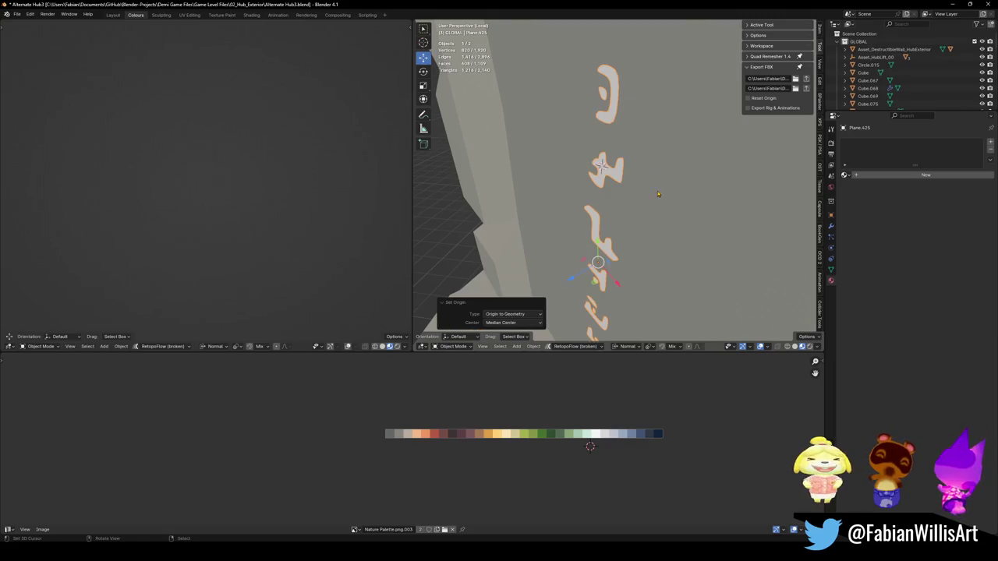
{"action": "key", "text": "g"}
{"action": "key", "text": "z"}
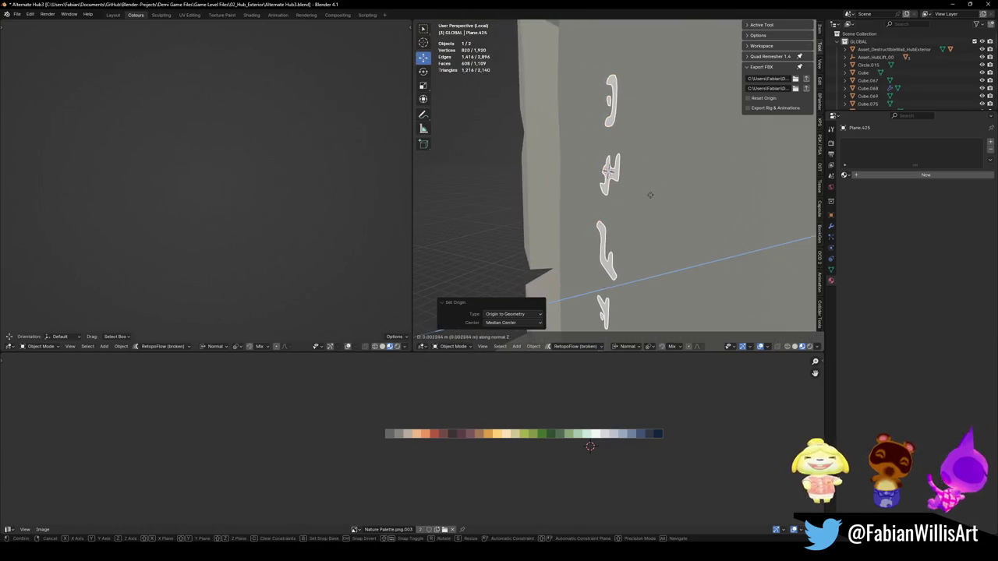
{"action": "left_click", "coordinate": [597, 211]}
{"action": "key", "text": "s"}
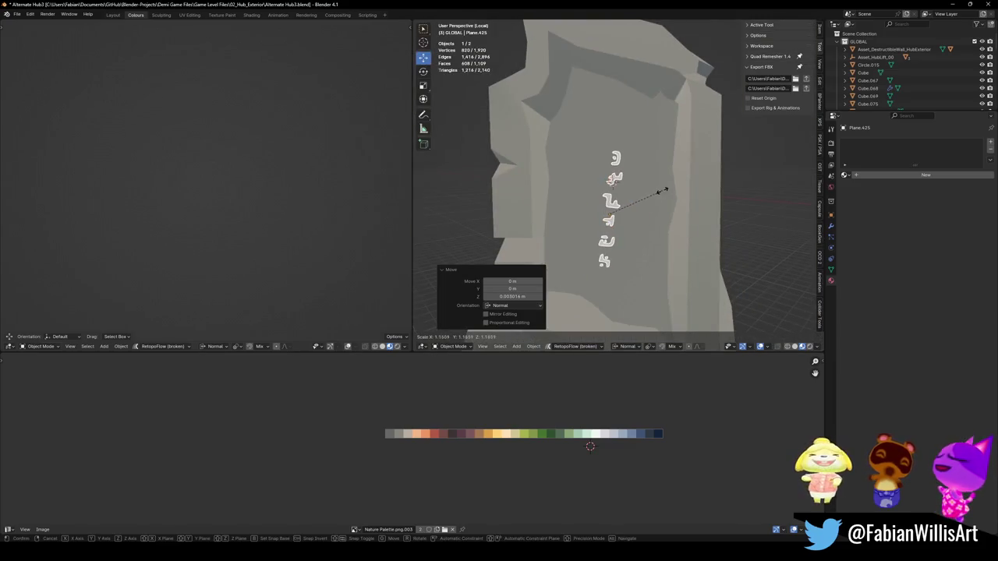
{"action": "left_click", "coordinate": [655, 218]}
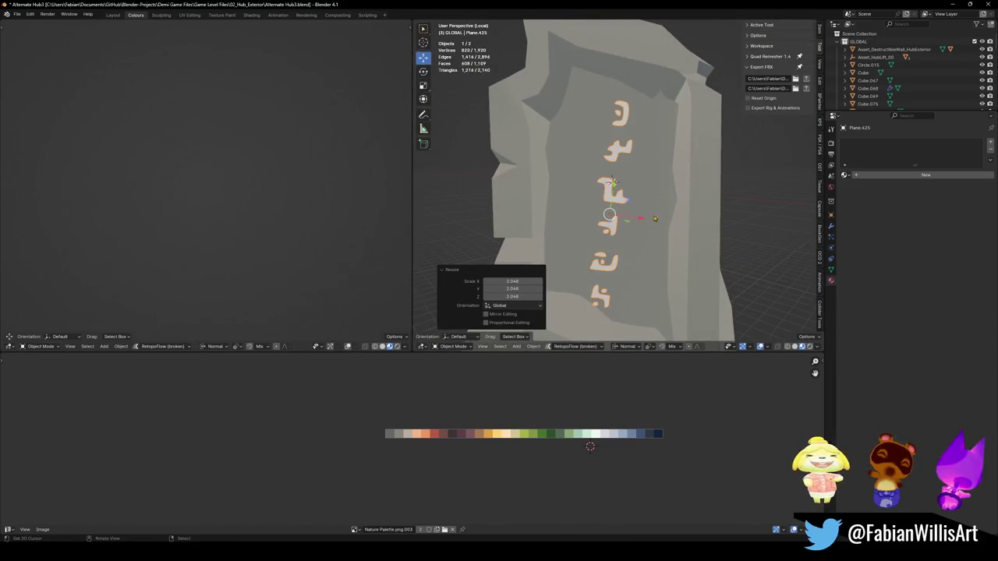
- Slide the glyphs along normal Y across the stone and resize them slightly
{"action": "key", "text": "g"}
{"action": "key", "text": "y"}
{"action": "key", "text": "y"}
{"action": "left_click", "coordinate": [659, 219]}
{"action": "key", "text": "s"}
{"action": "left_click", "coordinate": [663, 203]}
{"action": "scroll", "coordinate": [664, 202], "scroll_direction": "down", "scroll_amount": 4}
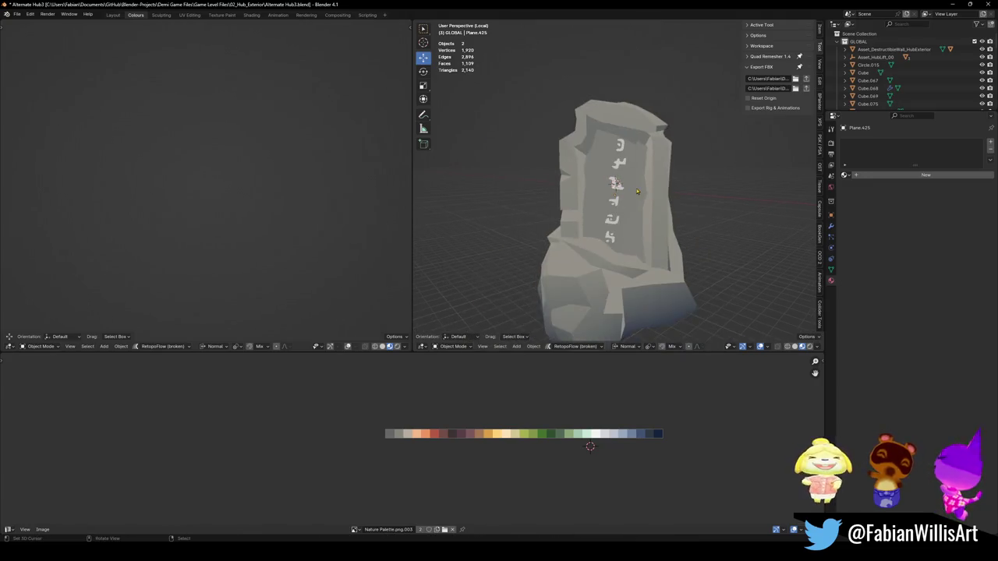
{"action": "scroll", "coordinate": [659, 189], "scroll_direction": "up", "scroll_amount": 4}
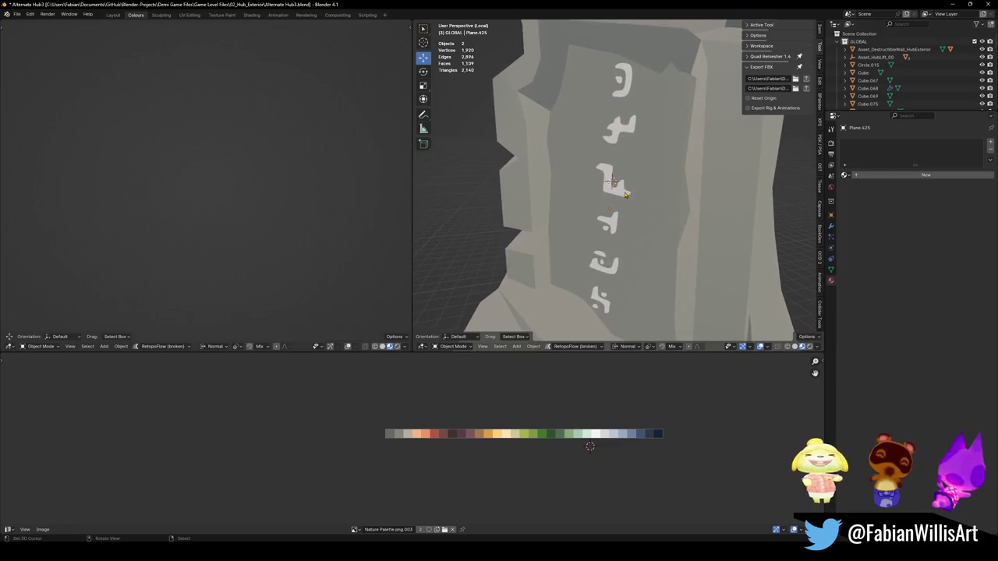
- Try widening the selected glyphs along normal X, then undo it
{"action": "left_click", "coordinate": [613, 187]}
{"action": "key", "text": "alt+a"}
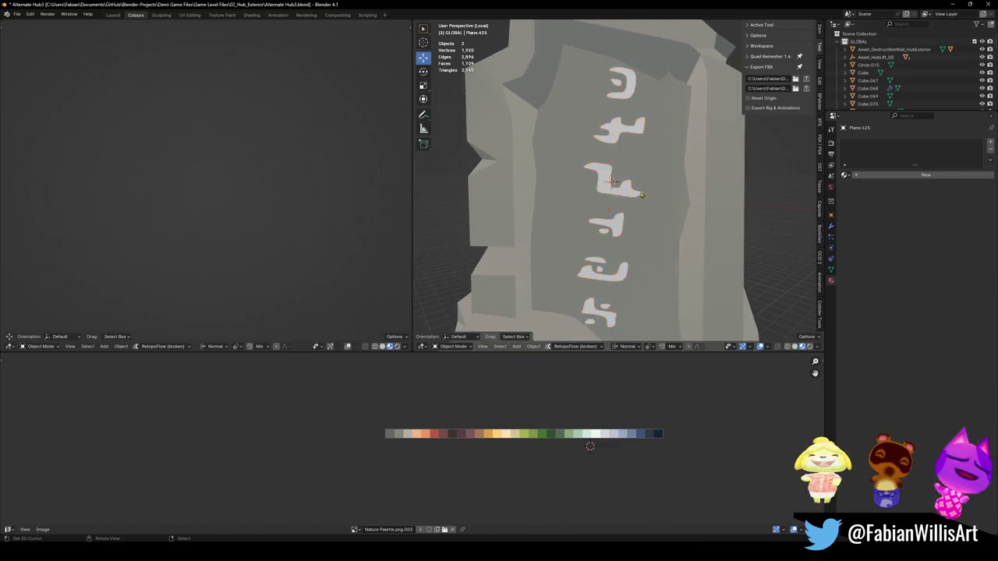
{"action": "scroll", "coordinate": [678, 192], "scroll_direction": "down", "scroll_amount": 3}
{"action": "scroll", "coordinate": [679, 192], "scroll_direction": "up", "scroll_amount": 3}
{"action": "scroll", "coordinate": [678, 191], "scroll_direction": "down", "scroll_amount": 4}
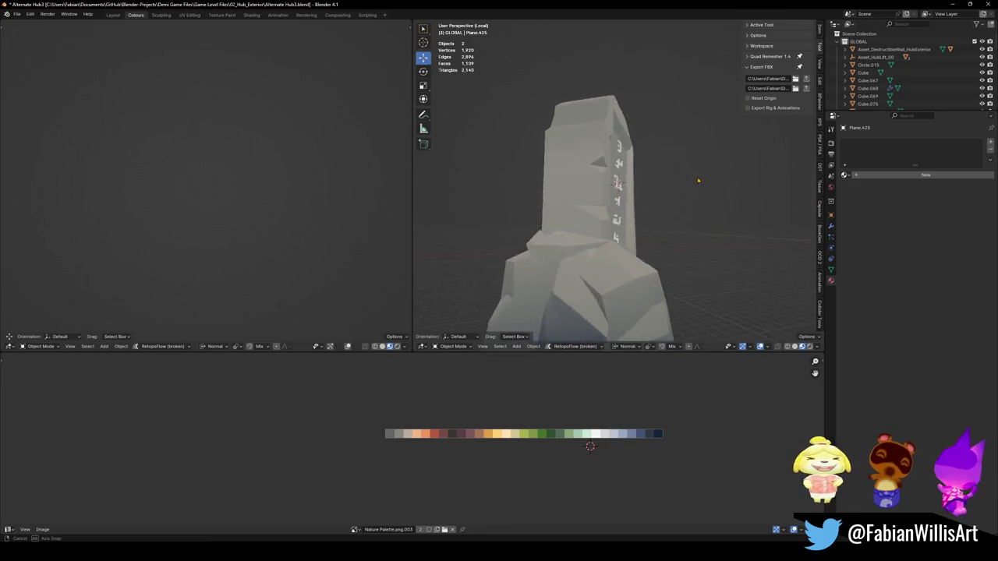
{"action": "scroll", "coordinate": [606, 189], "scroll_direction": "up", "scroll_amount": 5}
{"action": "left_click", "coordinate": [604, 217]}
{"action": "key", "text": "s"}
{"action": "key", "text": "x"}
{"action": "key", "text": "x"}
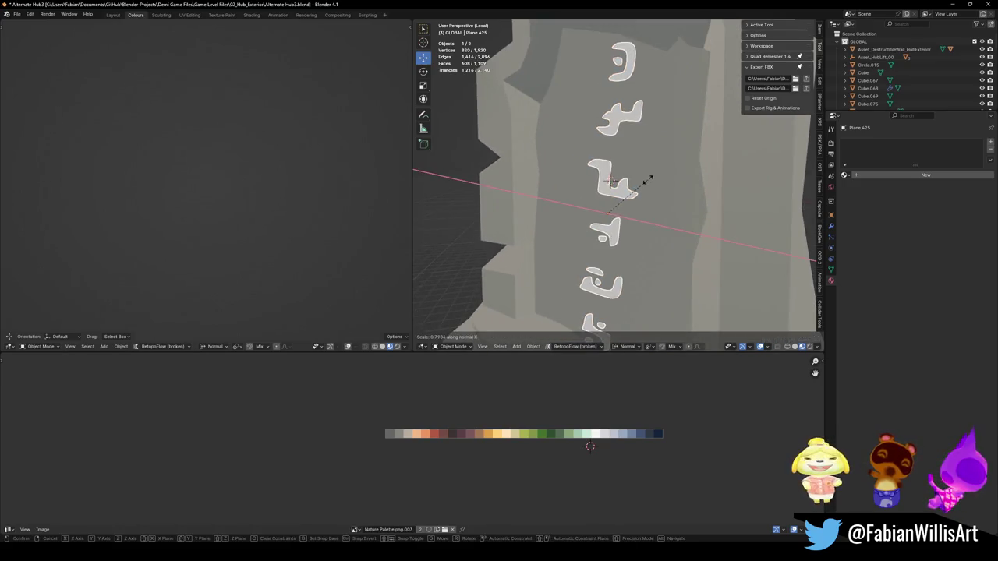
{"action": "left_click", "coordinate": [666, 181]}
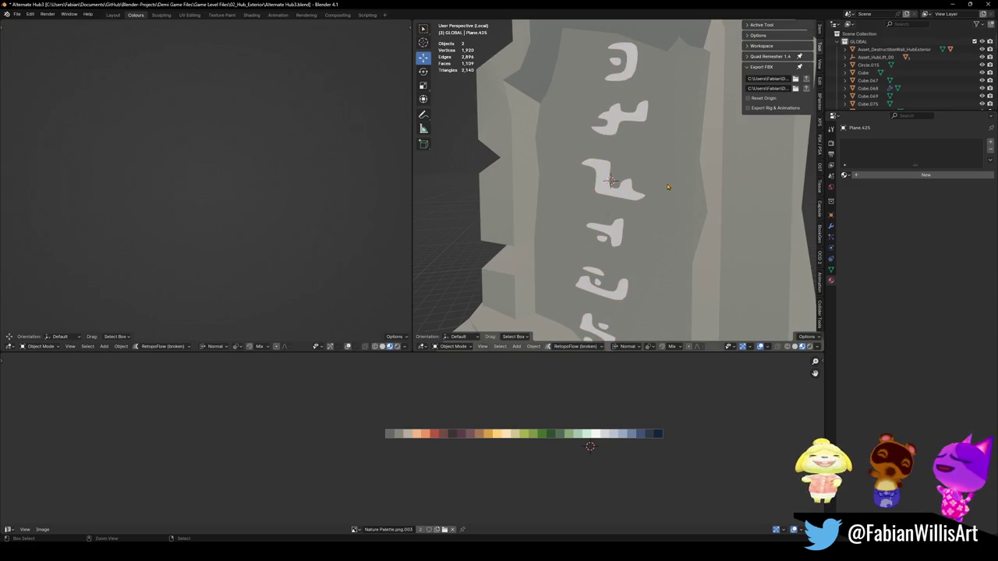
{"action": "key", "text": "ctrl+z"}
- Scale the glyphs up uniformly to 1.031 and enter Edit Mode on the decals
{"action": "scroll", "coordinate": [665, 187], "scroll_direction": "down", "scroll_amount": 3}
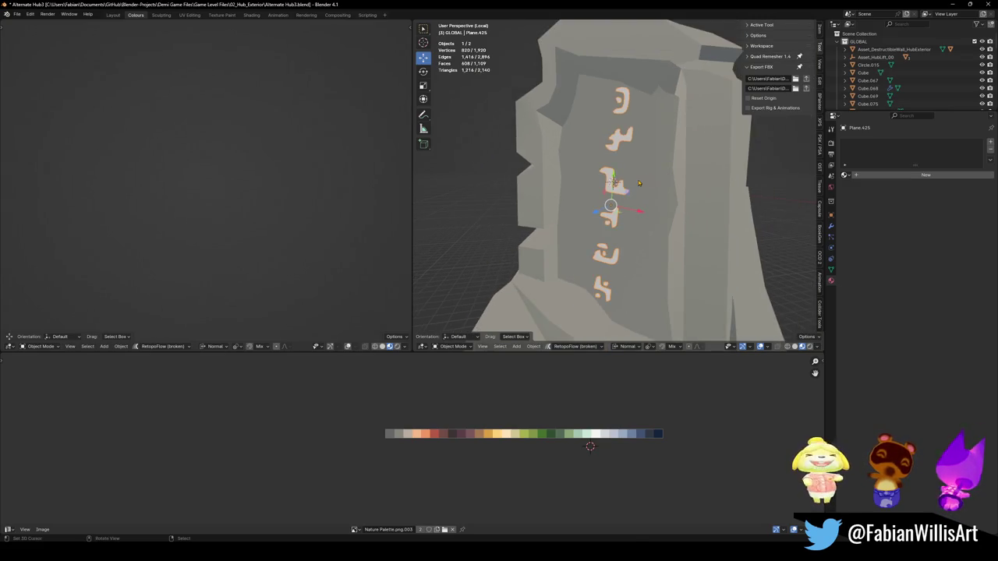
{"action": "key", "text": "s"}
{"action": "left_click", "coordinate": [657, 182]}
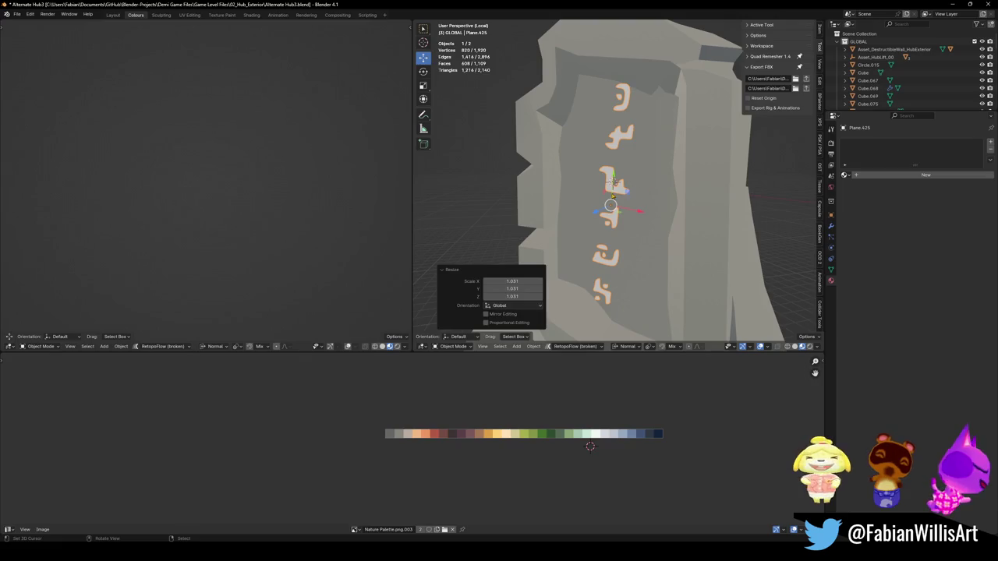
{"action": "key", "text": "alt+a"}
{"action": "scroll", "coordinate": [641, 194], "scroll_direction": "down", "scroll_amount": 5}
{"action": "scroll", "coordinate": [633, 190], "scroll_direction": "up", "scroll_amount": 5}
{"action": "key", "text": "Tab"}
{"action": "scroll", "coordinate": [612, 183], "scroll_direction": "up", "scroll_amount": 3}
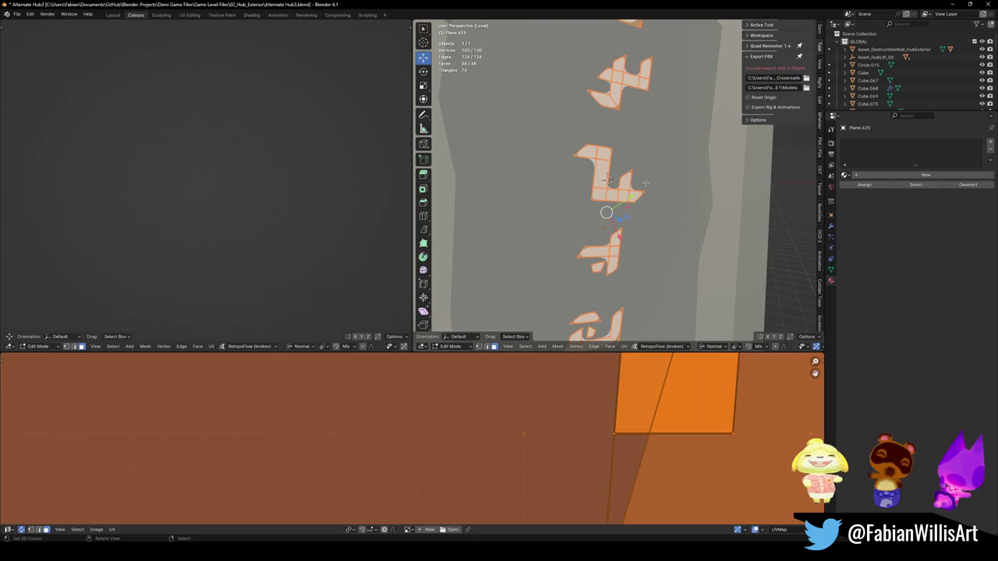
- Delete the top glyph's faces after undoing a trial enlargement of it
{"action": "scroll", "coordinate": [607, 179], "scroll_direction": "down", "scroll_amount": 3}
{"action": "key", "text": "alt+a"}
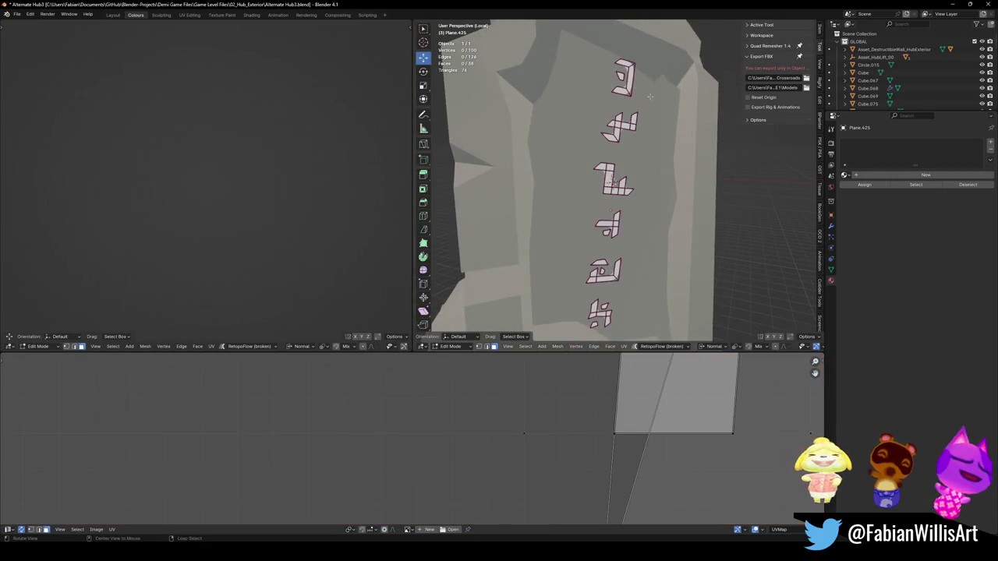
{"action": "left_click_drag", "start_coordinate": [606, 43], "coordinate": [647, 92]}
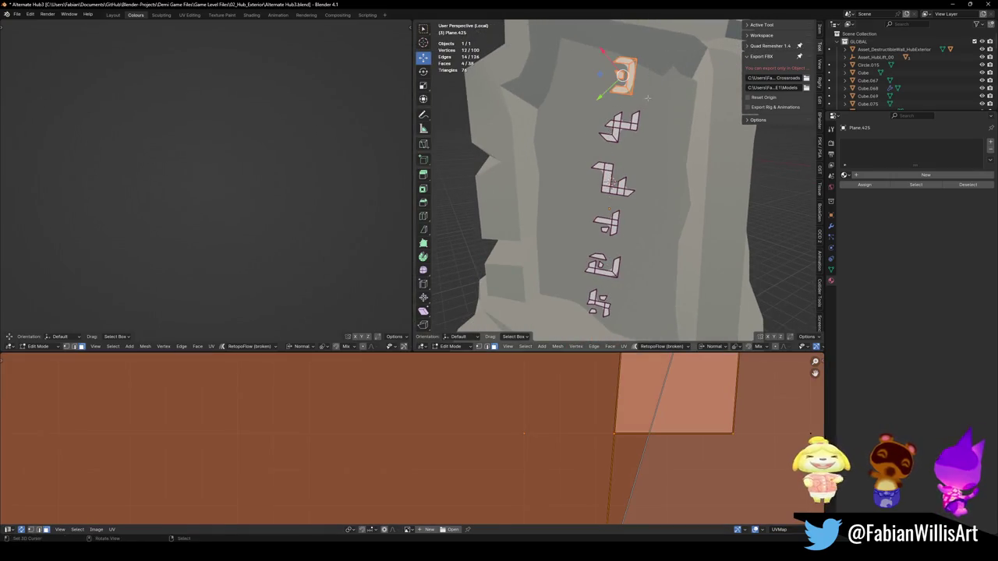
{"action": "key", "text": "s"}
{"action": "left_click", "coordinate": [669, 97]}
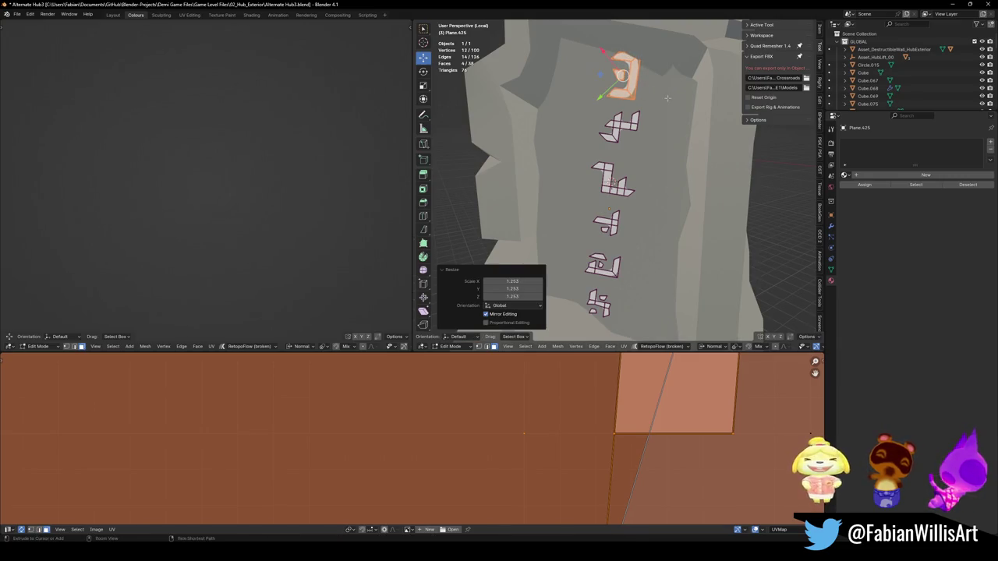
{"action": "key", "text": "ctrl+z"}
{"action": "key", "text": "x"}
{"action": "left_click", "coordinate": [640, 90]}
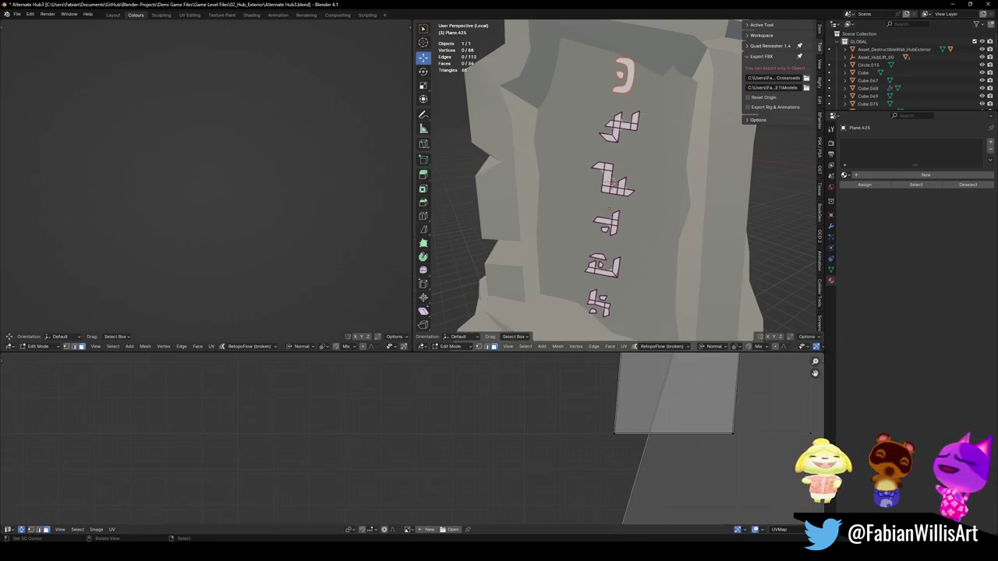
- Select the second glyph from the top as a linked piece and delete it
{"action": "key", "text": "a"}
{"action": "key", "text": "alt+a"}
{"action": "key", "text": "l"}
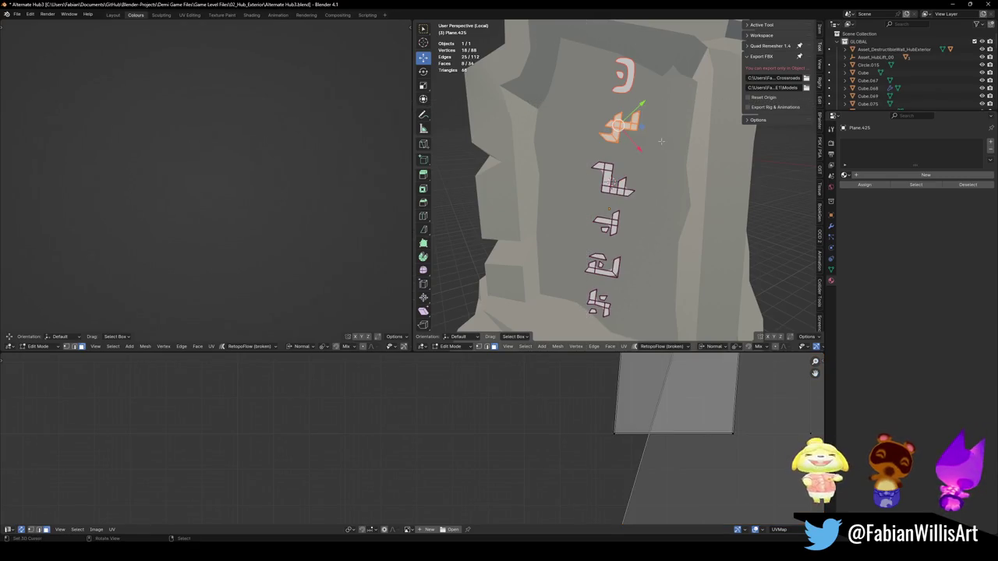
{"action": "key", "text": "x"}
{"action": "left_click", "coordinate": [628, 148]}
- Box-select and delete the third, fourth and fifth decals, then return to Object Mode
{"action": "key", "text": "l"}
{"action": "key", "text": "alt+a"}
{"action": "key", "text": "b"}
{"action": "left_click_drag", "start_coordinate": [581, 146], "coordinate": [651, 199]}
{"action": "key", "text": "x"}
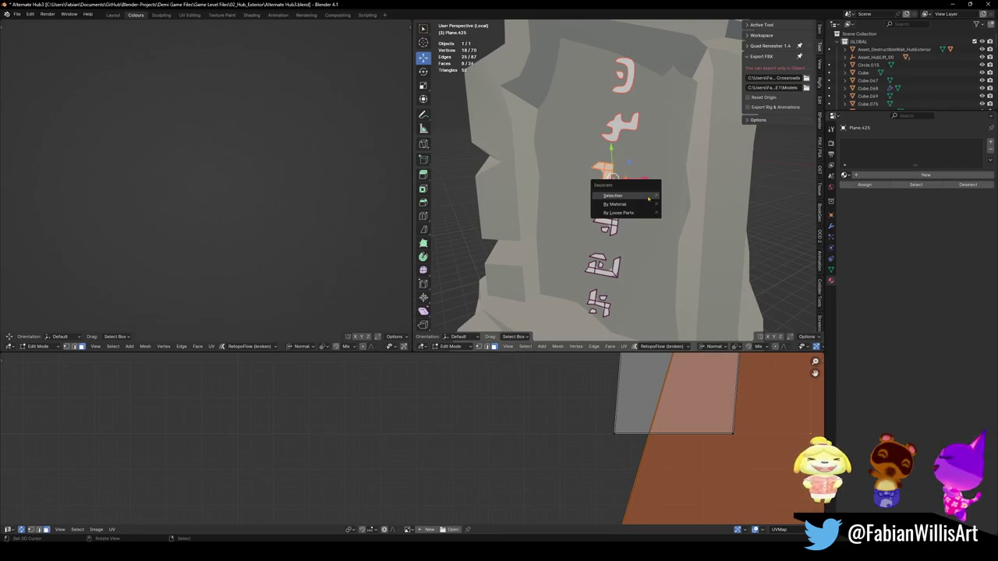
{"action": "left_click", "coordinate": [612, 190]}
{"action": "mouse_move", "coordinate": [583, 202]}
{"action": "left_mouse_down"}
{"action": "mouse_move", "coordinate": [631, 238]}
{"action": "mouse_move", "coordinate": [646, 278]}
{"action": "mouse_move", "coordinate": [635, 276]}
{"action": "left_mouse_up"}
{"action": "key", "text": "x"}
{"action": "left_click", "coordinate": [632, 235]}
{"action": "key", "text": "b"}
{"action": "key", "text": "x"}
{"action": "left_click", "coordinate": [600, 281]}
{"action": "key", "text": "Tab"}
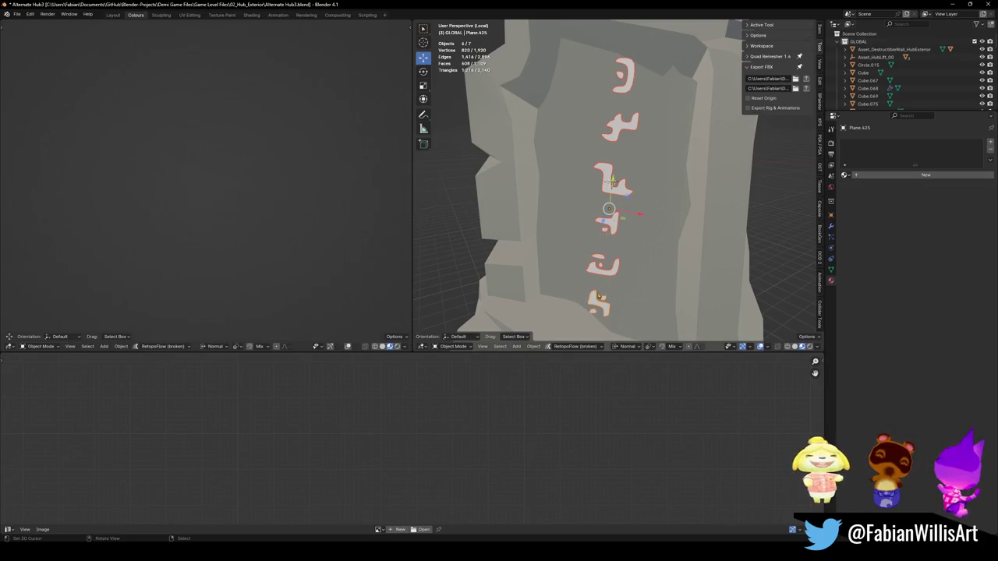
- Set each glyph's origin to geometry and scale them around individual origins, trying 1.379 then smaller
{"action": "right_click", "coordinate": [609, 251]}
{"action": "left_click", "coordinate": [655, 257]}
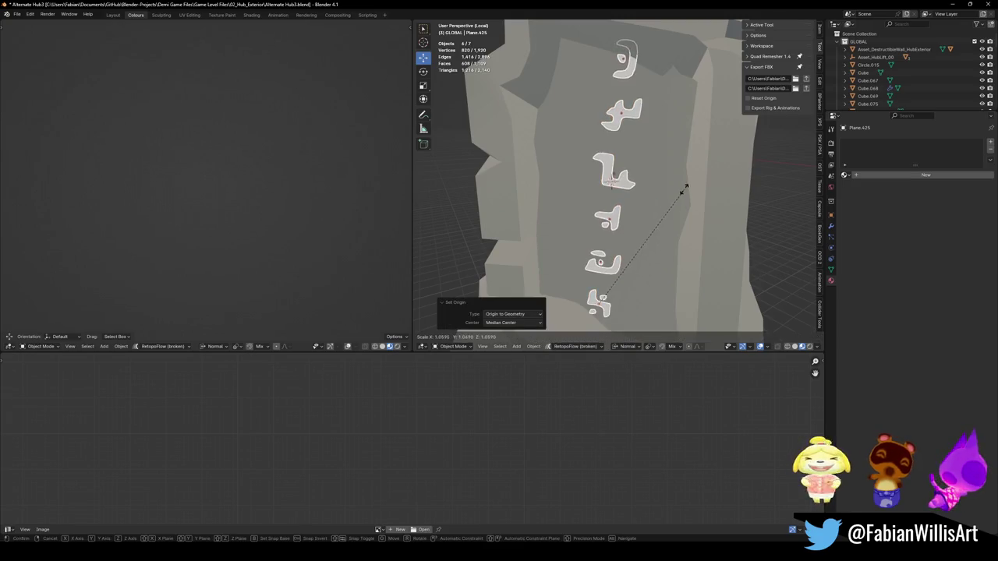
{"action": "key", "text": "period"}
{"action": "left_click", "coordinate": [654, 217]}
{"action": "key", "text": "s"}
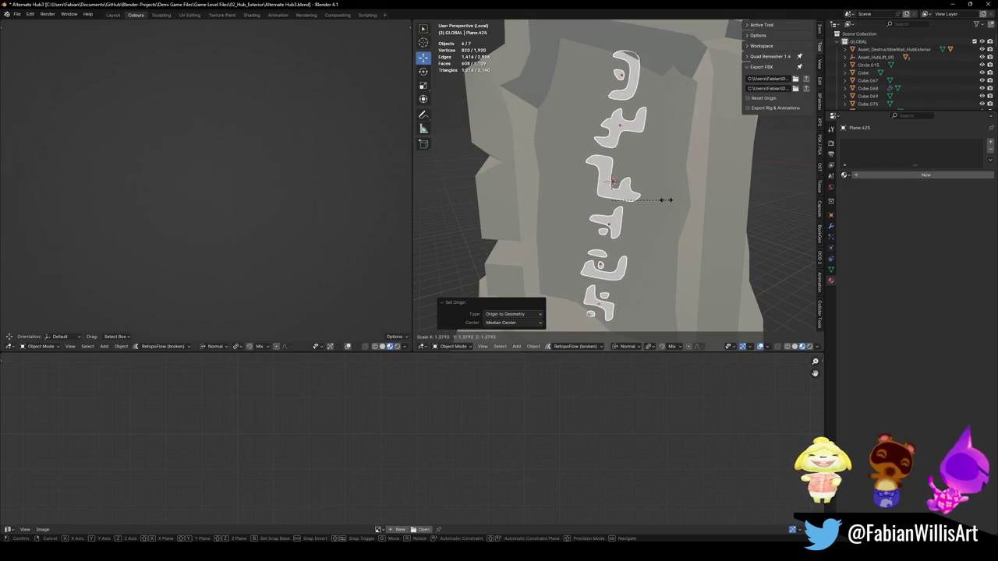
{"action": "left_click", "coordinate": [666, 203]}
{"action": "key", "text": "s"}
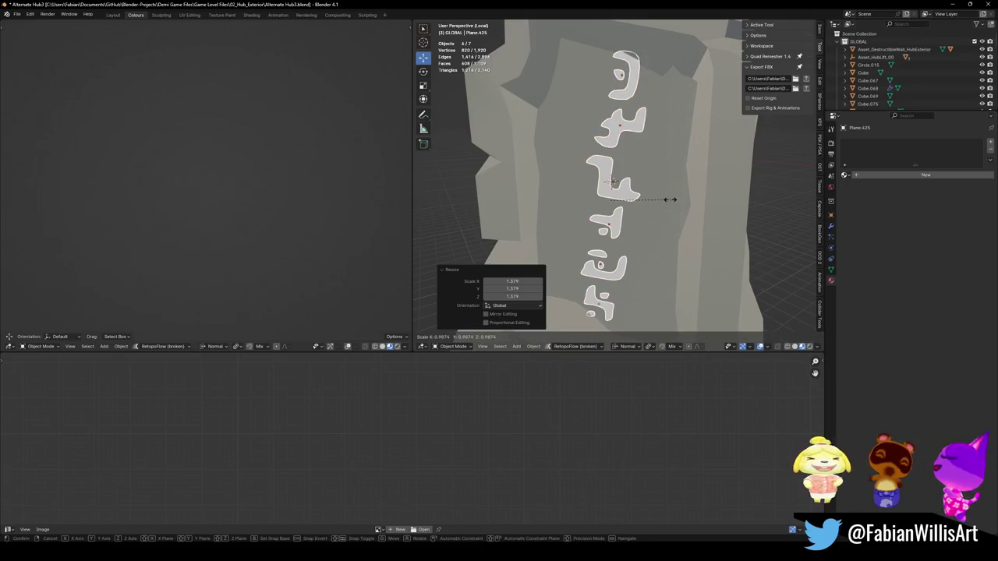
{"action": "left_click", "coordinate": [655, 201]}
- Switch orientation to Global, shrink the glyphs slightly, and view them face-on
{"action": "key", "text": "comma"}
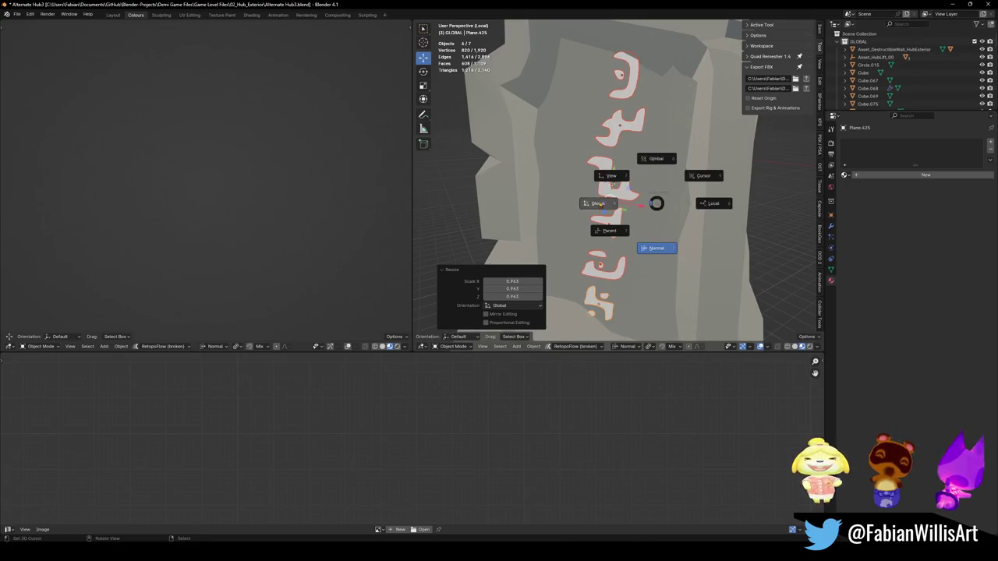
{"action": "left_click", "coordinate": [598, 202]}
{"action": "key", "text": "period"}
{"action": "key", "text": "Escape"}
{"action": "key", "text": "s"}
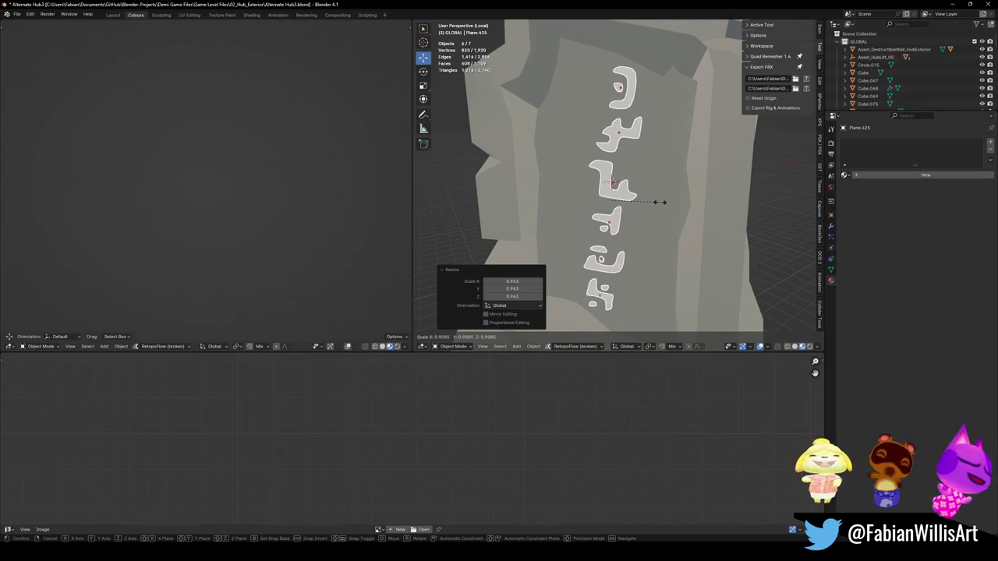
{"action": "left_click", "coordinate": [660, 202]}
{"action": "mouse_move", "coordinate": [660, 202]}
{"action": "left_mouse_down"}
{"action": "mouse_move", "coordinate": [690, 197]}
{"action": "mouse_move", "coordinate": [663, 195]}
{"action": "left_mouse_up"}
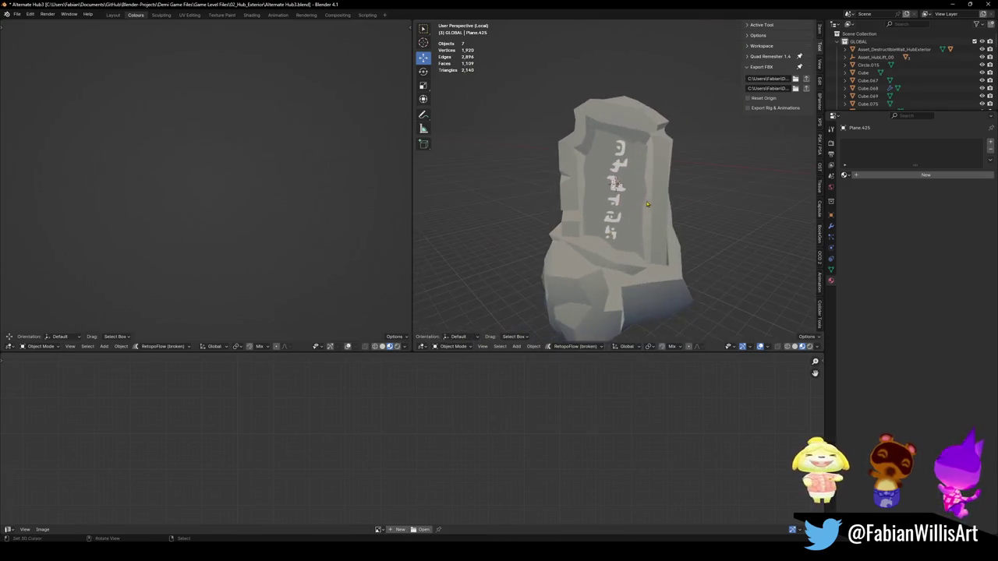
{"action": "key", "text": "KP_Decimal"}
- Select all six glyphs and join them into one object
{"action": "left_click", "coordinate": [615, 182]}
{"action": "left_click", "coordinate": [619, 85], "text": "shift"}
{"action": "left_click", "coordinate": [616, 127], "text": "shift"}
{"action": "left_click", "coordinate": [606, 186], "text": "shift"}
{"action": "left_click", "coordinate": [615, 229], "text": "shift"}
{"action": "left_click", "coordinate": [600, 314], "text": "shift"}
{"action": "left_click", "coordinate": [600, 277], "text": "shift"}
{"action": "key", "text": "ctrl+j"}
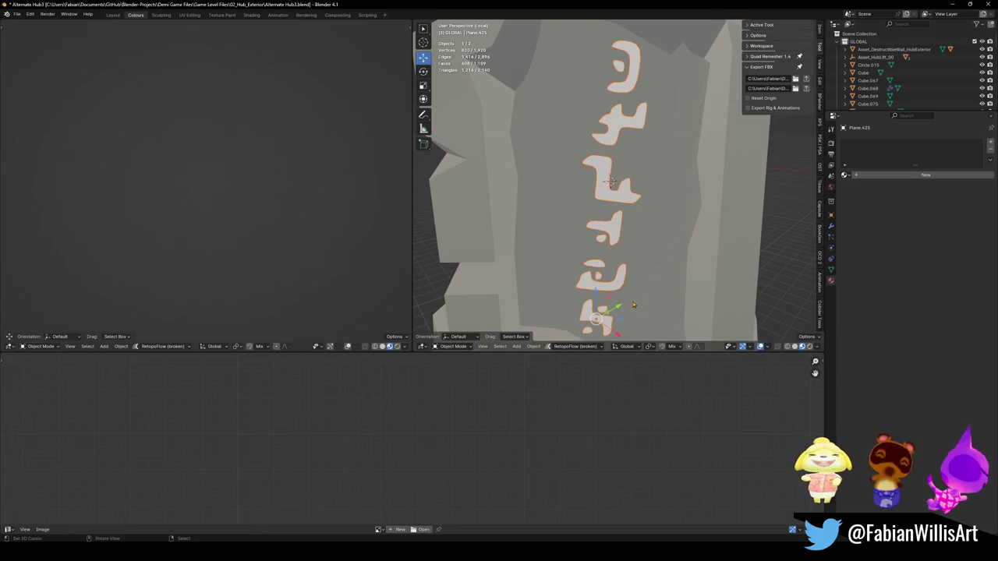
- Move the joined glyphs' origin to the 3D cursor and save the file
{"action": "right_click", "coordinate": [616, 163]}
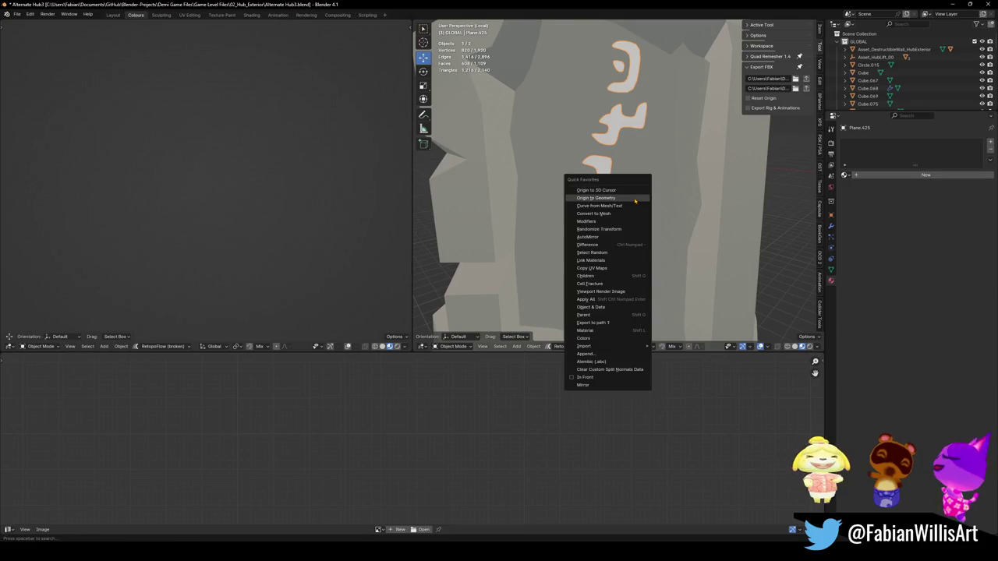
{"action": "left_click", "coordinate": [624, 195]}
{"action": "scroll", "coordinate": [669, 195], "scroll_direction": "down", "scroll_amount": 3}
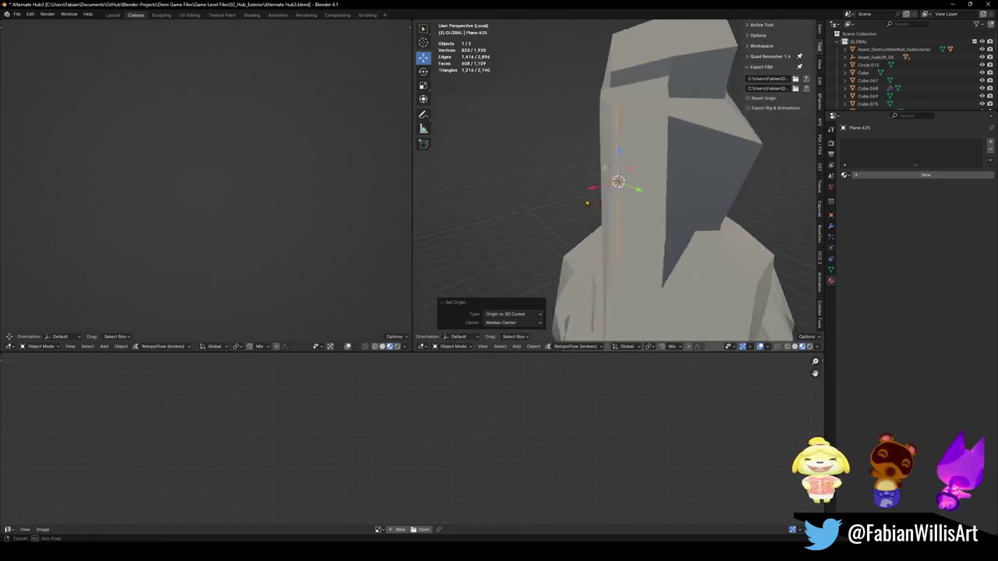
{"action": "key", "text": "alt+a"}
{"action": "key", "text": "ctrl+s"}
{"action": "key", "text": "ctrl+z"}
{"action": "scroll", "coordinate": [657, 201], "scroll_direction": "up", "scroll_amount": 3}
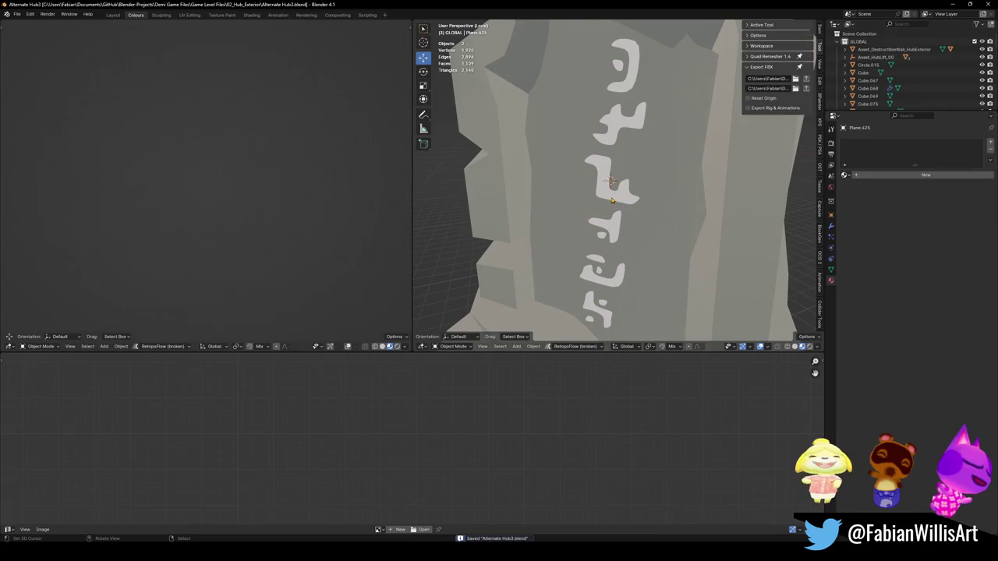
- Link the rock's Nature material to the glyphs and open their mesh for UV editing
{"action": "left_click", "coordinate": [689, 208], "text": "shift"}
{"action": "key", "text": "q"}
{"action": "left_click", "coordinate": [644, 274]}
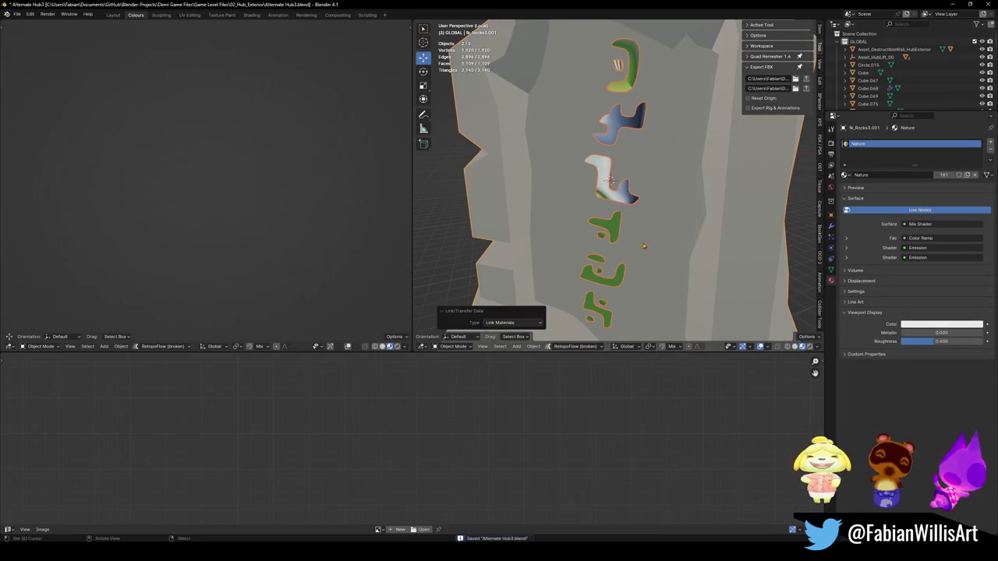
{"action": "left_click", "coordinate": [616, 183]}
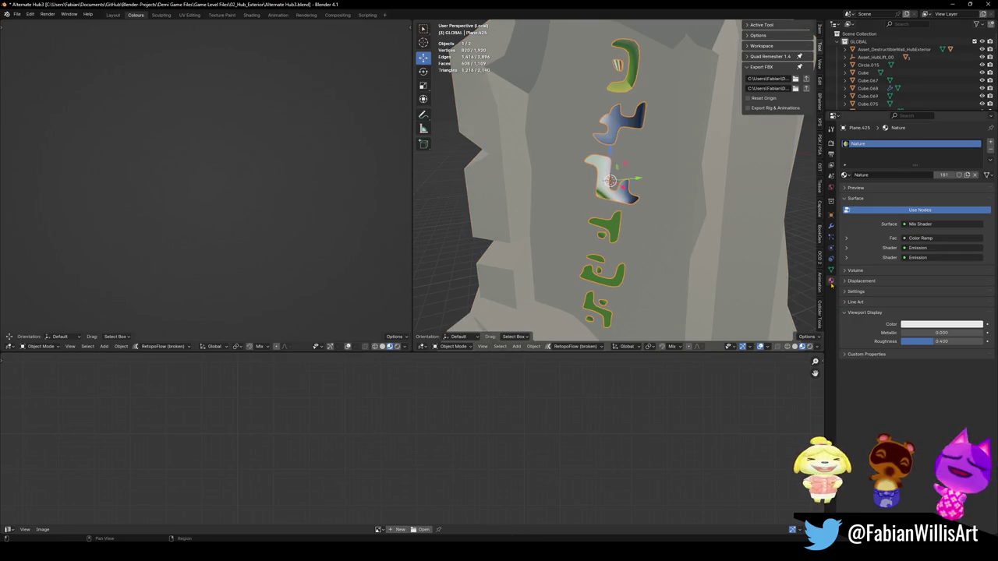
{"action": "key", "text": "Tab"}
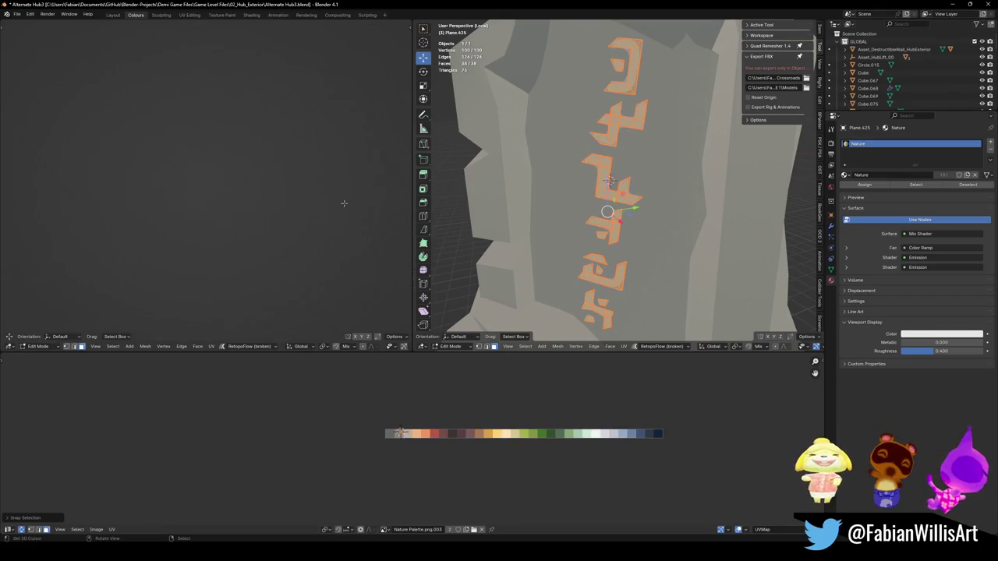
- Slide the rune UVs horizontally onto a pale peach palette swatch, showing the whole scene alongside
{"action": "key", "text": "KP_Divide"}
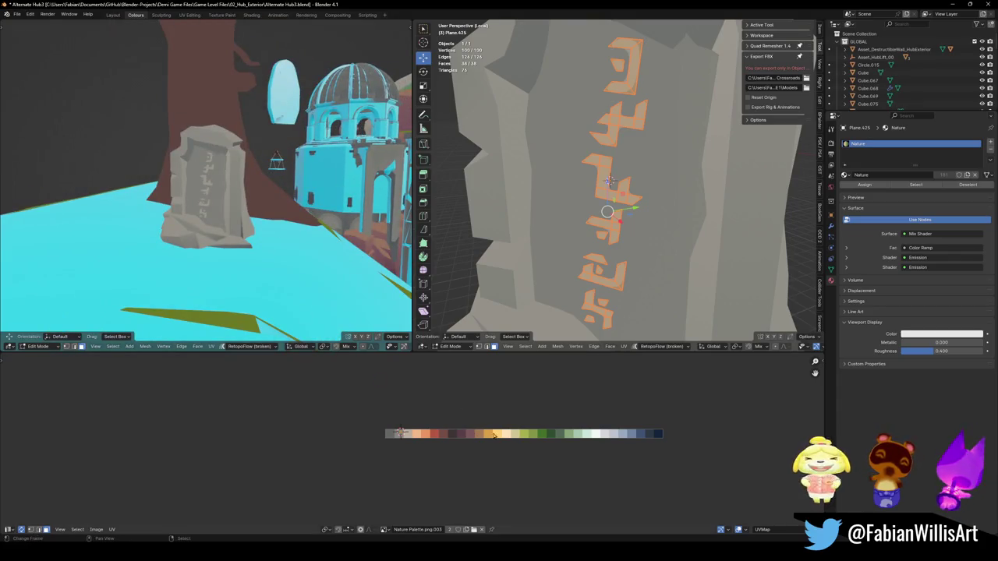
{"action": "key", "text": "g"}
{"action": "key", "text": "x"}
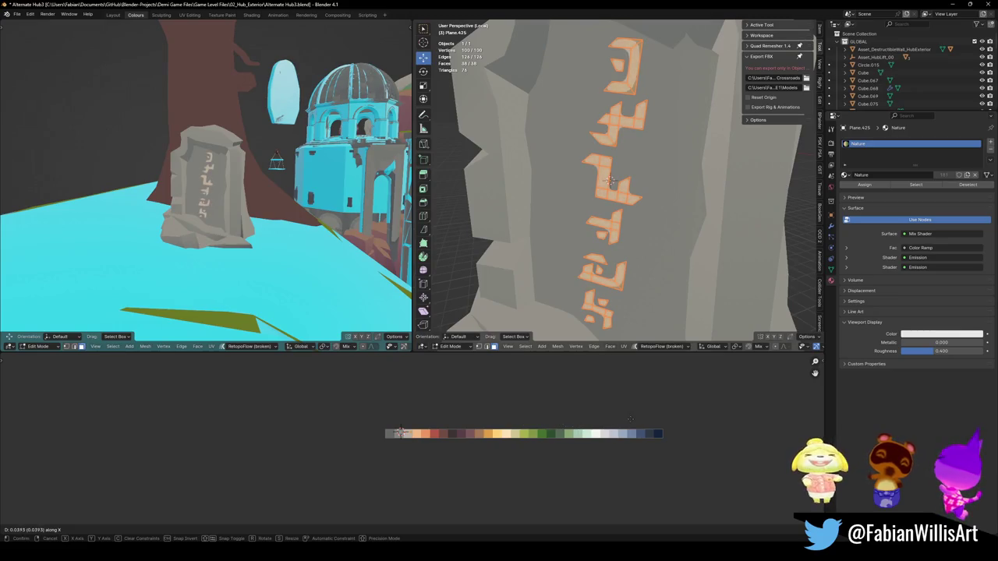
{"action": "left_click", "coordinate": [624, 408]}
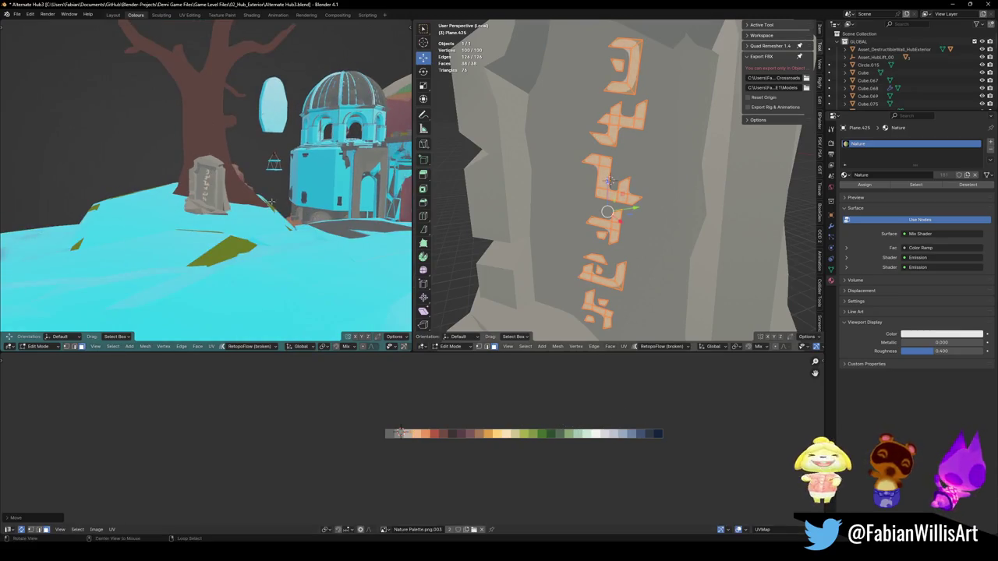
{"action": "key", "text": "g"}
{"action": "key", "text": "x"}
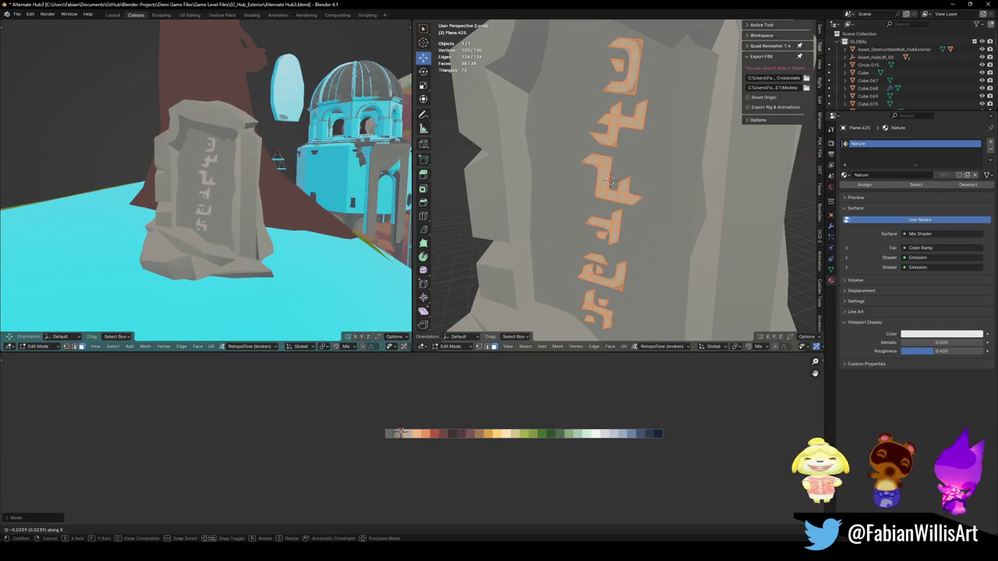
{"action": "left_click", "coordinate": [506, 435]}
{"action": "key", "text": "Tab"}
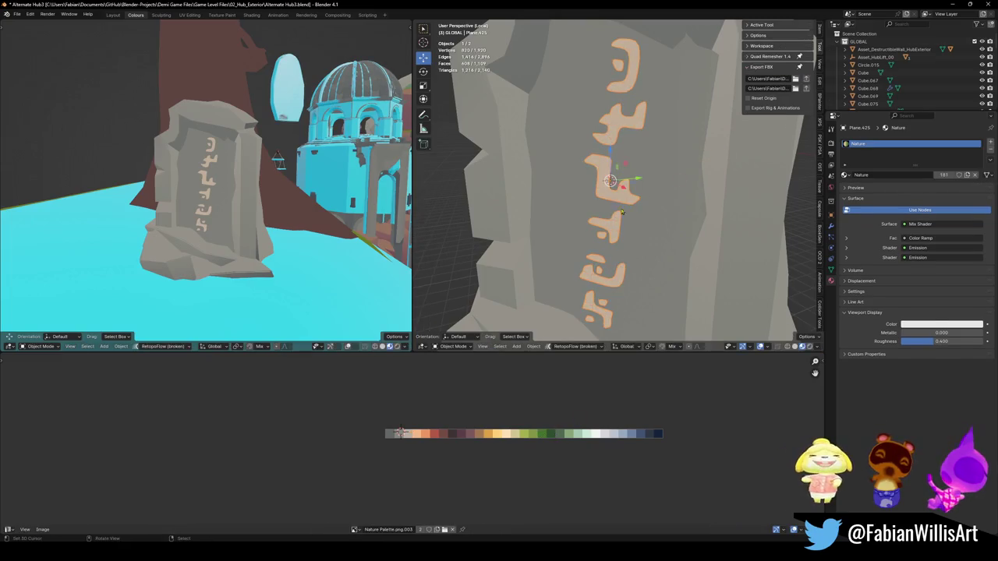
- Set transform orientation to Normal and begin scaling the runes along normal X
{"action": "key", "text": "comma"}
{"action": "left_click", "coordinate": [599, 257]}
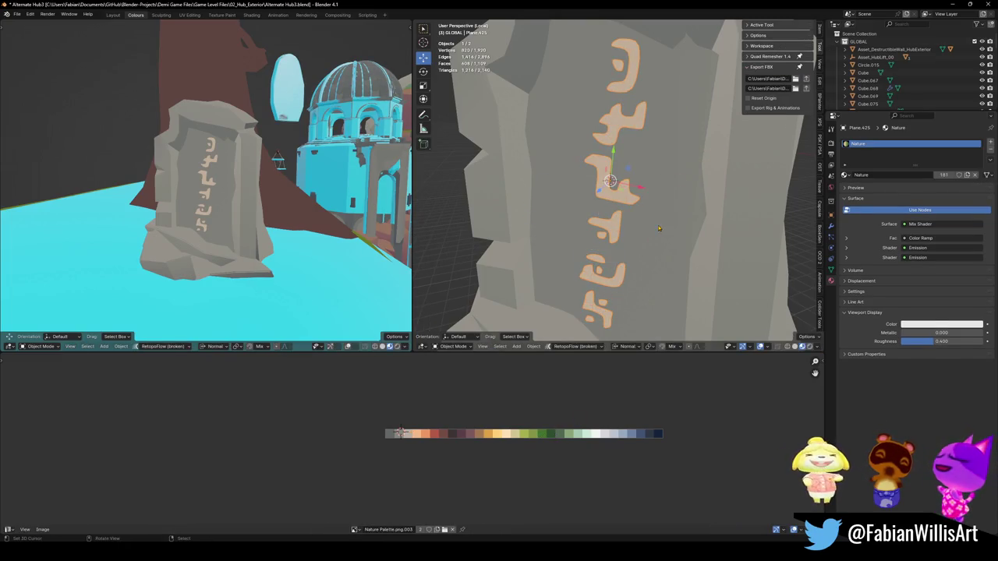
{"action": "scroll", "coordinate": [624, 197], "scroll_direction": "up", "scroll_amount": 2}
{"action": "key", "text": "s"}
{"action": "key", "text": "x"}
{"action": "key", "text": "x"}
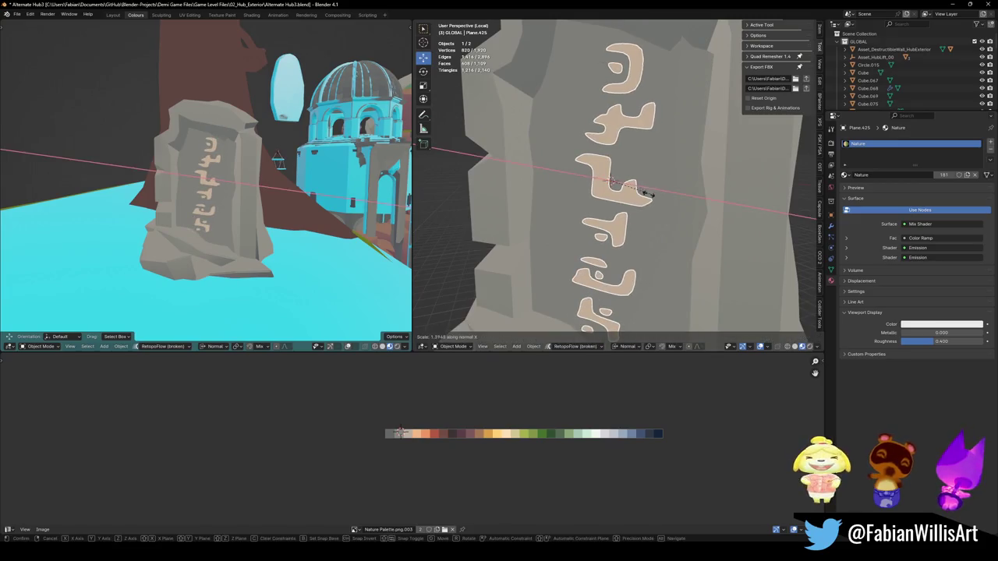
- Widen the runes to 1.608 along normal X and orbit the overview
{"action": "left_click", "coordinate": [691, 206]}
{"action": "mouse_move", "coordinate": [323, 152]}
{"action": "left_mouse_down"}
{"action": "mouse_move", "coordinate": [237, 194]}
{"action": "mouse_move", "coordinate": [252, 148]}
{"action": "mouse_move", "coordinate": [247, 183]}
{"action": "mouse_move", "coordinate": [264, 174]}
{"action": "left_mouse_up"}
{"action": "scroll", "coordinate": [229, 163], "scroll_direction": "down", "scroll_amount": 6}
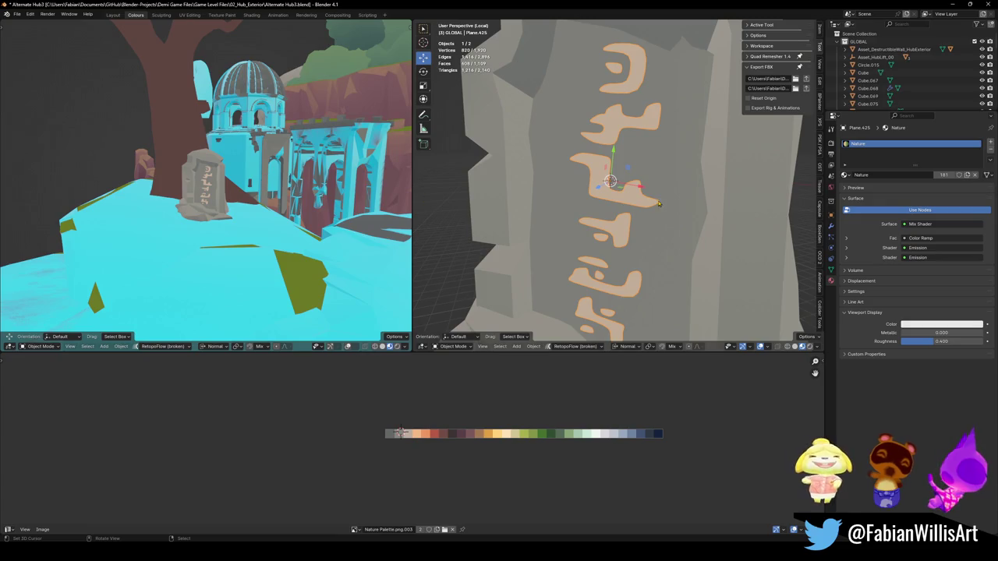
- Stretch the runes to 1.041 along normal Y and frame the stone in the overview
{"action": "key", "text": "s"}
{"action": "key", "text": "y"}
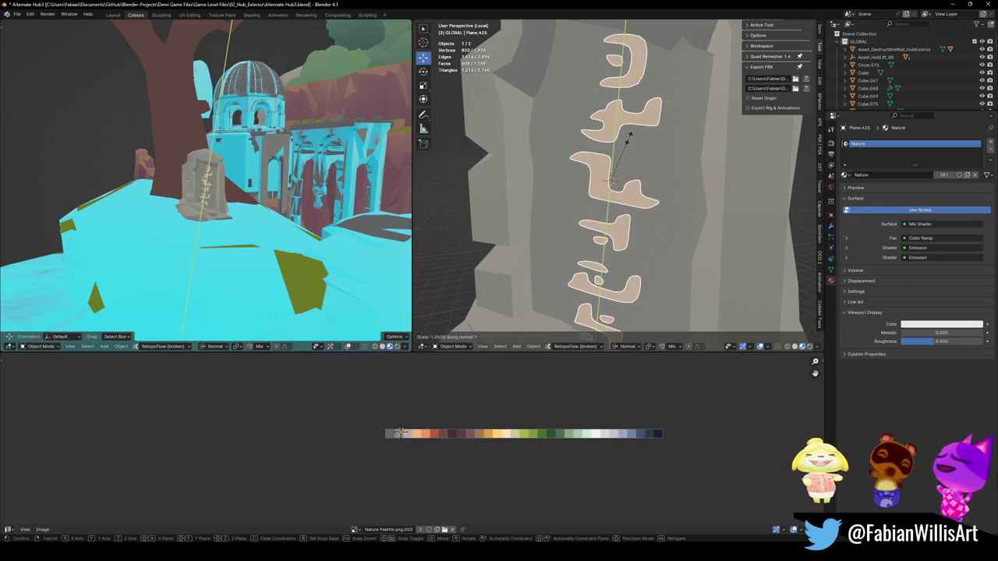
{"action": "left_click", "coordinate": [628, 137]}
{"action": "key", "text": "KP_Decimal"}
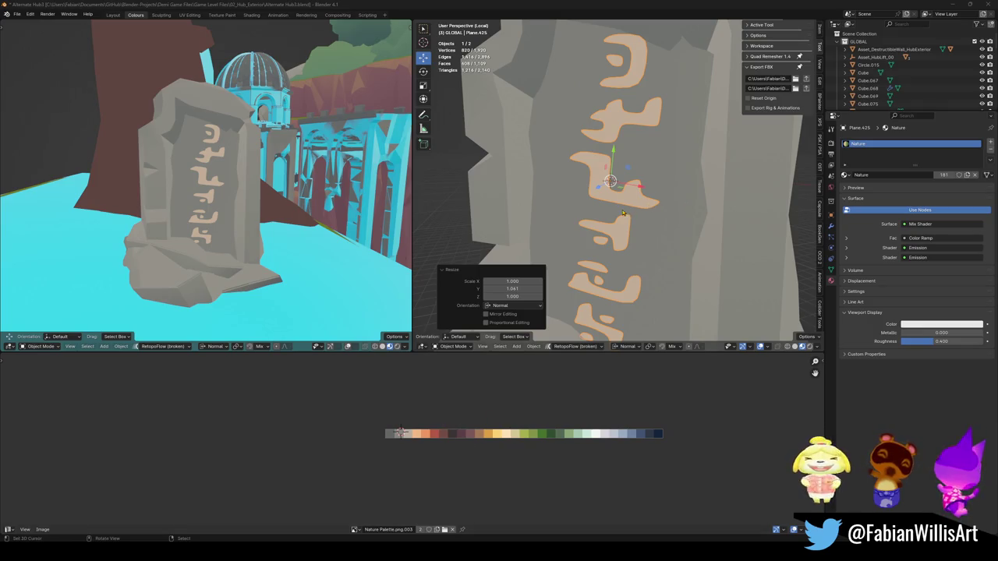
{"action": "key", "text": "Tab"}
- Nudge the rune faces along X, then frame the whole rune stone in Object Mode
{"action": "key", "text": "g"}
{"action": "key", "text": "x"}
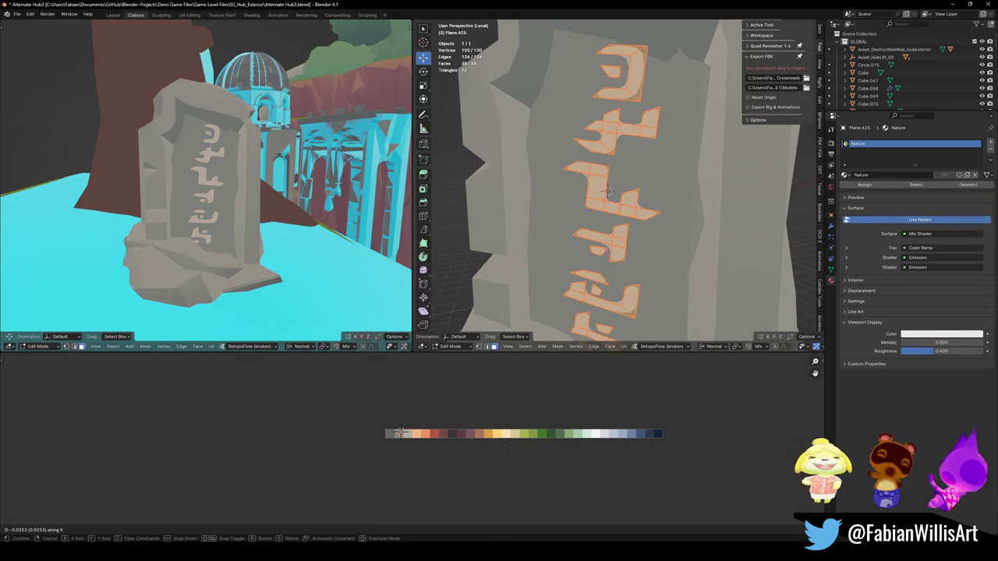
{"action": "key", "text": "Return"}
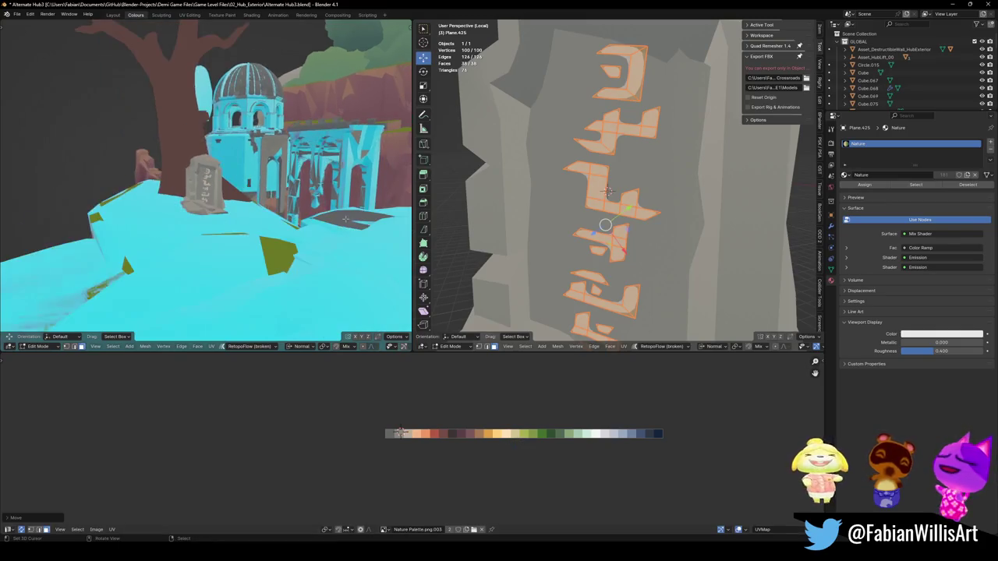
{"action": "key", "text": "Tab"}
{"action": "key", "text": "Home"}
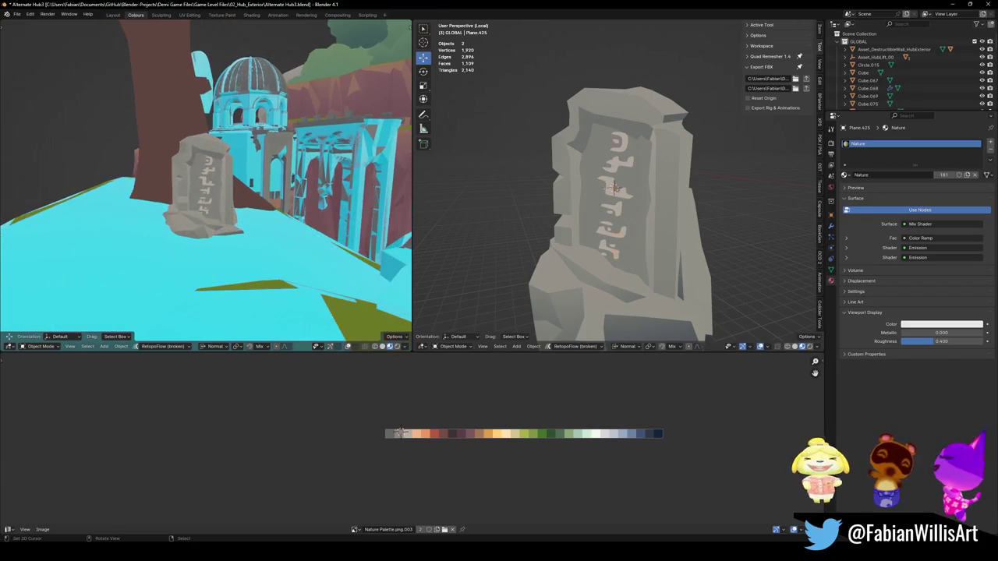
- Shift the runes along X again to a new position and return to Object Mode
{"action": "key", "text": "Tab"}
{"action": "key", "text": "g"}
{"action": "key", "text": "x"}
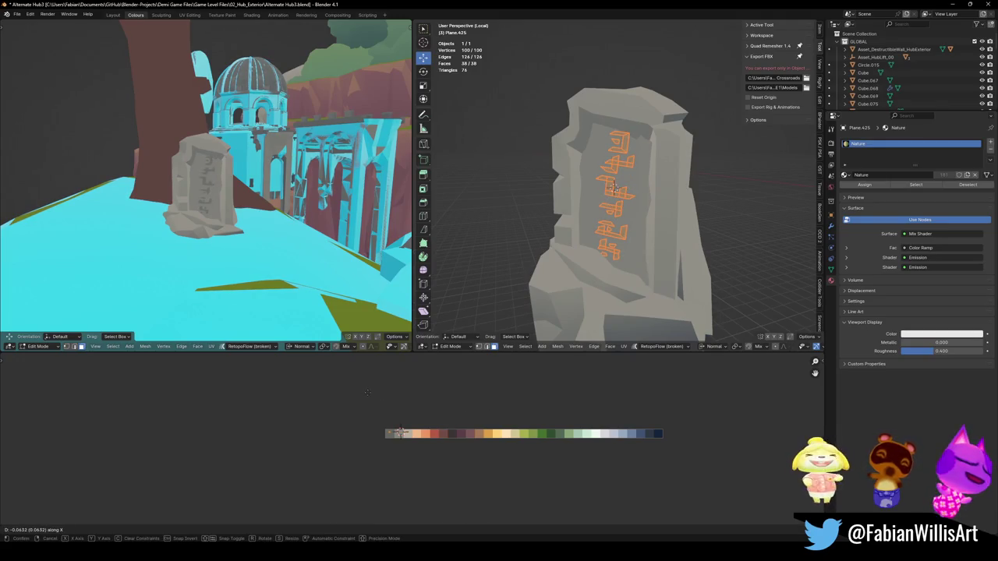
{"action": "left_click", "coordinate": [368, 397]}
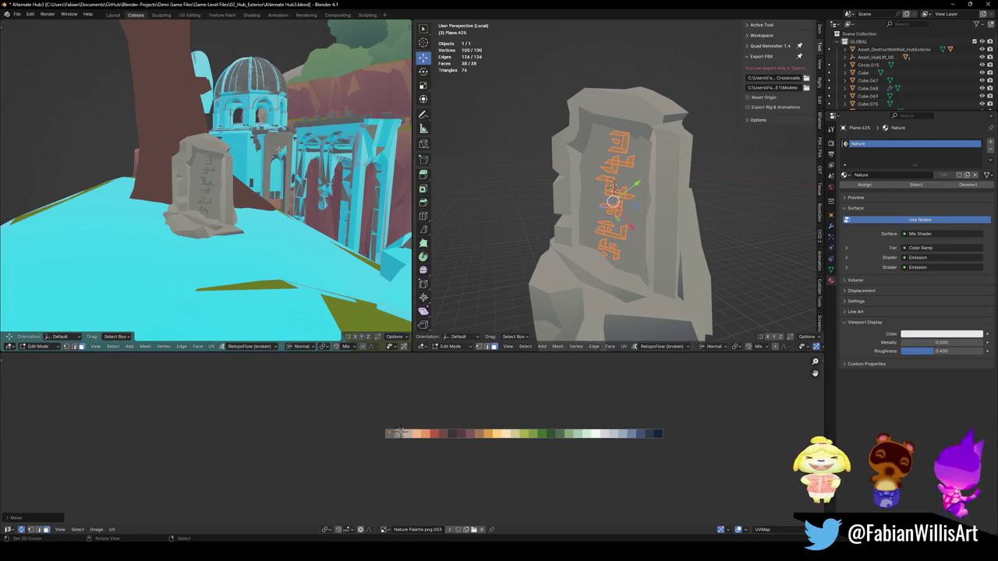
{"action": "key", "text": "alt+a"}
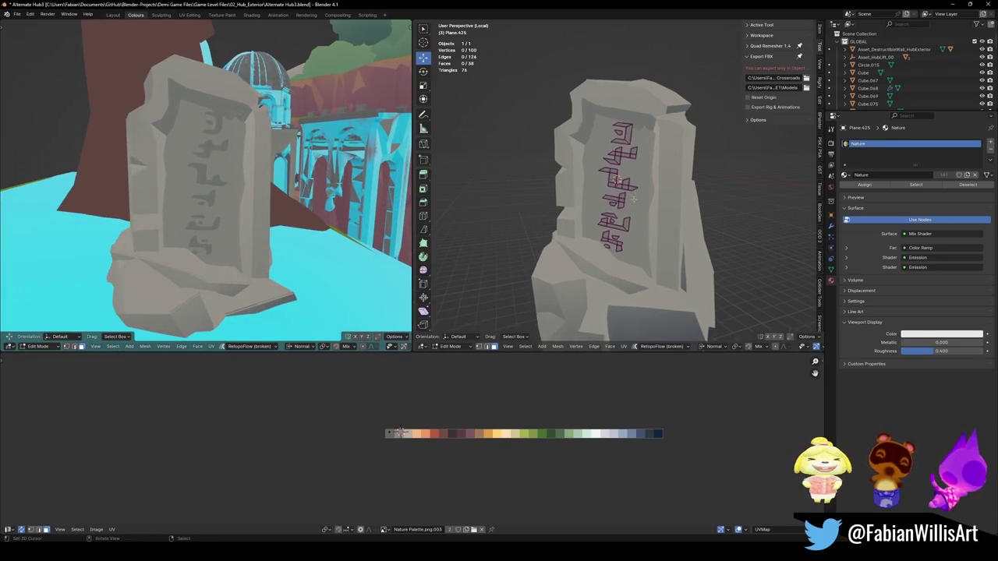
{"action": "scroll", "coordinate": [616, 187], "scroll_direction": "up", "scroll_amount": 5}
{"action": "scroll", "coordinate": [636, 196], "scroll_direction": "up", "scroll_amount": 2}
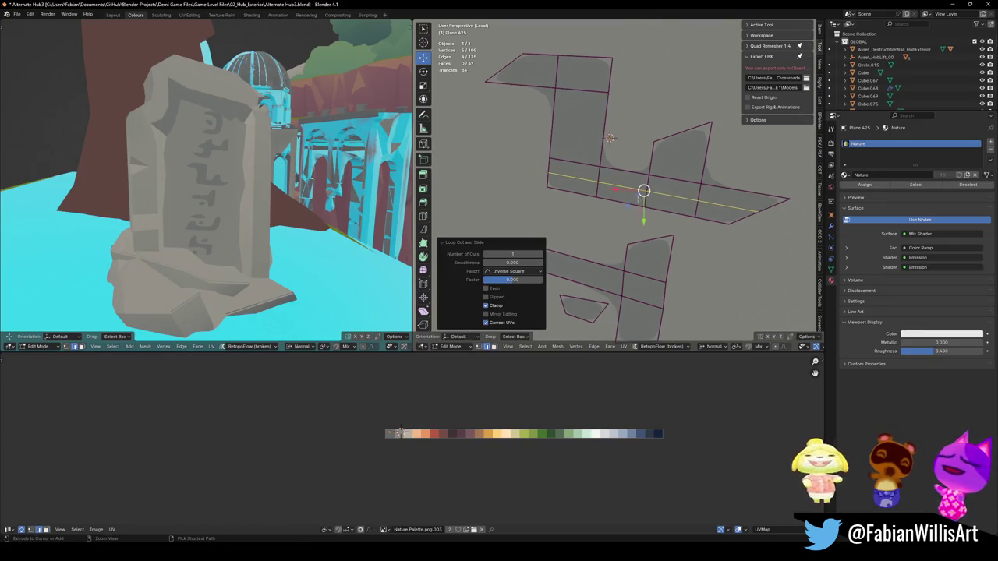
{"action": "key", "text": "Tab"}
- Apply the Subdivision modifier to the rune planes and select a glyph's bottom face loop in Edit Mode
{"action": "left_click", "coordinate": [831, 226]}
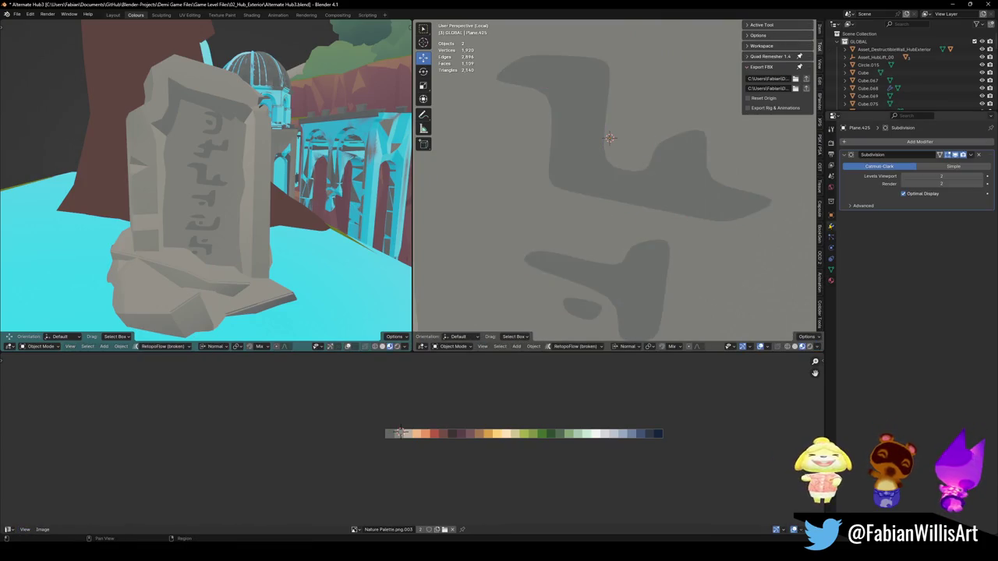
{"action": "left_click", "coordinate": [670, 193]}
{"action": "key", "text": "ctrl+a"}
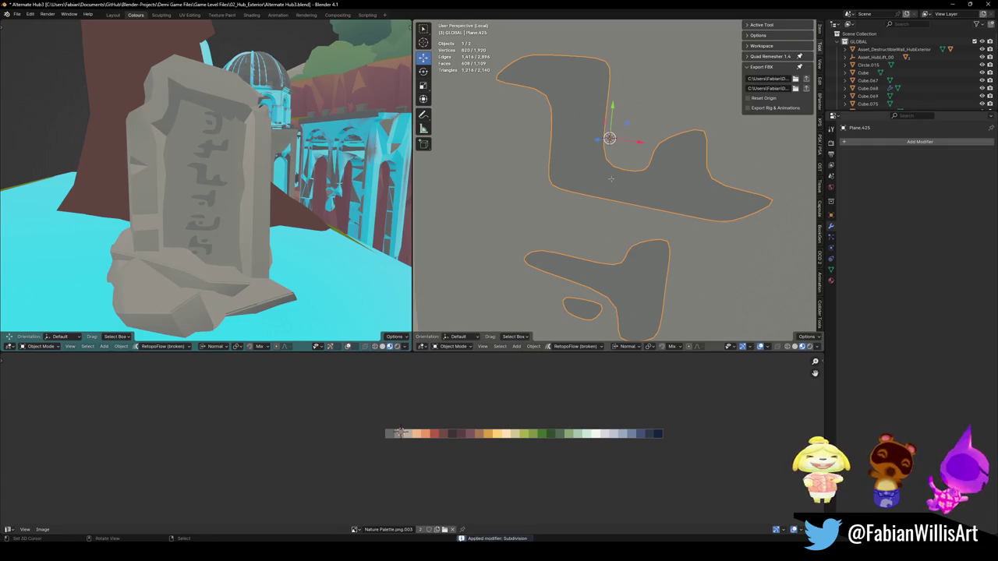
{"action": "key", "text": "Tab"}
{"action": "scroll", "coordinate": [646, 189], "scroll_direction": "up", "scroll_amount": 3}
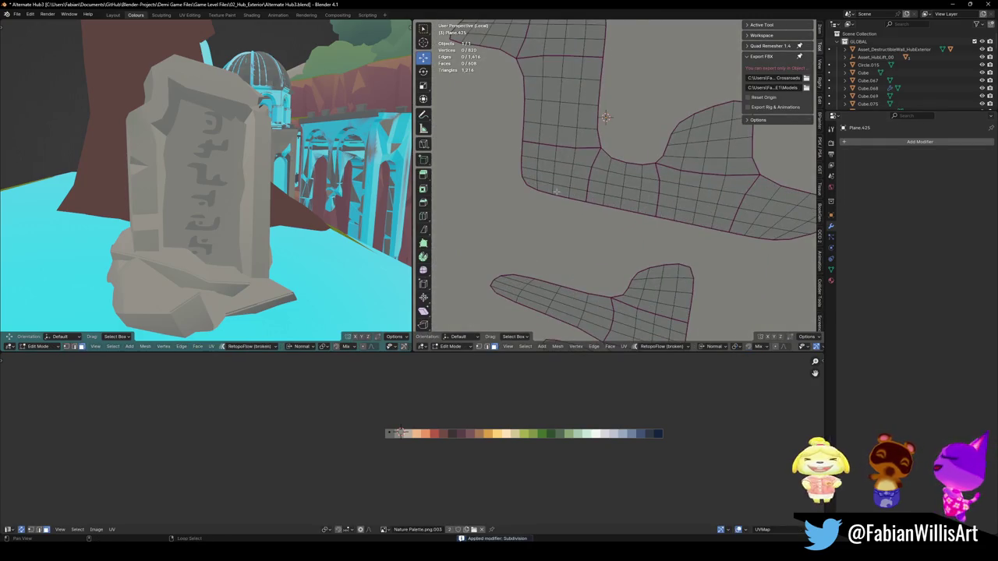
{"action": "left_click", "coordinate": [549, 187], "text": "alt"}
- Slide the selected bottom strip's UVs along X onto a different palette shade
{"action": "scroll", "coordinate": [206, 180], "scroll_direction": "up", "scroll_amount": 3}
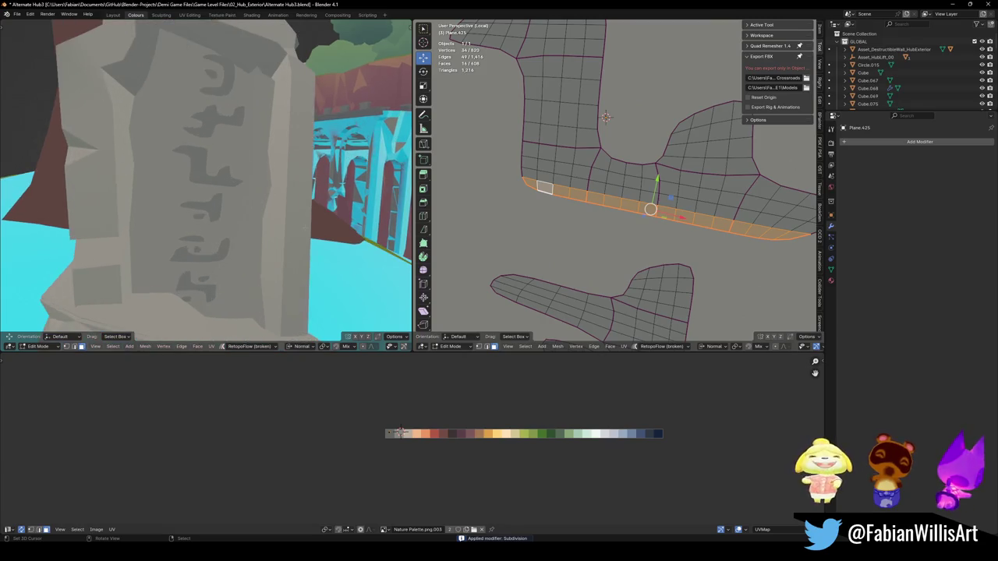
{"action": "key", "text": "g"}
{"action": "key", "text": "x"}
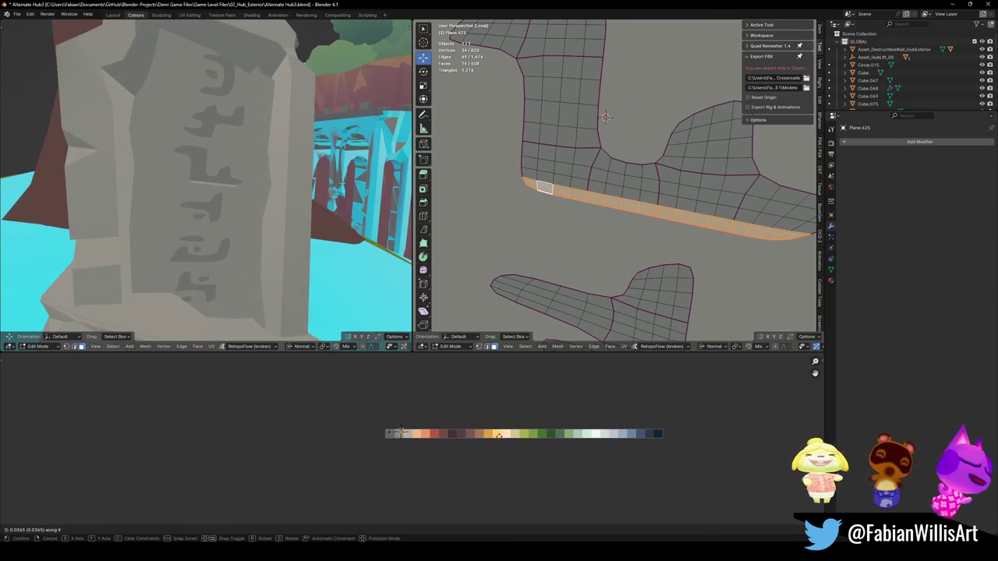
{"action": "left_click", "coordinate": [399, 433]}
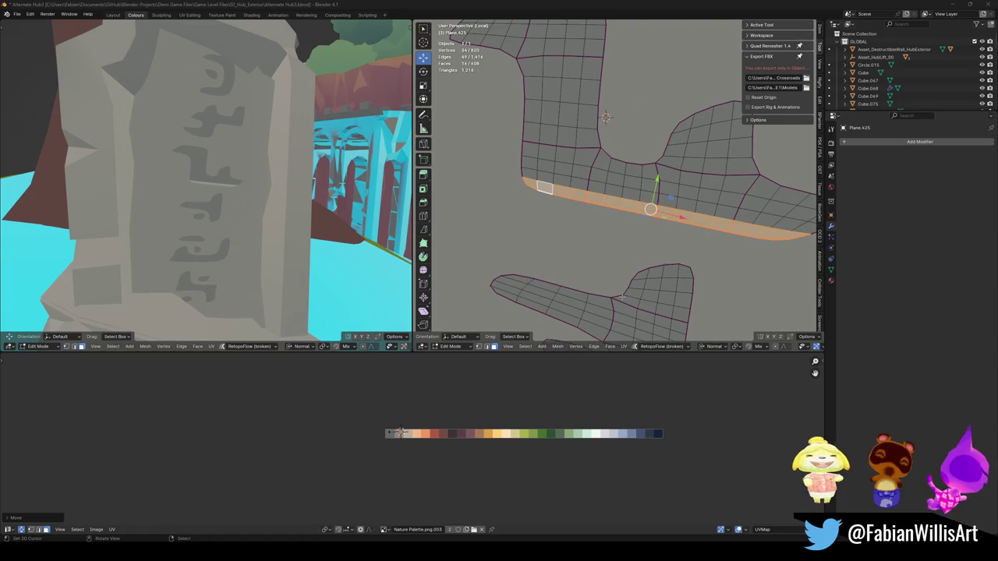
- Shade the edge strip from the glyph's left tip down to its bottom face with another palette colour
{"action": "scroll", "coordinate": [622, 296], "scroll_direction": "down", "scroll_amount": 5}
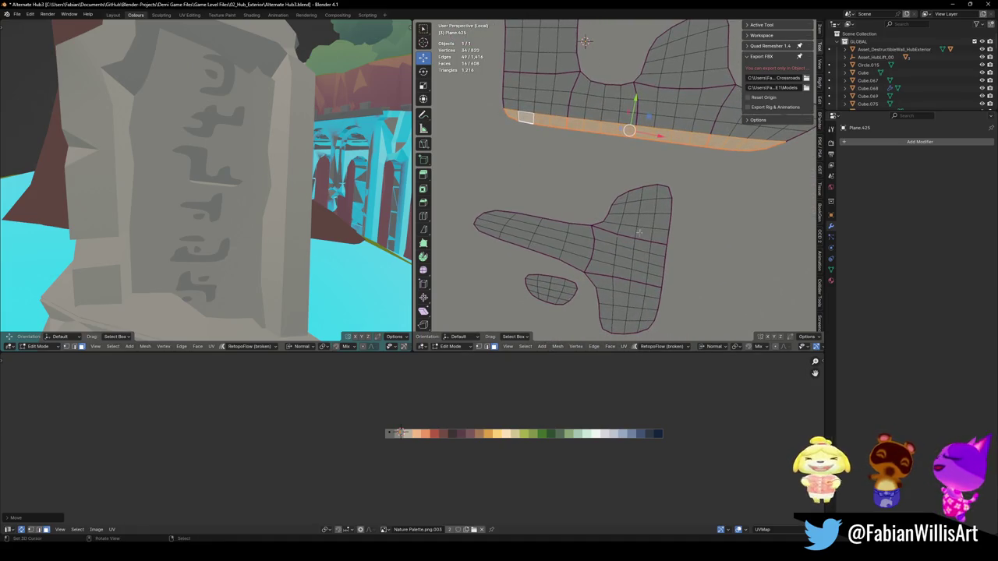
{"action": "left_click", "coordinate": [486, 227]}
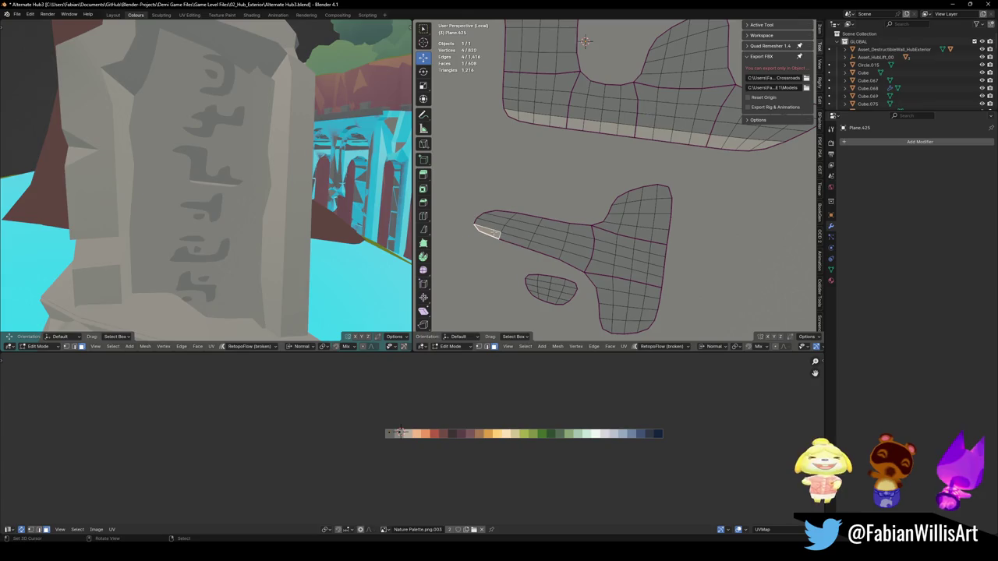
{"action": "left_click", "coordinate": [599, 269], "text": "ctrl"}
{"action": "left_click", "coordinate": [607, 323], "text": "ctrl"}
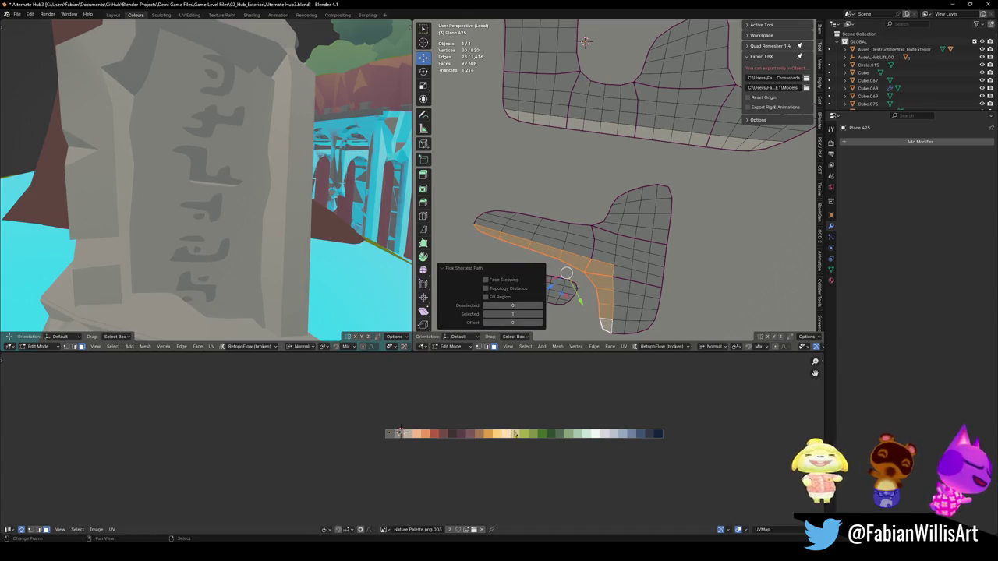
{"action": "key", "text": "g"}
{"action": "key", "text": "x"}
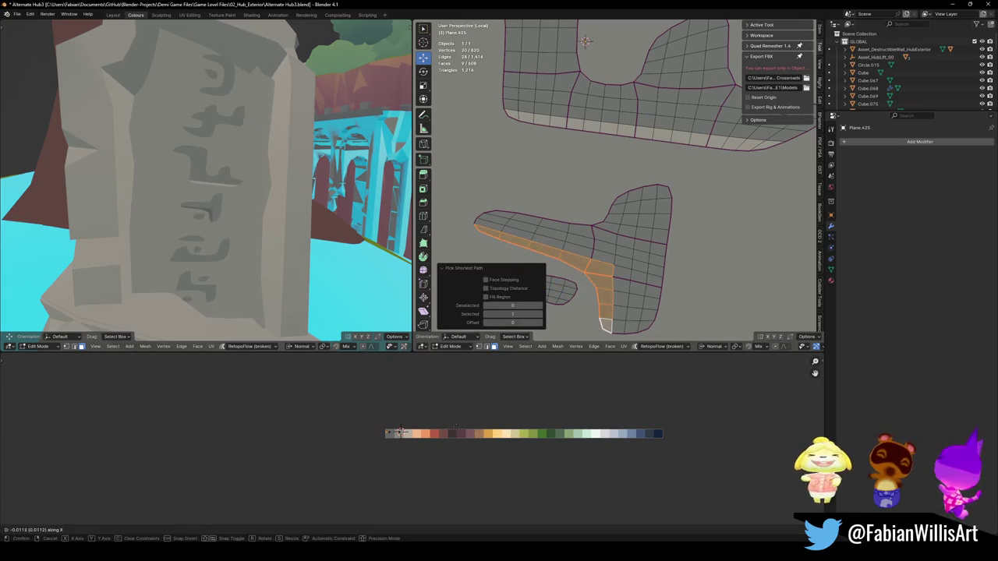
{"action": "left_click", "coordinate": [595, 432]}
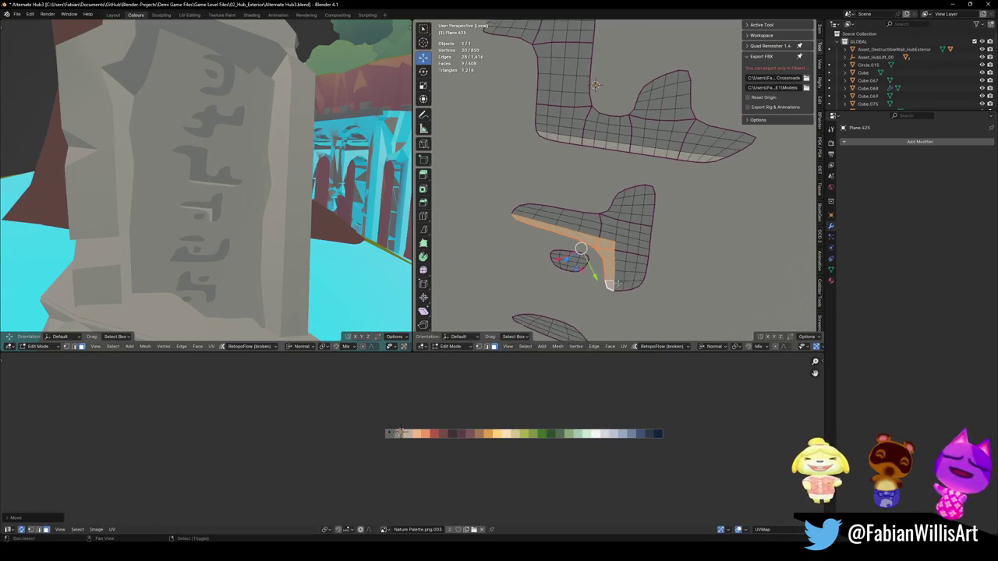
- Give the small glyph piece's face loop a darker palette shade
{"action": "key", "text": "alt+a"}
{"action": "left_click", "coordinate": [544, 245], "text": "alt"}
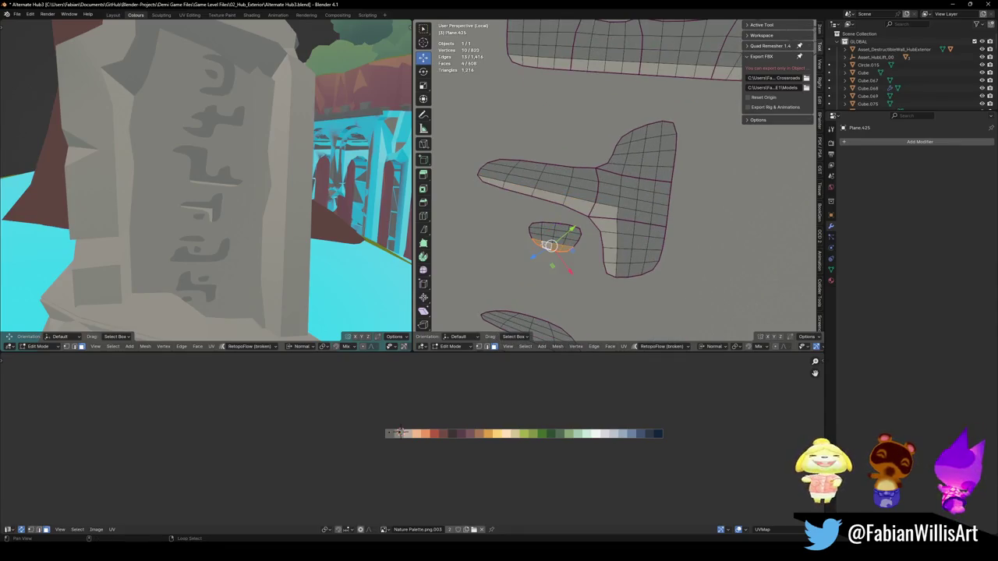
{"action": "key", "text": "g"}
{"action": "key", "text": "x"}
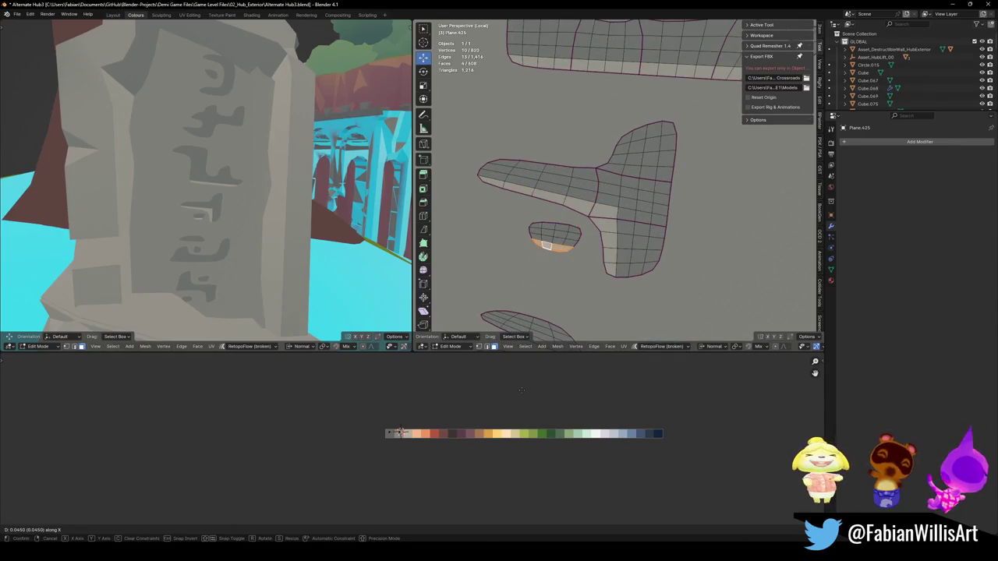
{"action": "left_click", "coordinate": [522, 390]}
- Recolour a face path running up and right along the glyph's edge strip to a shaded palette colour
{"action": "scroll", "coordinate": [594, 193], "scroll_direction": "down", "scroll_amount": 2}
{"action": "scroll", "coordinate": [594, 193], "scroll_direction": "up", "scroll_amount": 5}
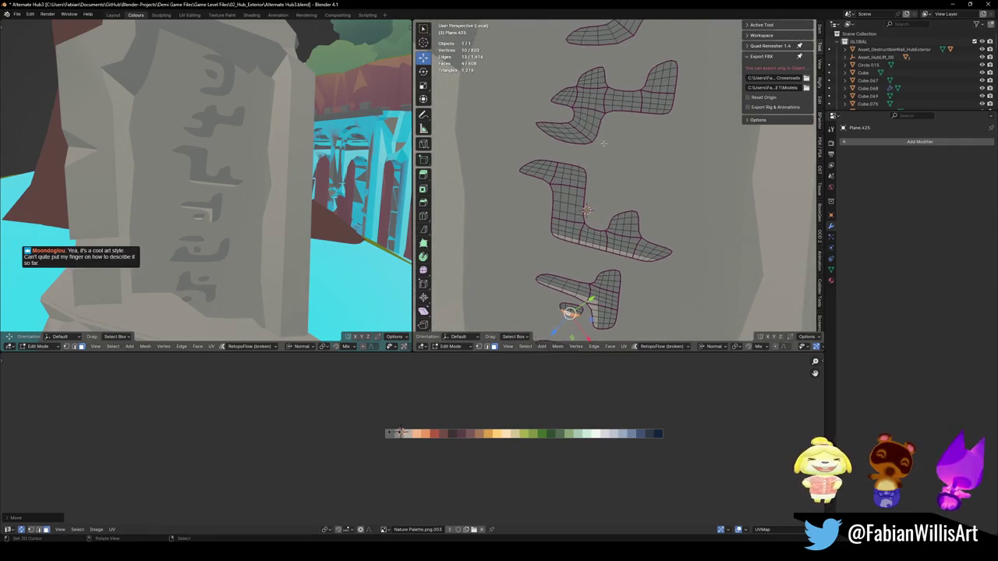
{"action": "scroll", "coordinate": [586, 210], "scroll_direction": "up", "scroll_amount": 5}
{"action": "left_click", "coordinate": [533, 213]}
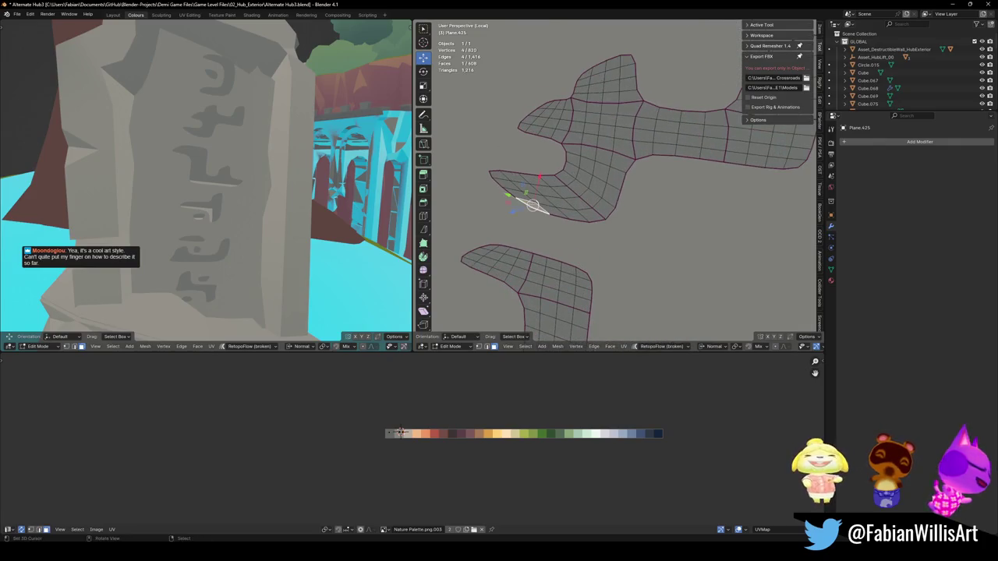
{"action": "left_click", "coordinate": [624, 164], "text": "ctrl"}
{"action": "left_click", "coordinate": [642, 148], "text": "ctrl"}
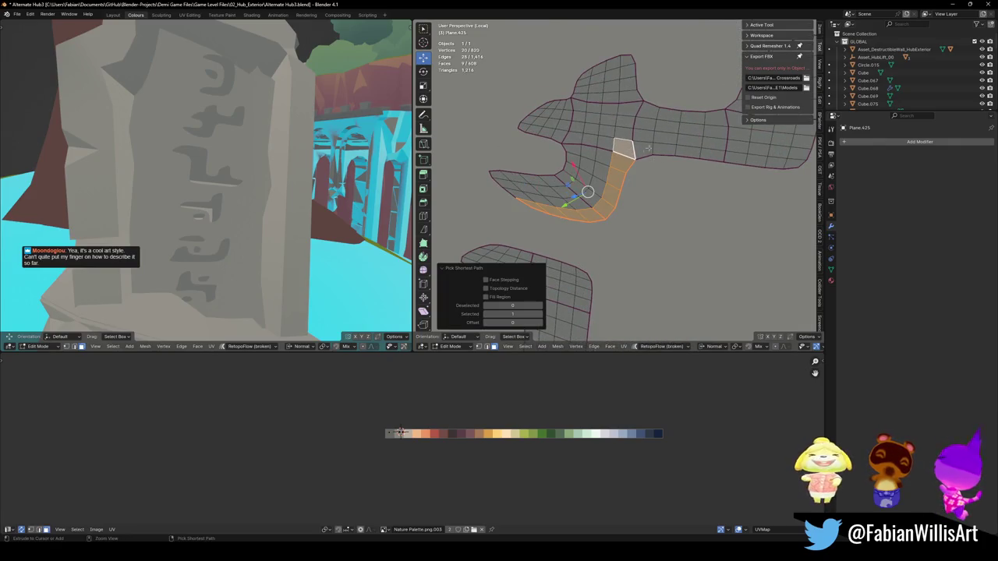
{"action": "left_click", "coordinate": [779, 162], "text": "ctrl"}
{"action": "key", "text": "g"}
{"action": "key", "text": "x"}
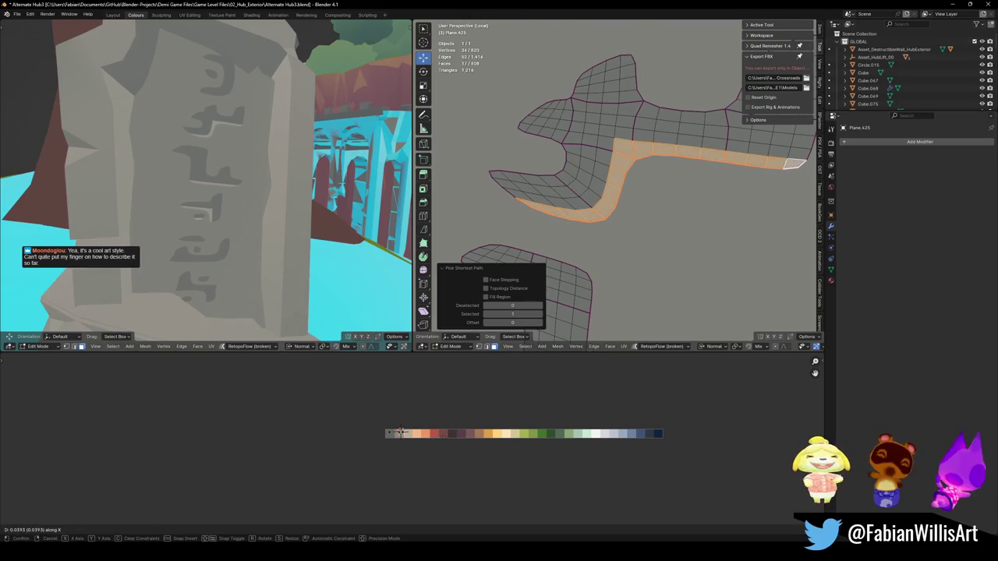
{"action": "key", "text": "Return"}
- Shade the bottom row strip of the 3-shaped glyph with a new palette colour
{"action": "scroll", "coordinate": [205, 186], "scroll_direction": "down", "scroll_amount": 2}
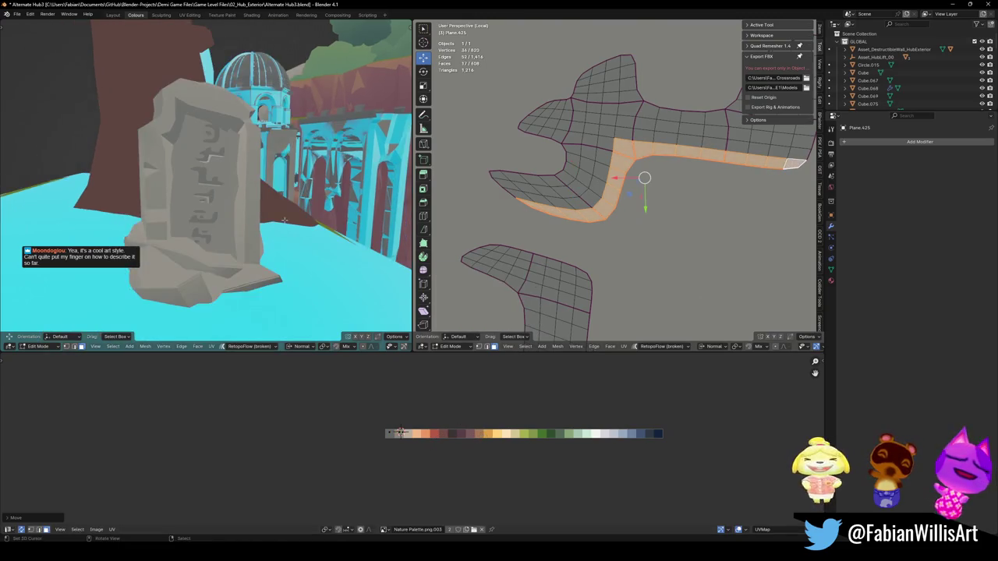
{"action": "scroll", "coordinate": [206, 186], "scroll_direction": "up", "scroll_amount": 3}
{"action": "scroll", "coordinate": [596, 326], "scroll_direction": "down", "scroll_amount": 2}
{"action": "scroll", "coordinate": [538, 212], "scroll_direction": "up", "scroll_amount": 3}
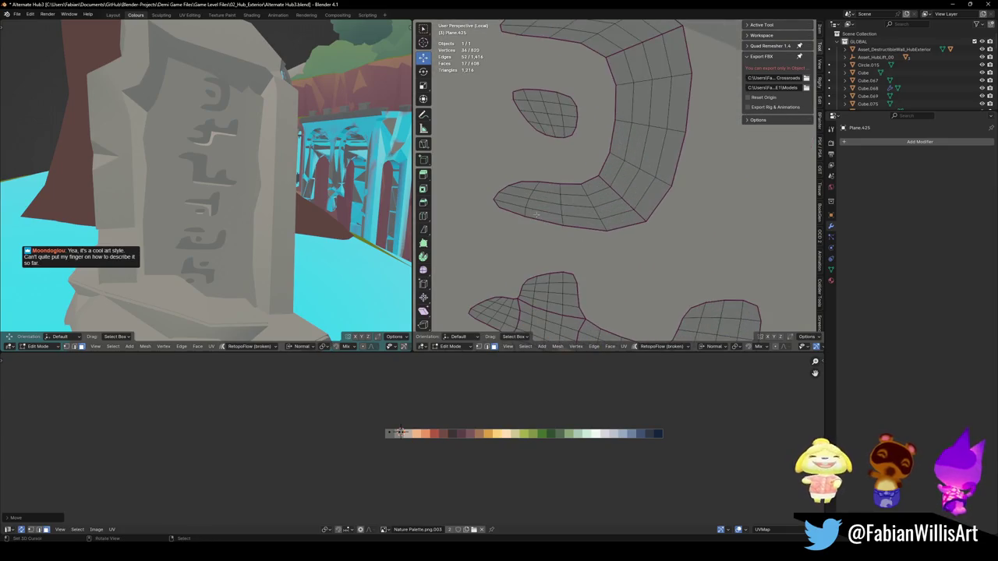
{"action": "left_click", "coordinate": [516, 209]}
{"action": "left_click", "coordinate": [654, 199], "text": "ctrl"}
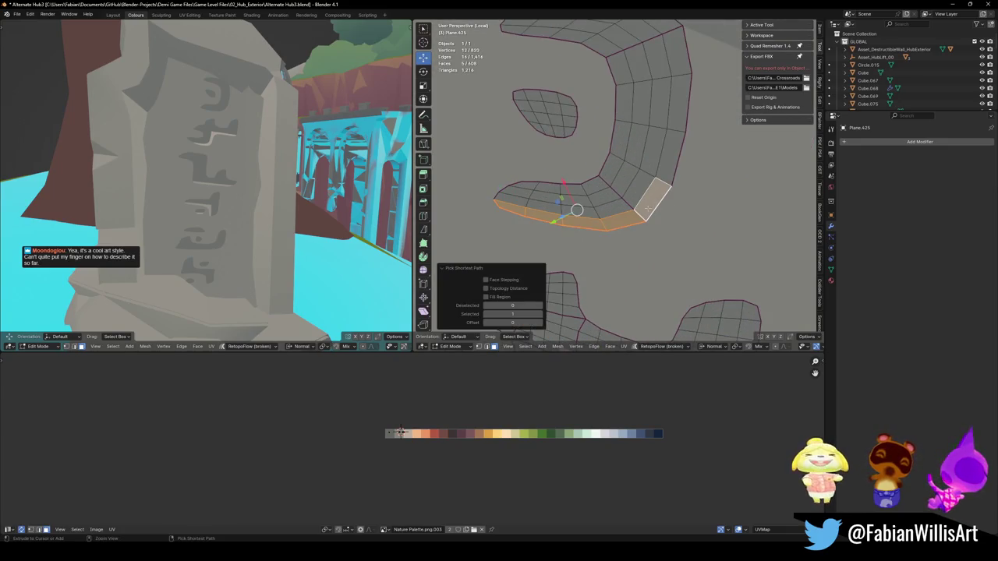
{"action": "key", "text": "g"}
{"action": "key", "text": "x"}
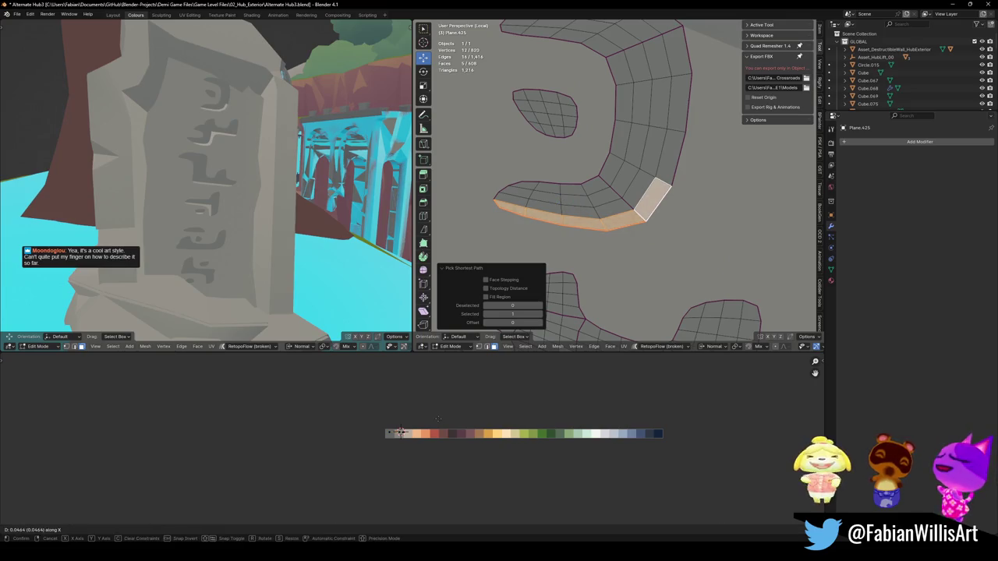
{"action": "left_click", "coordinate": [439, 419]}
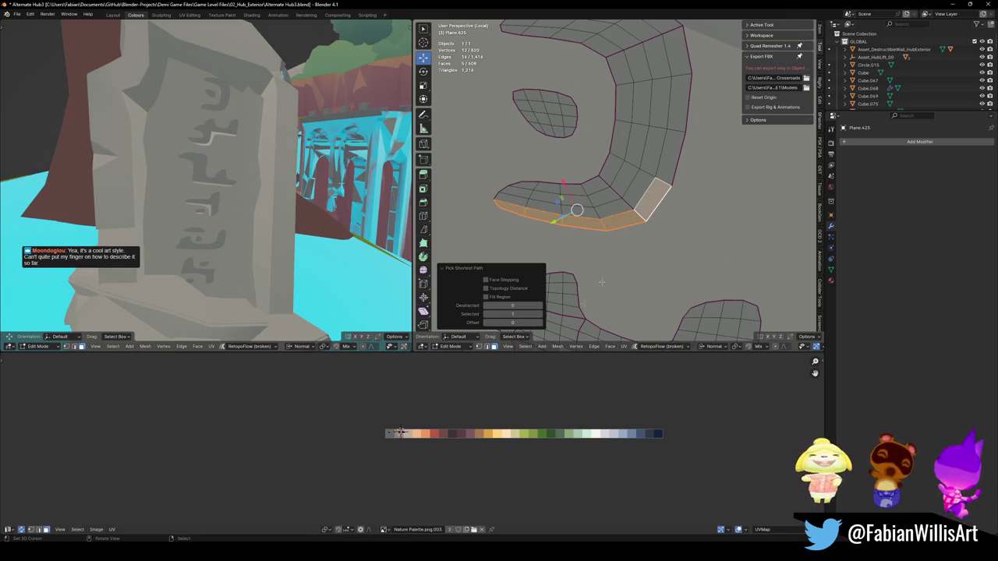
{"action": "key", "text": "alt+a"}
- Recolour the curved strip from its left end to its top end, then fine-tune its shade
{"action": "right_click", "coordinate": [655, 177], "text": "shift"}
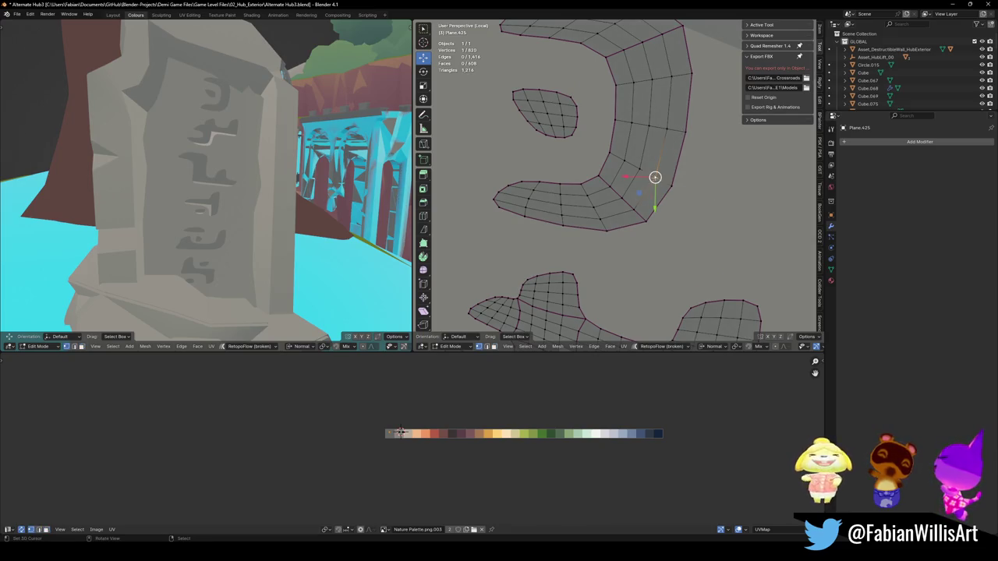
{"action": "left_click", "coordinate": [513, 206]}
{"action": "right_click", "coordinate": [509, 207], "text": "shift"}
{"action": "left_click", "coordinate": [668, 165], "text": "ctrl"}
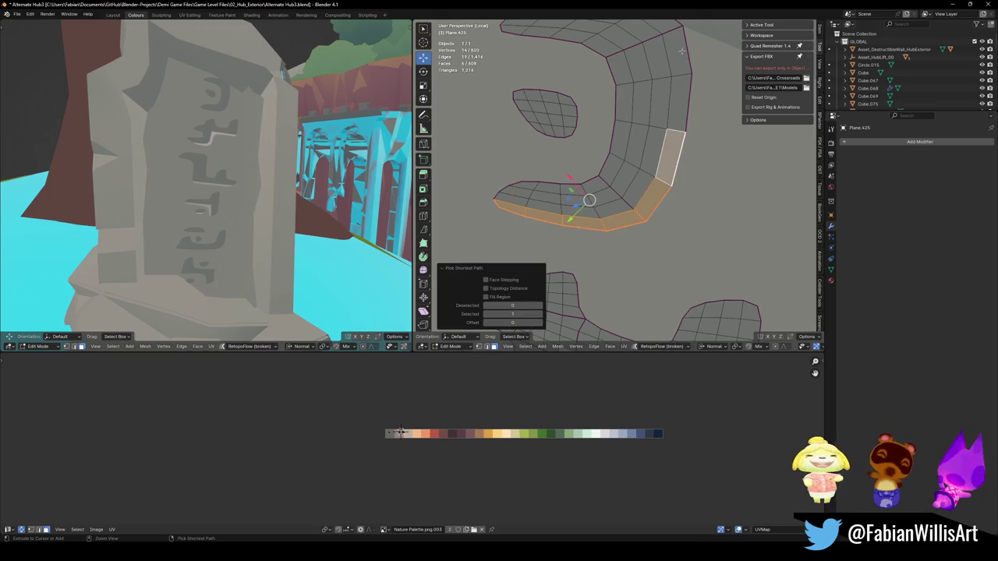
{"action": "left_click", "coordinate": [675, 48], "text": "ctrl"}
{"action": "key", "text": "g"}
{"action": "key", "text": "x"}
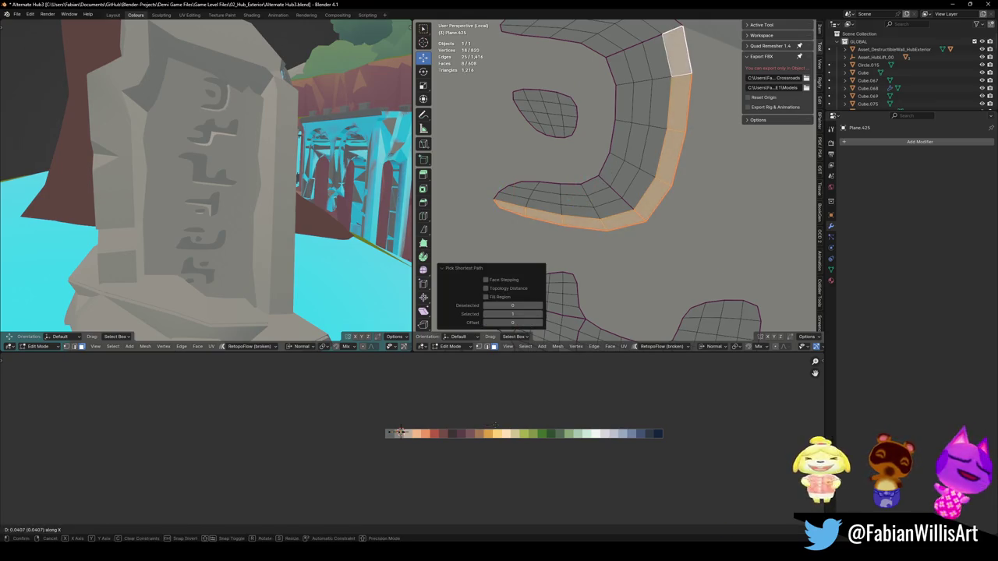
{"action": "key", "text": "Return"}
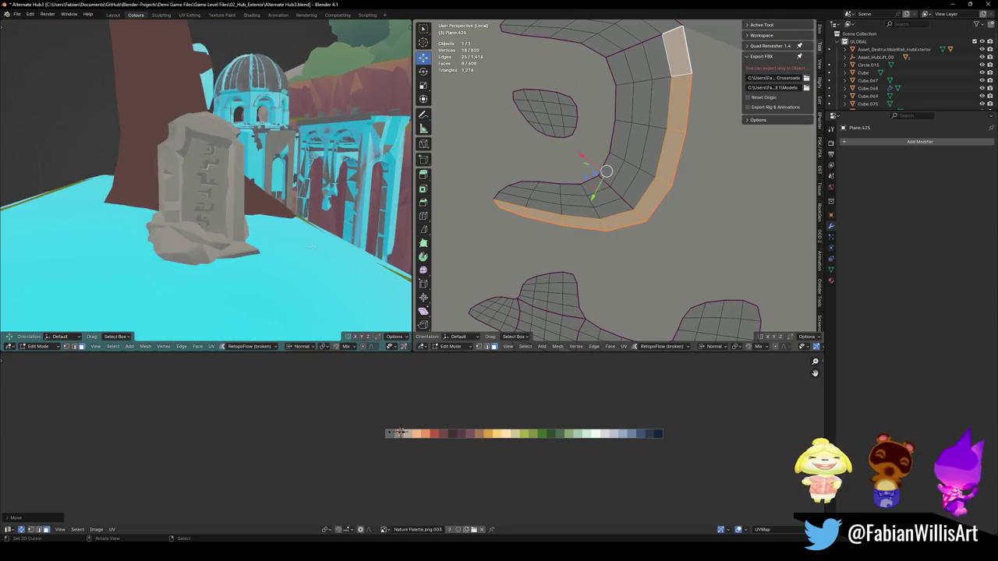
{"action": "scroll", "coordinate": [311, 248], "scroll_direction": "up", "scroll_amount": 2}
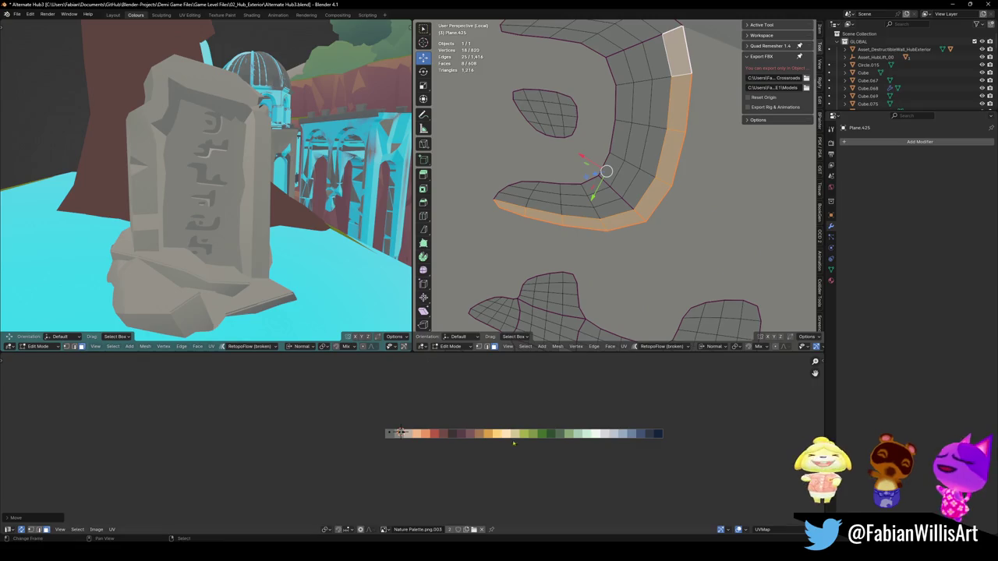
{"action": "key", "text": "g"}
{"action": "key", "text": "x"}
{"action": "key", "text": "Return"}
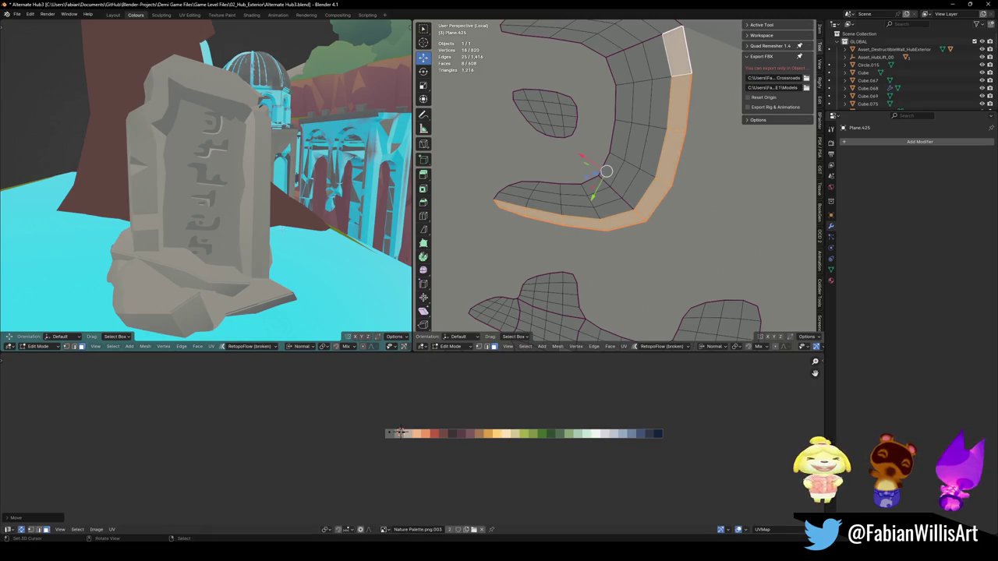
- Shade the lower glyph's bottom strip loop with another palette colour
{"action": "scroll", "coordinate": [605, 292], "scroll_direction": "down", "scroll_amount": 2}
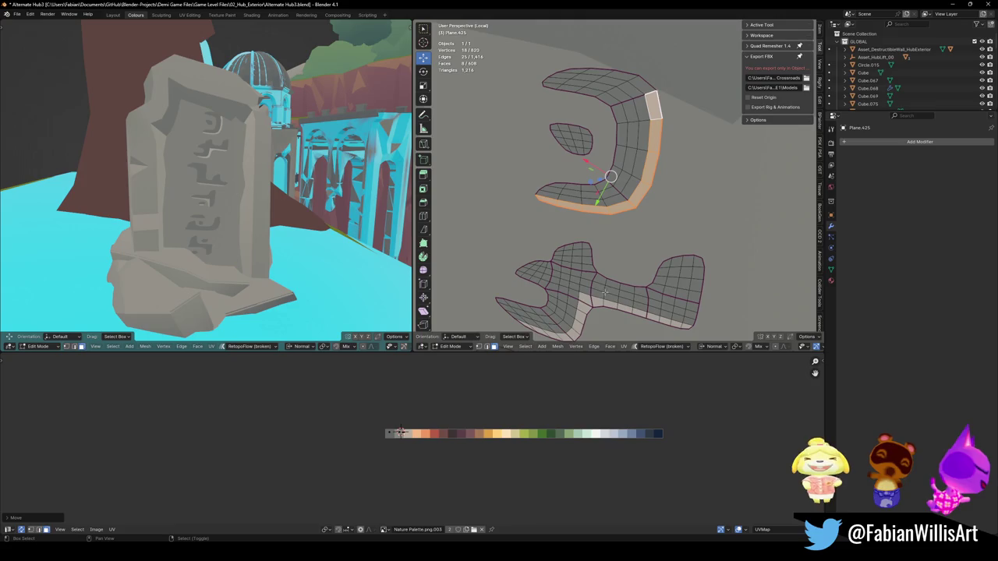
{"action": "scroll", "coordinate": [556, 168], "scroll_direction": "up", "scroll_amount": 5}
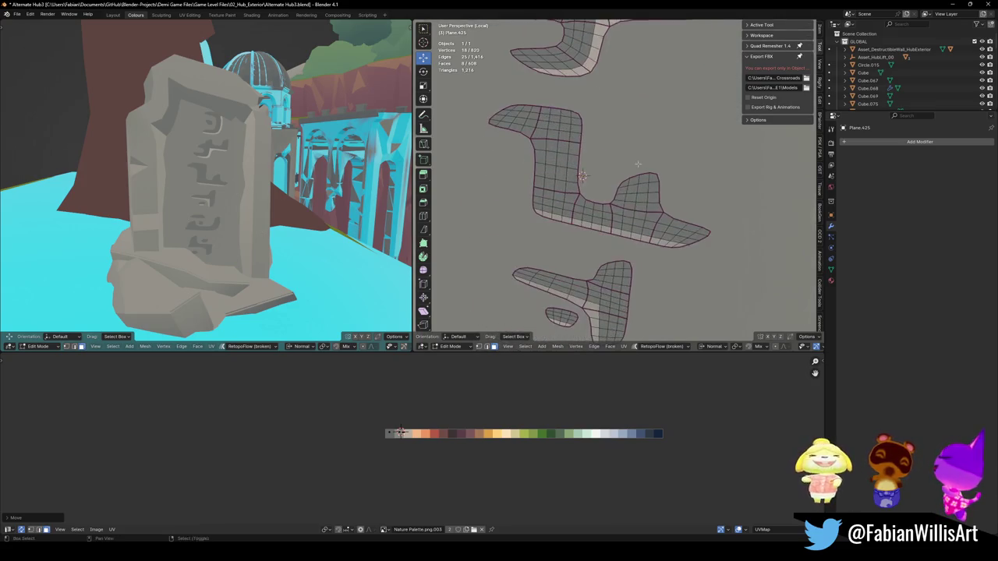
{"action": "left_click", "coordinate": [531, 234], "text": "alt"}
{"action": "key", "text": "g"}
{"action": "key", "text": "x"}
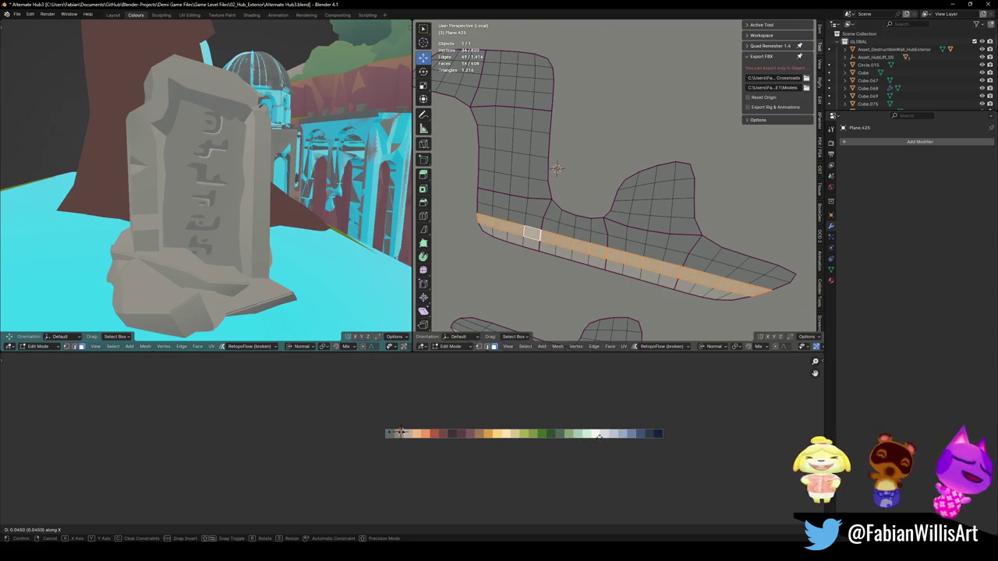
{"action": "left_click", "coordinate": [556, 169]}
{"action": "key", "text": "alt+a"}
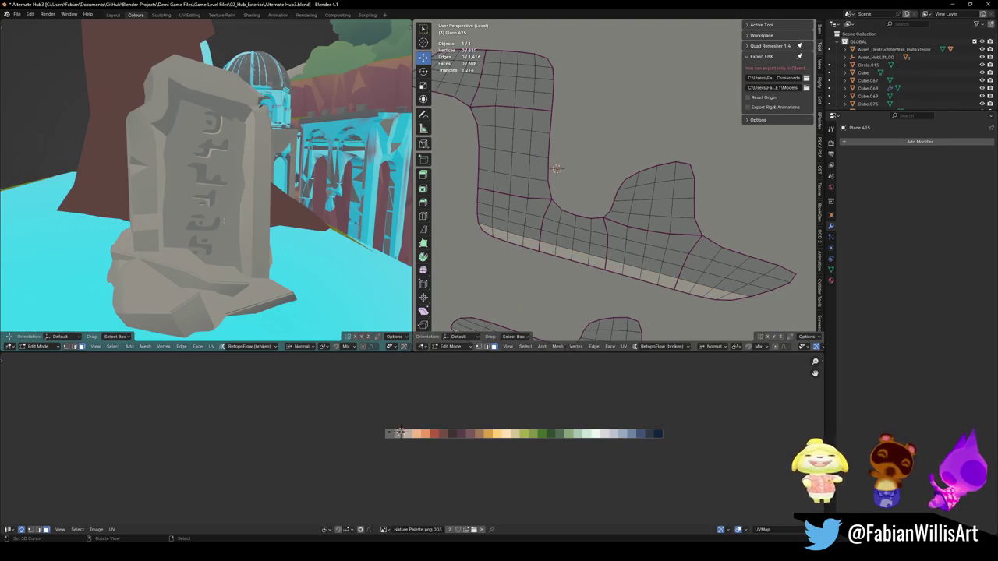
- Slide the piece's bottom edge loop to a new palette shade and save Alternate Hub3.blend
{"action": "key", "text": "a"}
{"action": "left_click", "coordinate": [546, 248], "text": "alt"}
{"action": "key", "text": "g"}
{"action": "key", "text": "x"}
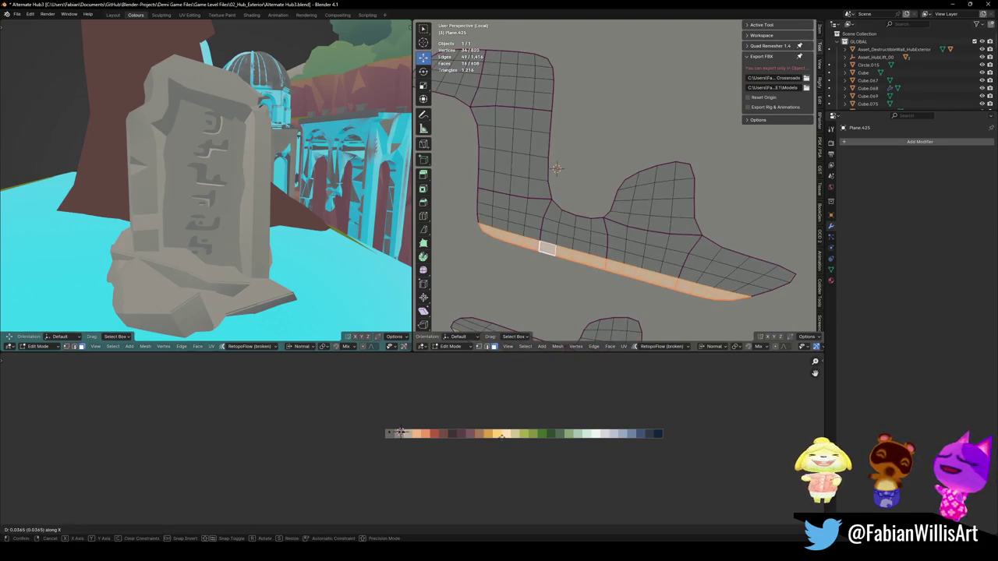
{"action": "left_click", "coordinate": [556, 168]}
{"action": "key", "text": "alt+a"}
{"action": "key", "text": "ctrl+s"}
{"action": "scroll", "coordinate": [616, 230], "scroll_direction": "down", "scroll_amount": 3}
{"action": "scroll", "coordinate": [587, 136], "scroll_direction": "down", "scroll_amount": 10}
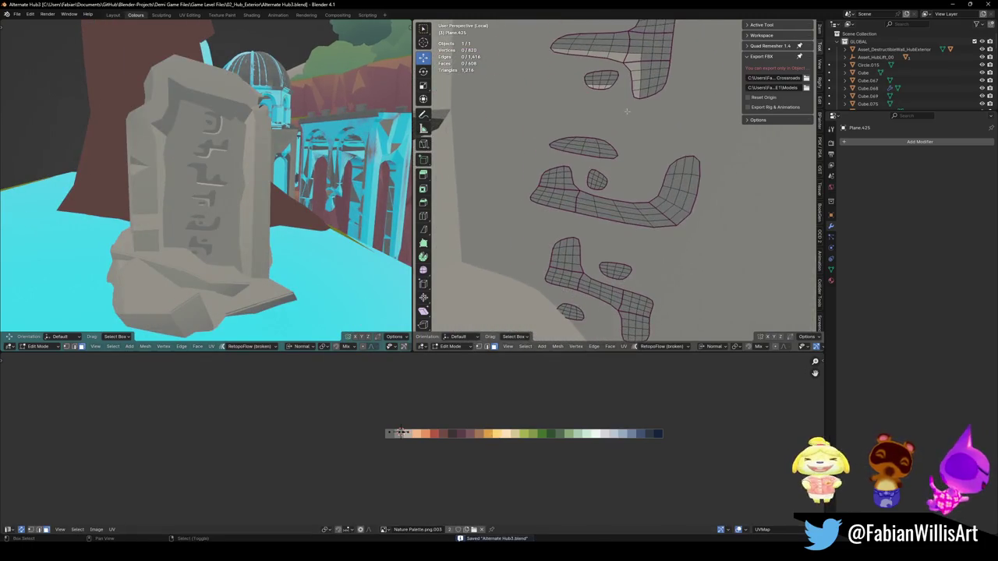
- Move the top piece's lower edge loop onto a new palette shade
{"action": "left_click", "coordinate": [594, 143], "text": "alt"}
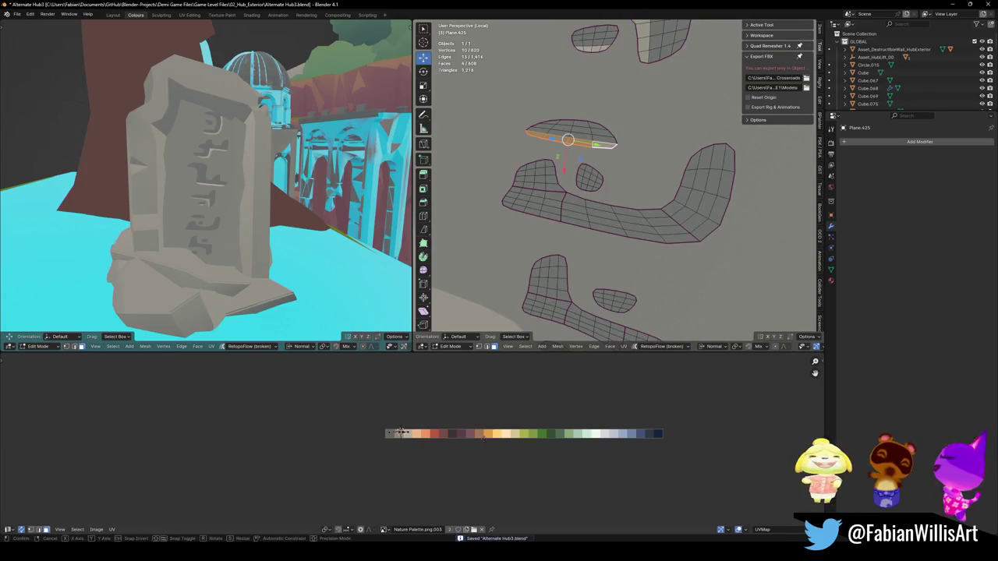
{"action": "key", "text": "g"}
{"action": "key", "text": "x"}
{"action": "left_click", "coordinate": [598, 143]}
{"action": "key", "text": "alt+a"}
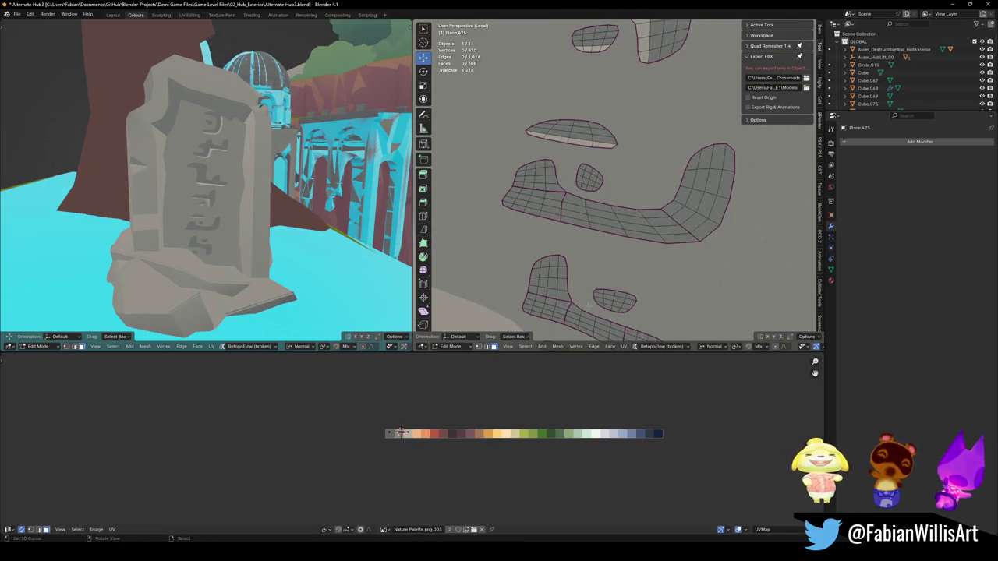
{"action": "scroll", "coordinate": [598, 143], "scroll_direction": "up", "scroll_amount": 4}
{"action": "scroll", "coordinate": [598, 143], "scroll_direction": "down", "scroll_amount": 3}
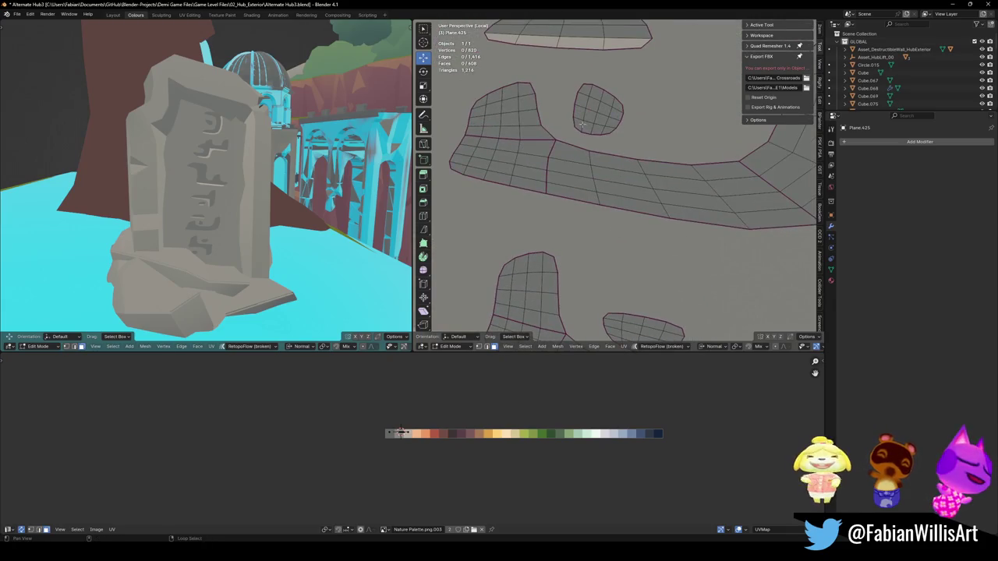
- Give the oval piece's and the strip's lower edge loops a lighter palette shade
{"action": "left_click", "coordinate": [594, 128], "text": "alt"}
{"action": "left_click", "coordinate": [543, 188], "text": "alt+shift"}
{"action": "scroll", "coordinate": [544, 188], "scroll_direction": "down", "scroll_amount": 2}
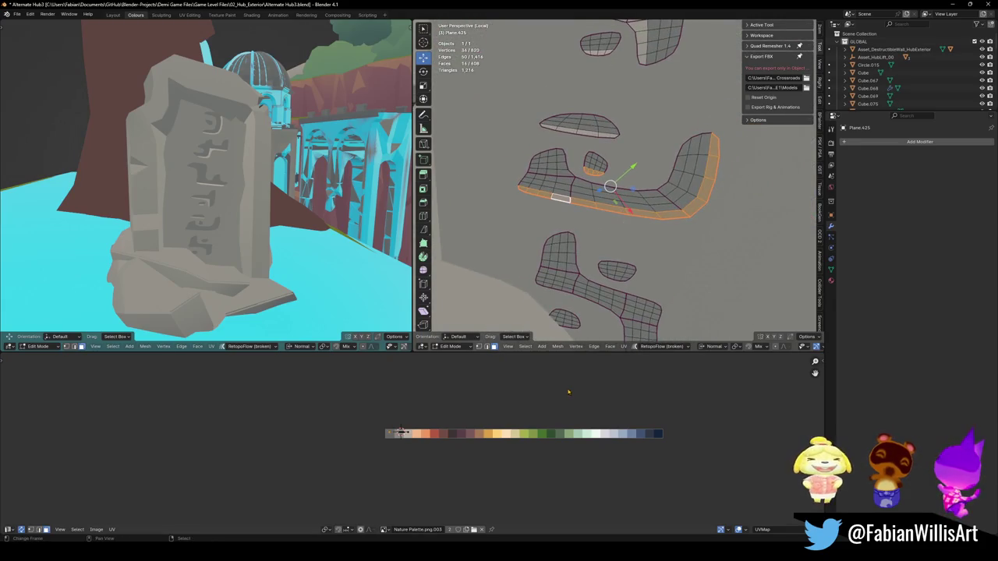
{"action": "key", "text": "g"}
{"action": "key", "text": "x"}
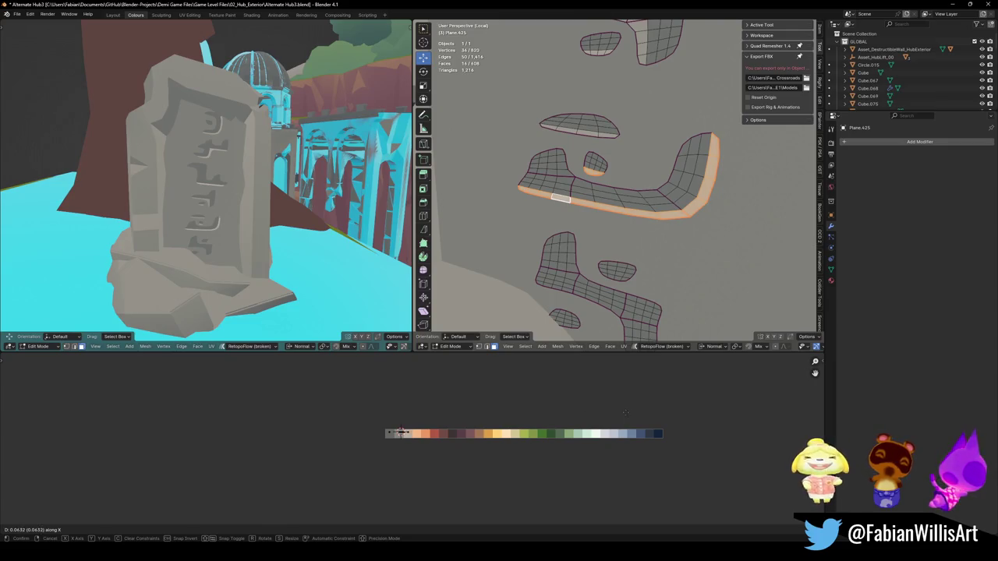
{"action": "left_click", "coordinate": [591, 414]}
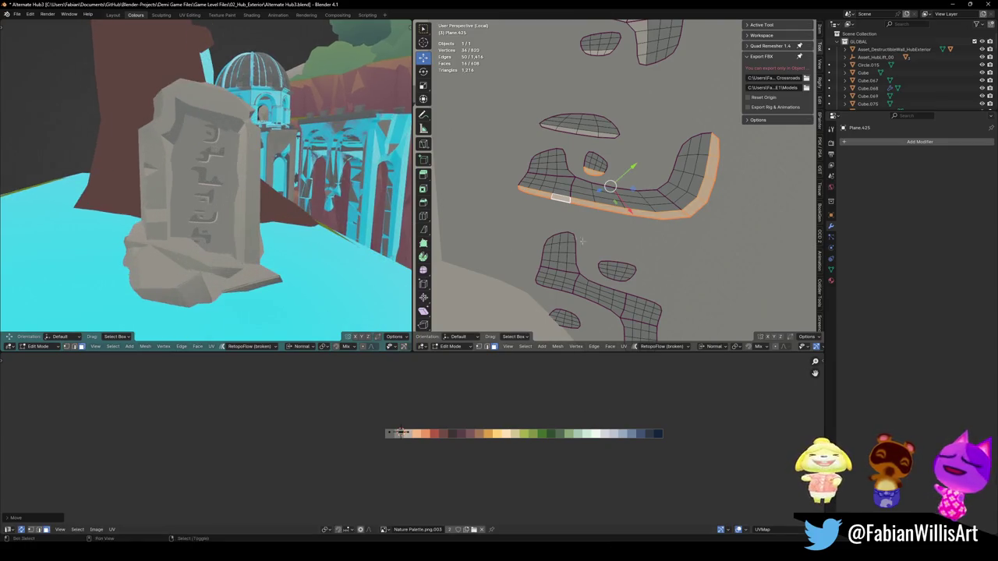
{"action": "scroll", "coordinate": [570, 189], "scroll_direction": "down", "scroll_amount": 2}
{"action": "key", "text": "alt+a"}
{"action": "scroll", "coordinate": [627, 192], "scroll_direction": "up", "scroll_amount": 1}
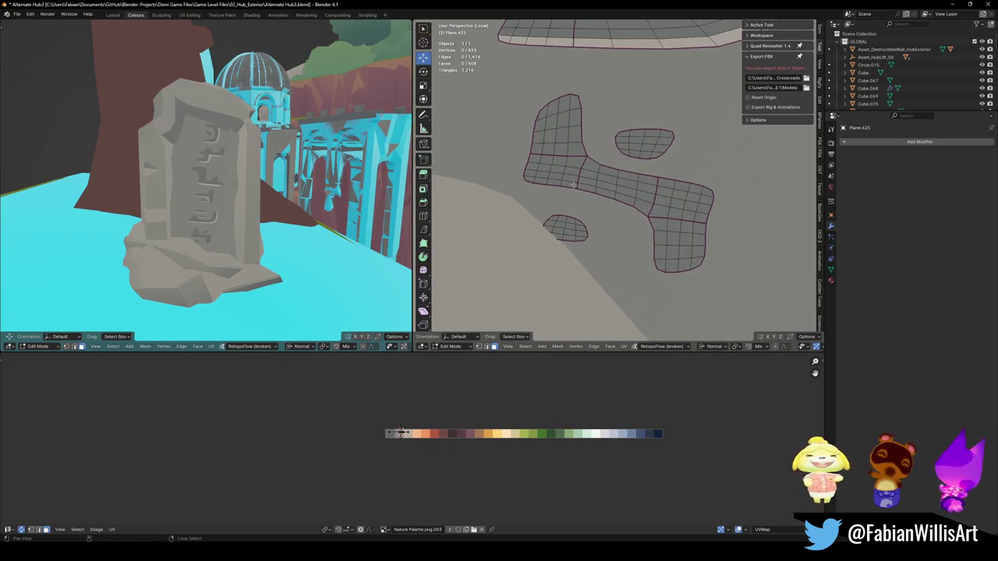
- Recolour the bar's lower strip, extended down its right arm, to a lighter shade
{"action": "left_click", "coordinate": [584, 188], "text": "alt"}
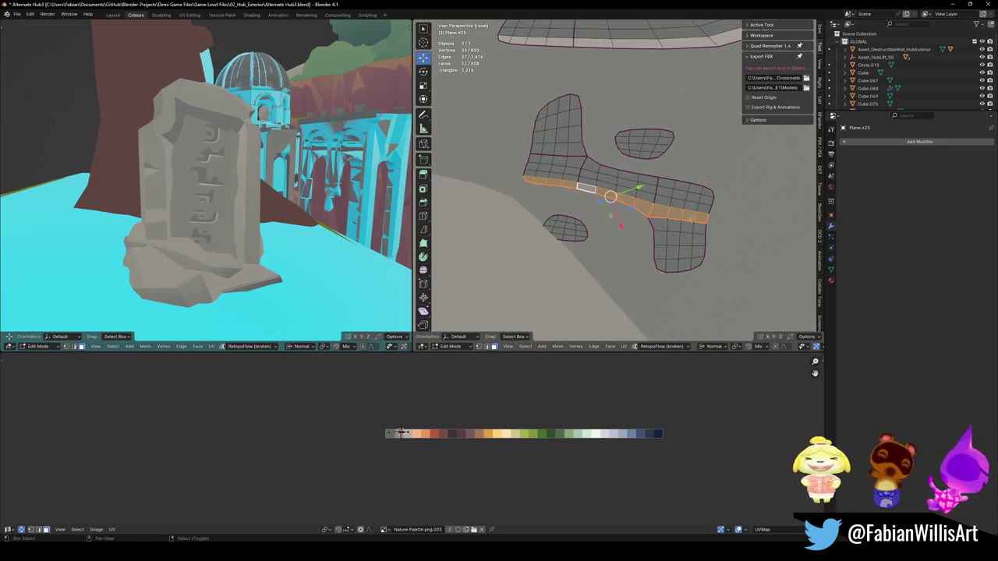
{"action": "left_click", "coordinate": [690, 216], "text": "alt+shift"}
{"action": "left_click", "coordinate": [672, 214], "text": "alt+shift"}
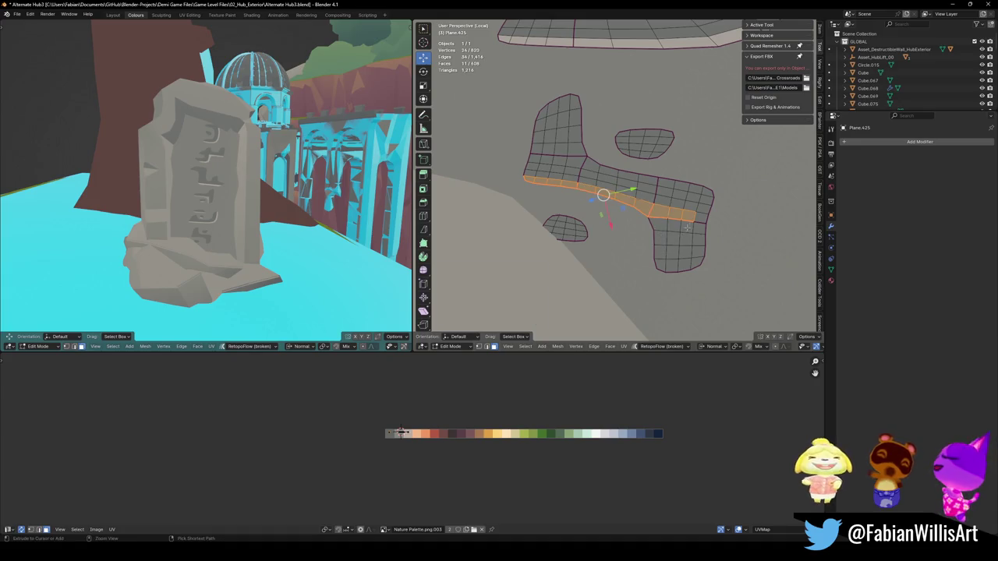
{"action": "left_click", "coordinate": [670, 216], "text": "alt+shift"}
{"action": "left_click", "coordinate": [661, 226], "text": "shift"}
{"action": "left_click", "coordinate": [661, 240], "text": "shift"}
{"action": "left_click", "coordinate": [660, 254], "text": "shift"}
{"action": "left_click", "coordinate": [660, 265], "text": "shift"}
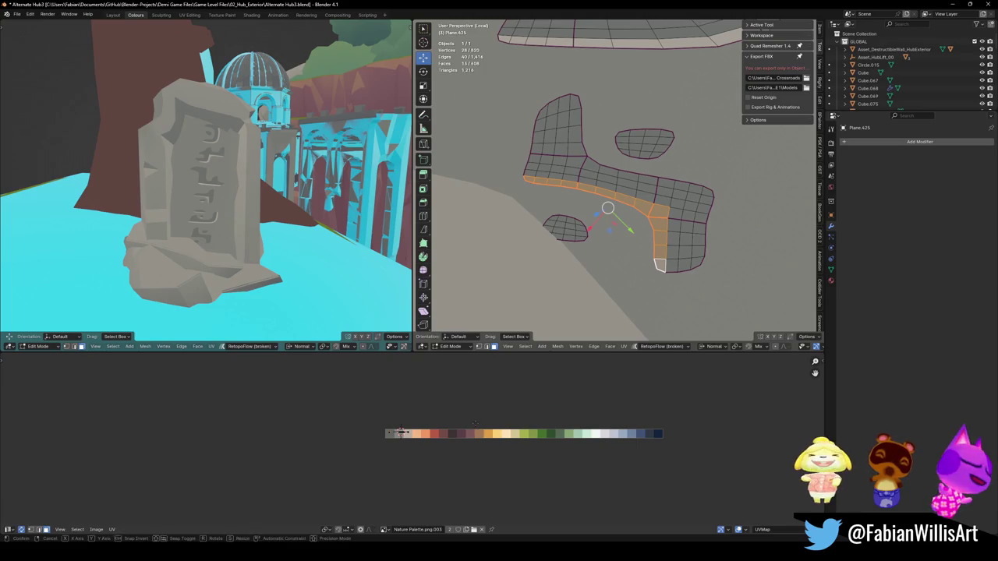
{"action": "key", "text": "g"}
{"action": "key", "text": "x"}
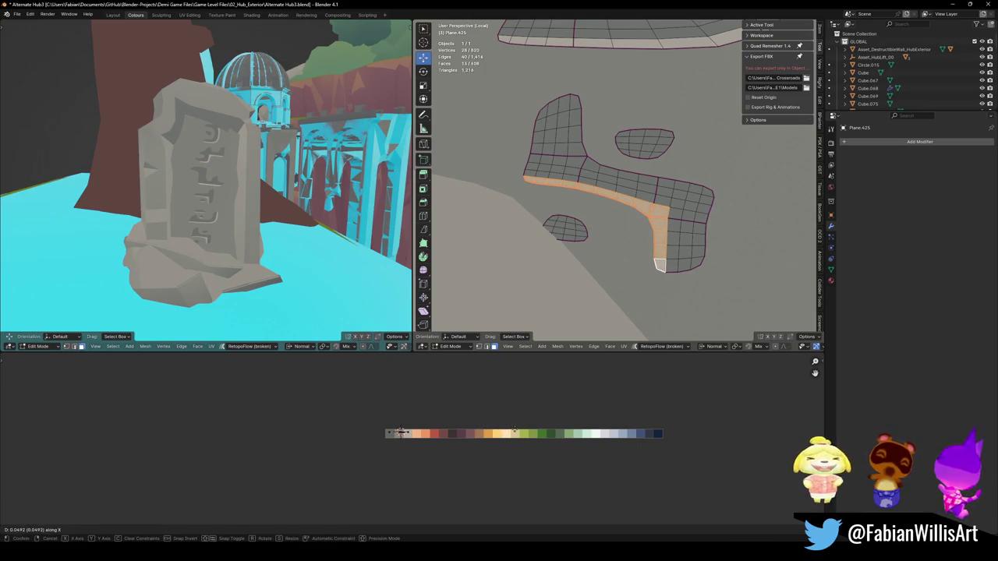
{"action": "left_click", "coordinate": [400, 432]}
{"action": "key", "text": "alt+a"}
{"action": "scroll", "coordinate": [538, 272], "scroll_direction": "up", "scroll_amount": 2}
- Move the whole oval glyph piece upward
{"action": "key", "text": "l"}
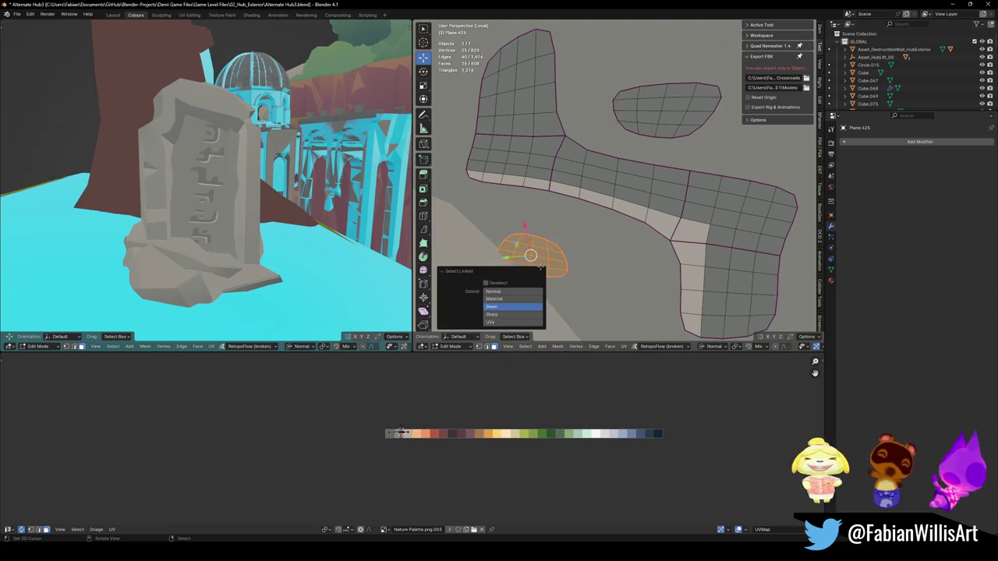
{"action": "key", "text": "g"}
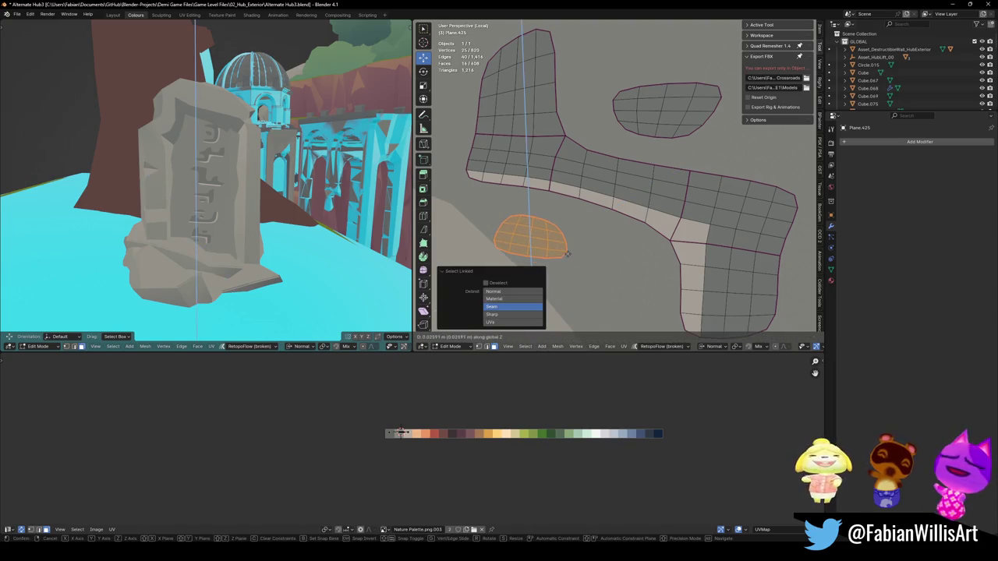
{"action": "left_click", "coordinate": [538, 252]}
{"action": "key", "text": "alt+a"}
- Give both ovals' bottom face rows a lighter rim shade and save the file
{"action": "left_click", "coordinate": [539, 252], "text": "alt"}
{"action": "left_click", "coordinate": [647, 129], "text": "alt+shift"}
{"action": "key", "text": "g"}
{"action": "key", "text": "x"}
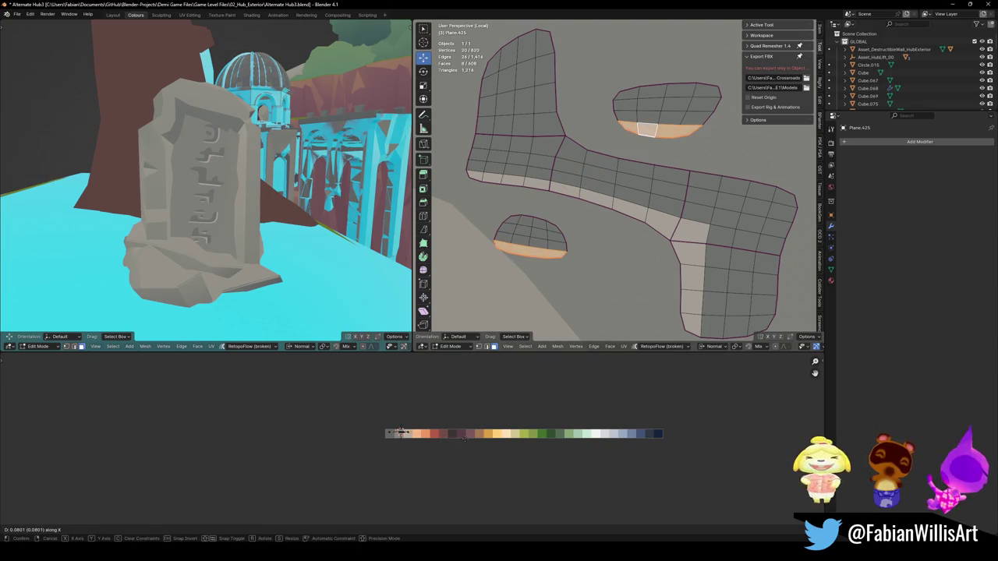
{"action": "left_click", "coordinate": [400, 432]}
{"action": "key", "text": "alt+a"}
{"action": "key", "text": "ctrl+s"}
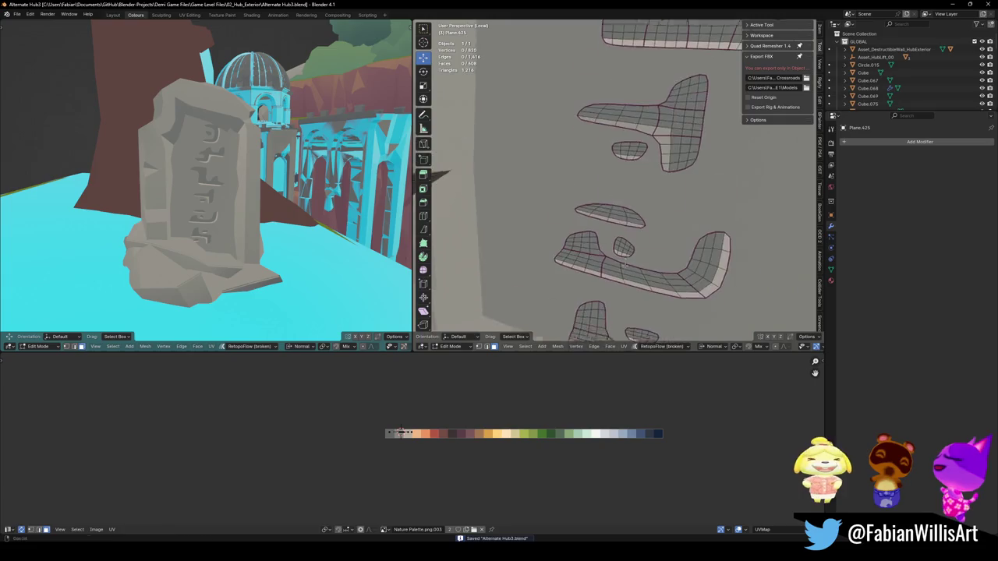
- Reshade the small face island, save, and return to Object Mode to view the stone
{"action": "key", "text": "l"}
{"action": "key", "text": "g"}
{"action": "key", "text": "x"}
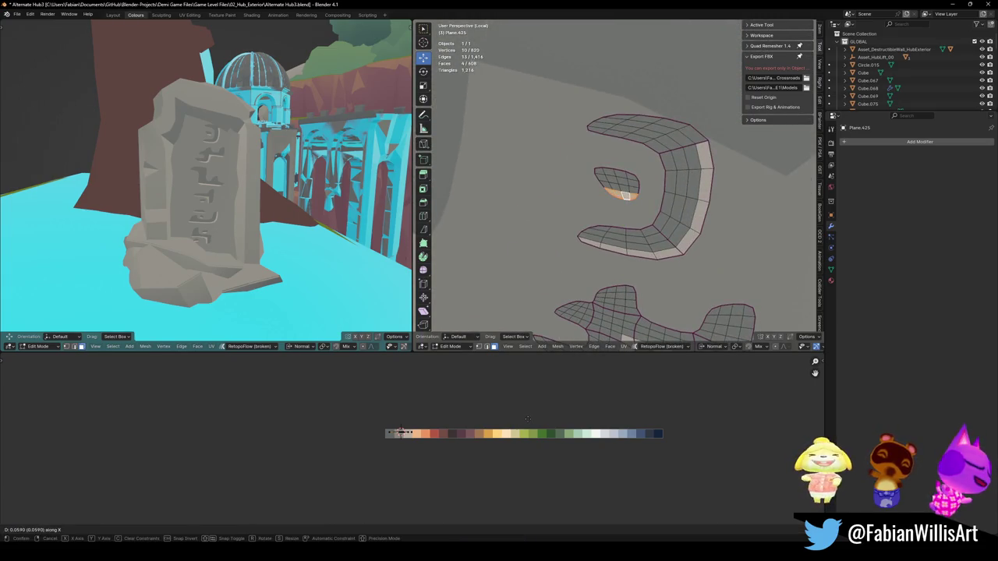
{"action": "key", "text": "Return"}
{"action": "key", "text": "alt+a"}
{"action": "key", "text": "ctrl+s"}
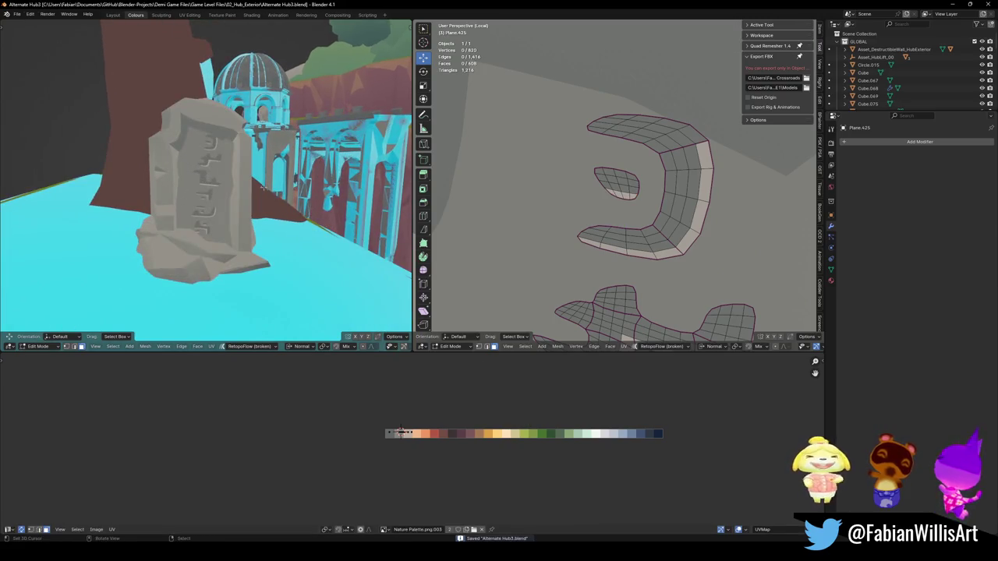
{"action": "key", "text": "Tab"}
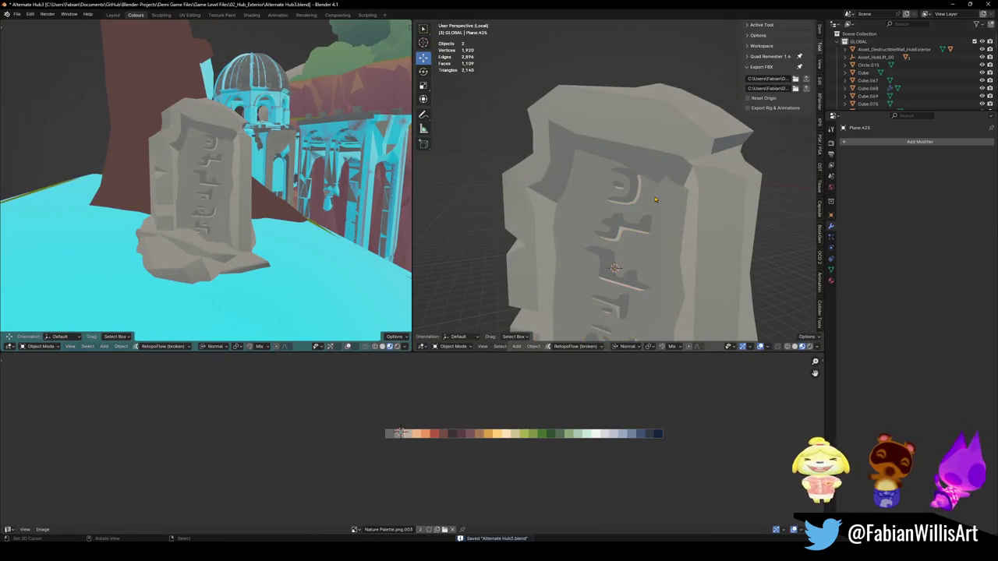
- Back in Edit Mode, select the face strip along the top of the C-shaped glyph
{"action": "key", "text": "Tab"}
{"action": "key", "text": "a"}
{"action": "key", "text": "alt+a"}
{"action": "key", "text": "l"}
{"action": "key", "text": "alt+a"}
{"action": "left_click", "coordinate": [663, 155]}
{"action": "left_click", "coordinate": [612, 145], "text": "ctrl"}
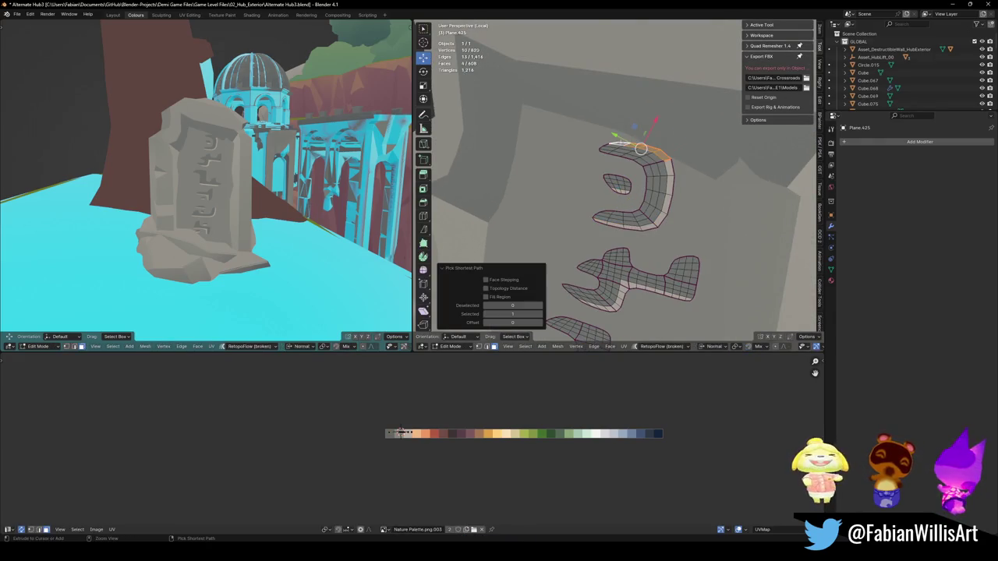
- Slide the strip's UVs horizontally across the palette until it takes a lighter shade
{"action": "key", "text": "g"}
{"action": "key", "text": "x"}
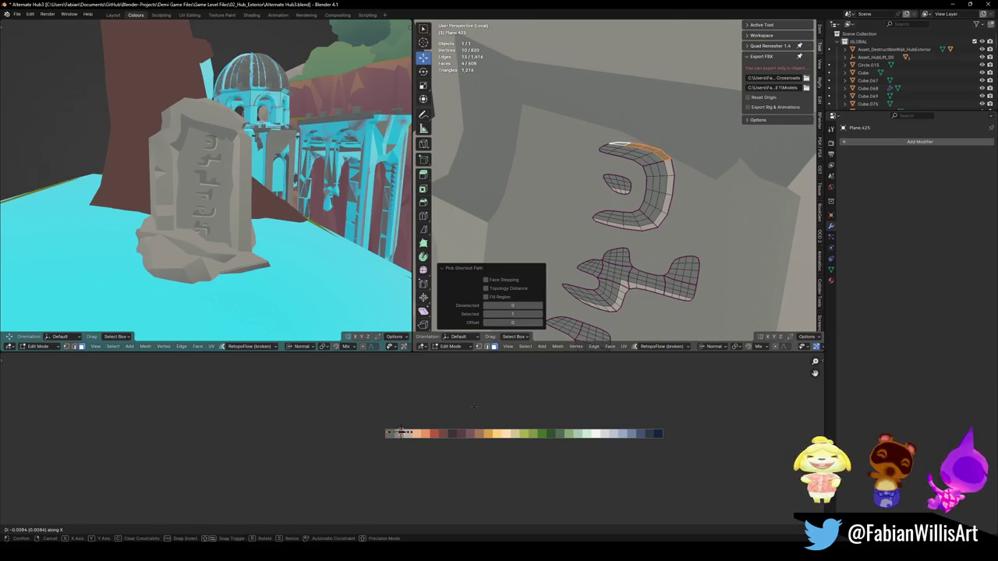
{"action": "left_click", "coordinate": [489, 411]}
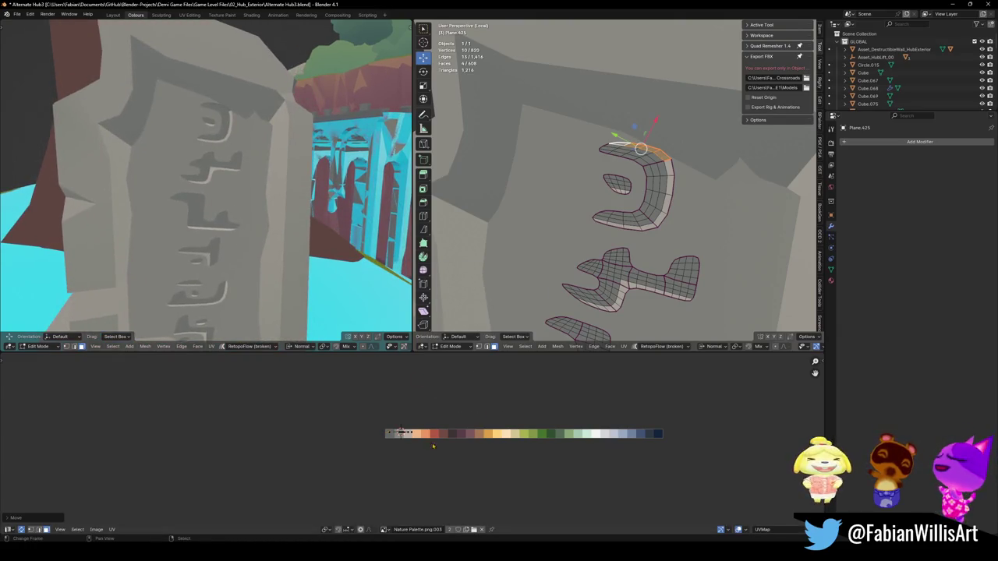
{"action": "key", "text": "g"}
{"action": "key", "text": "x"}
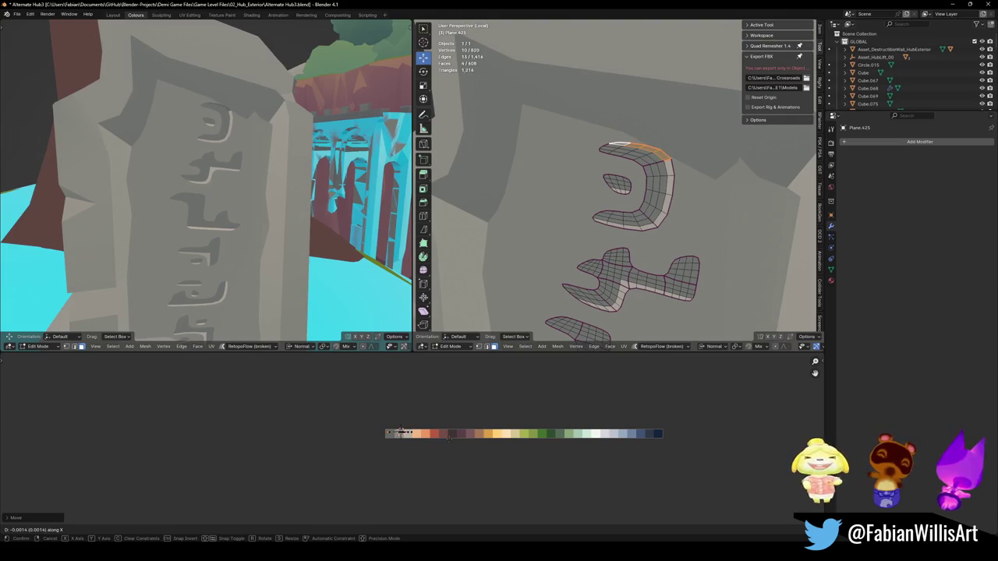
{"action": "left_click", "coordinate": [399, 432]}
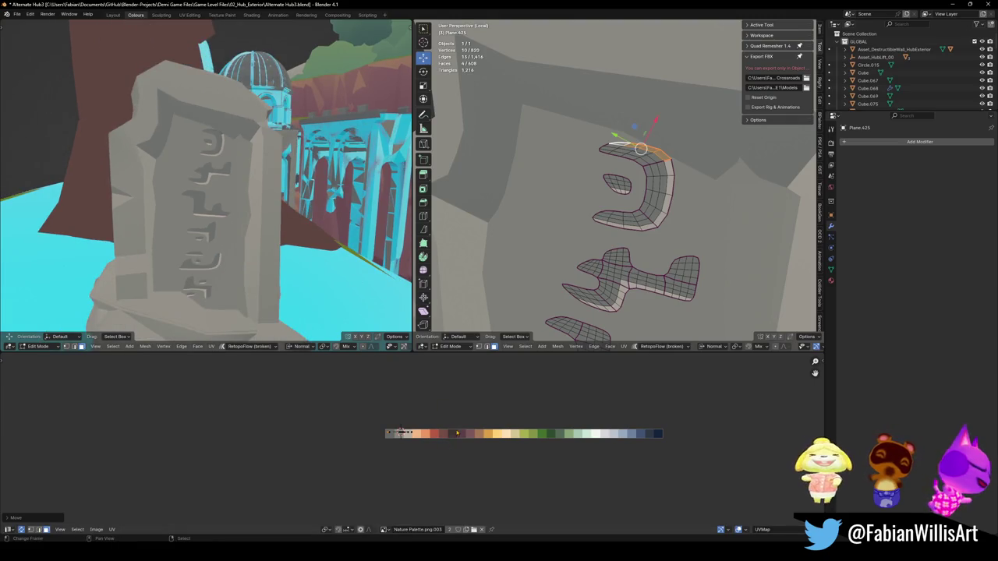
{"action": "key", "text": "g"}
{"action": "key", "text": "x"}
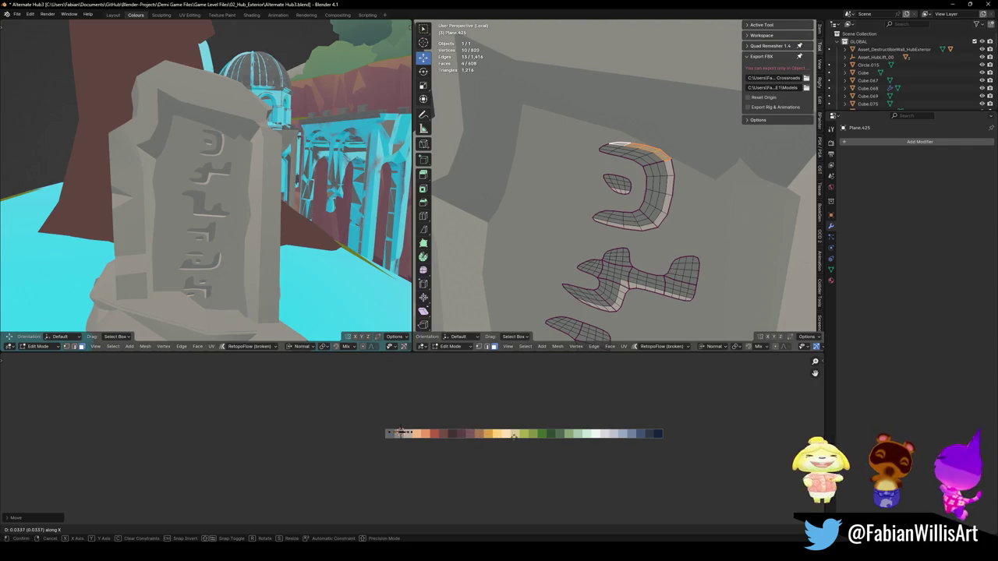
{"action": "left_click", "coordinate": [557, 442]}
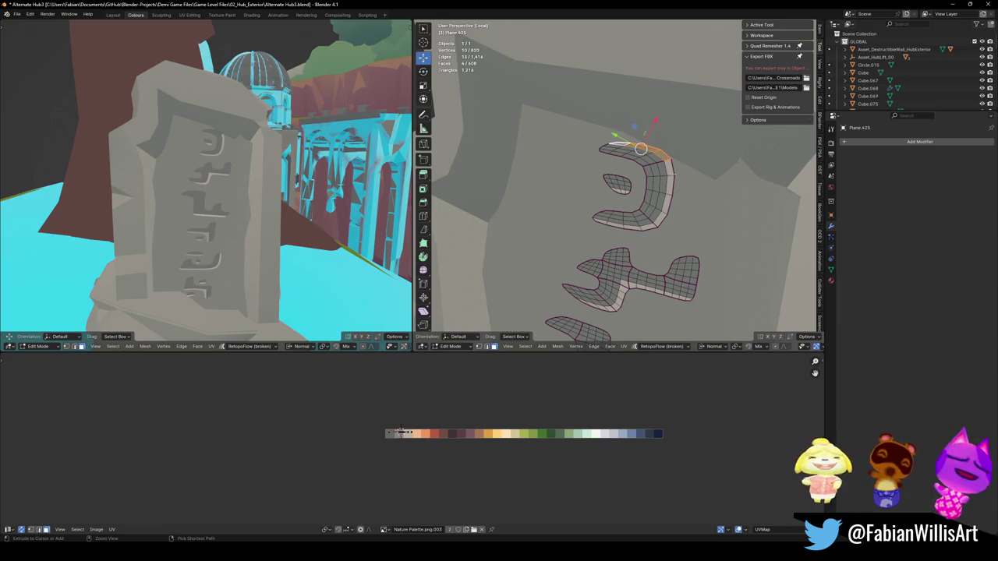
- Shrink the UVs of the edge at the C's top right, then save the file
{"action": "left_click", "coordinate": [668, 161]}
{"action": "key", "text": "s"}
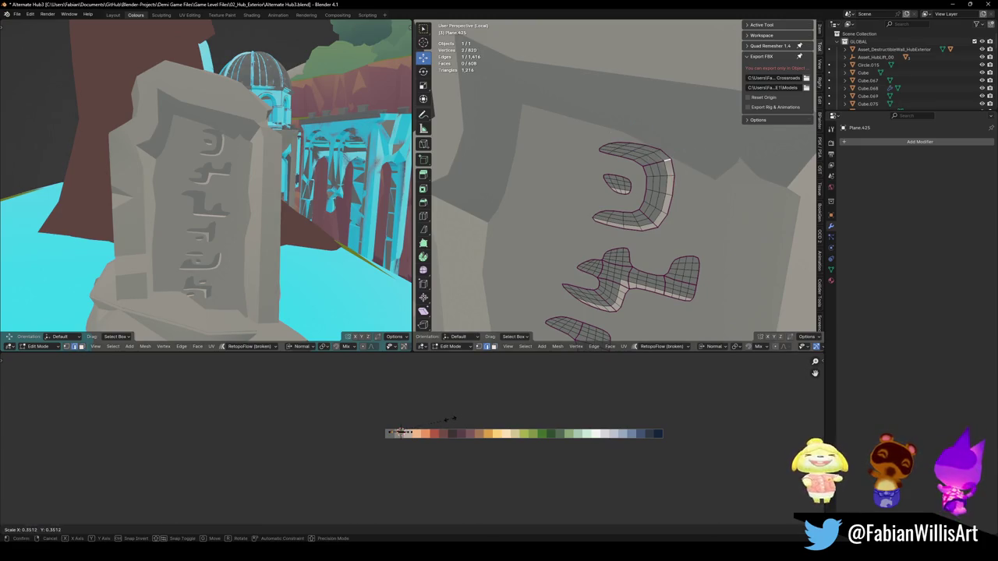
{"action": "left_click", "coordinate": [408, 419]}
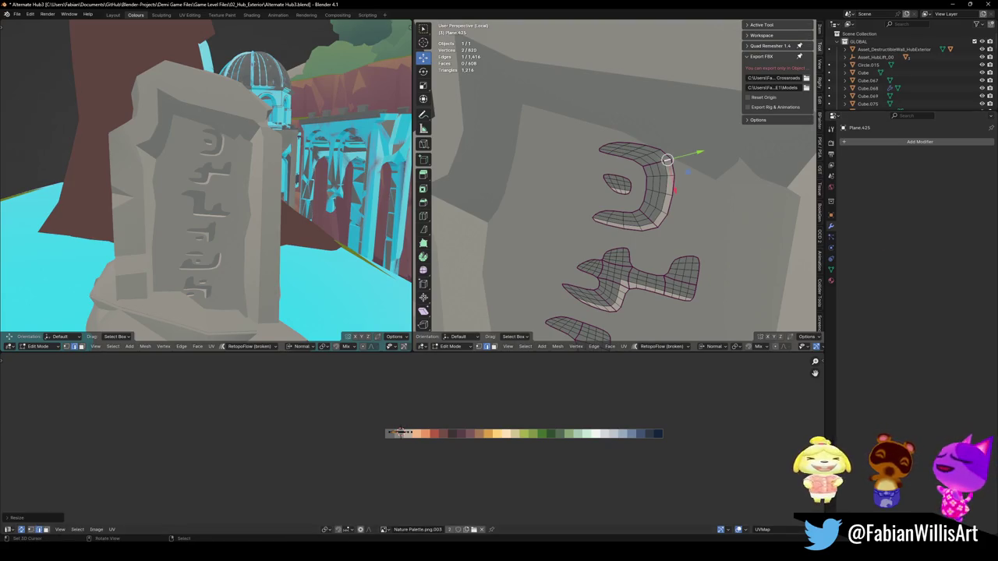
{"action": "key", "text": "ctrl+s"}
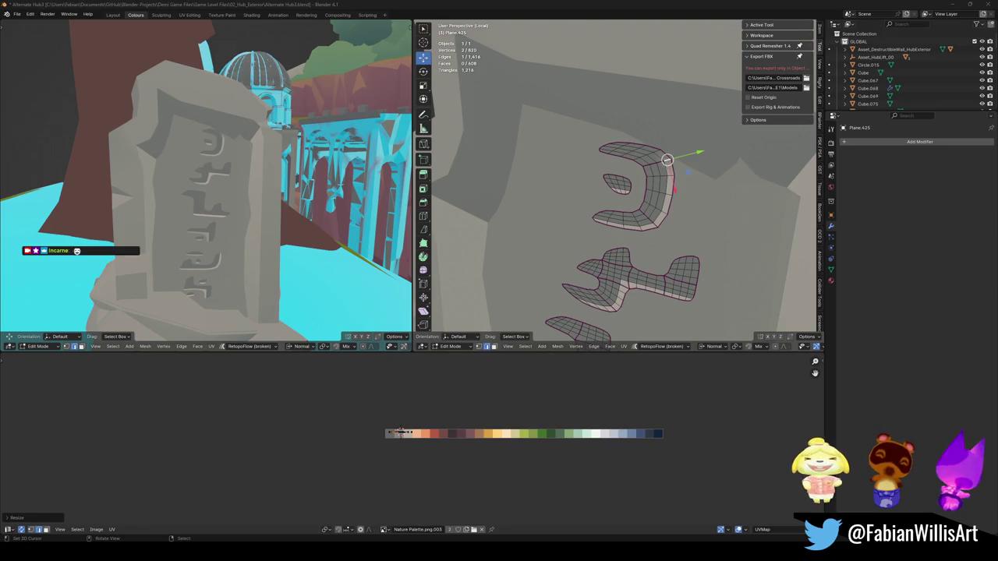
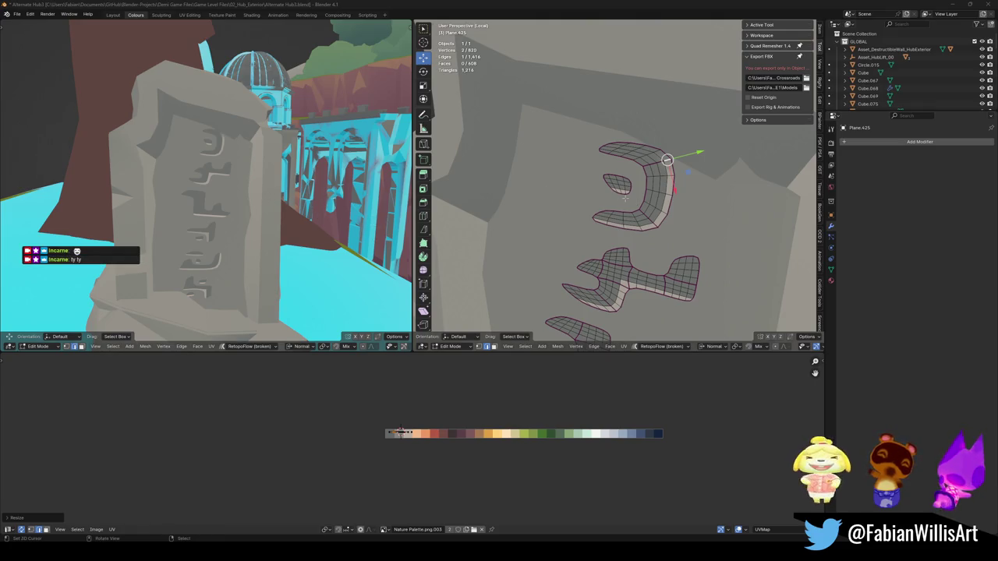
- Frame the stone, try dissolving all letter faces, then undo the dissolve
{"action": "key", "text": "Home"}
{"action": "scroll", "coordinate": [677, 240], "scroll_direction": "up", "scroll_amount": 6}
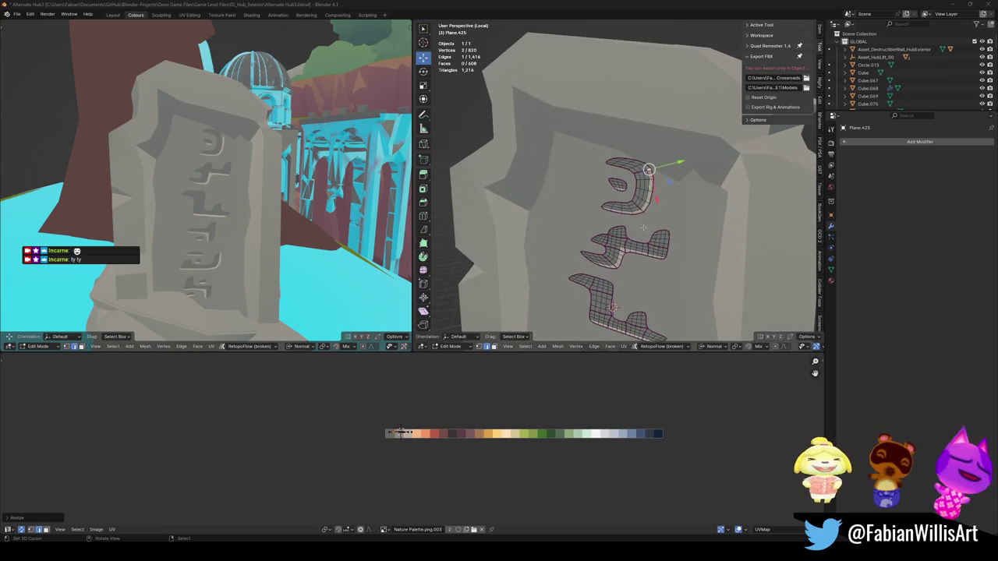
{"action": "key", "text": "a"}
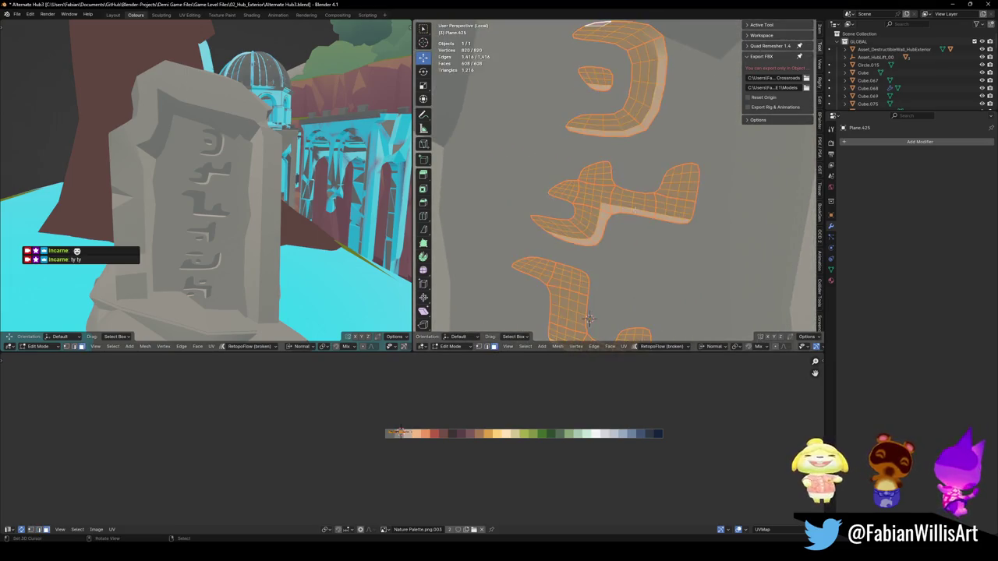
{"action": "key", "text": "ctrl+x"}
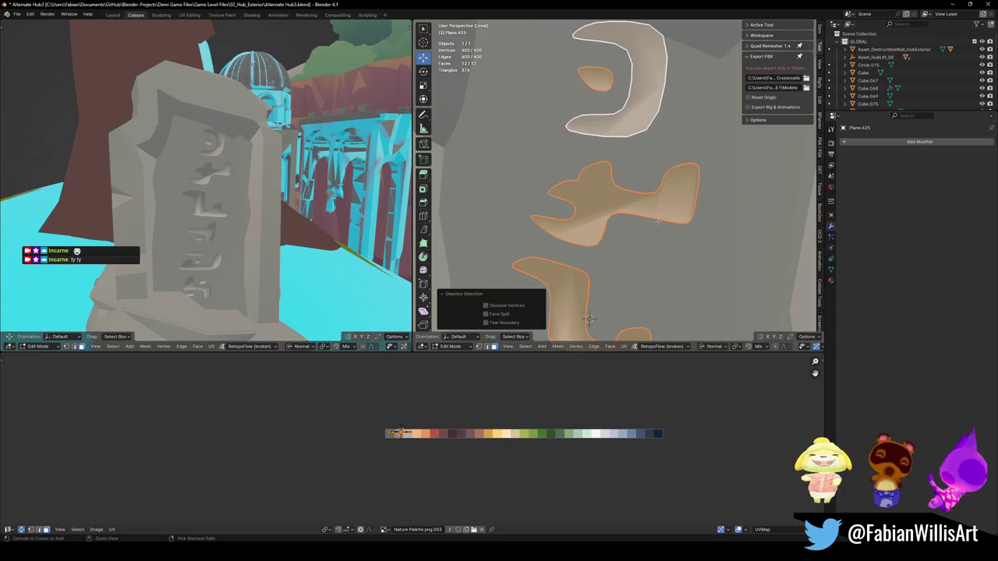
{"action": "key", "text": "ctrl+z"}
{"action": "key", "text": "ctrl+z"}
{"action": "scroll", "coordinate": [545, 297], "scroll_direction": "up", "scroll_amount": 4}
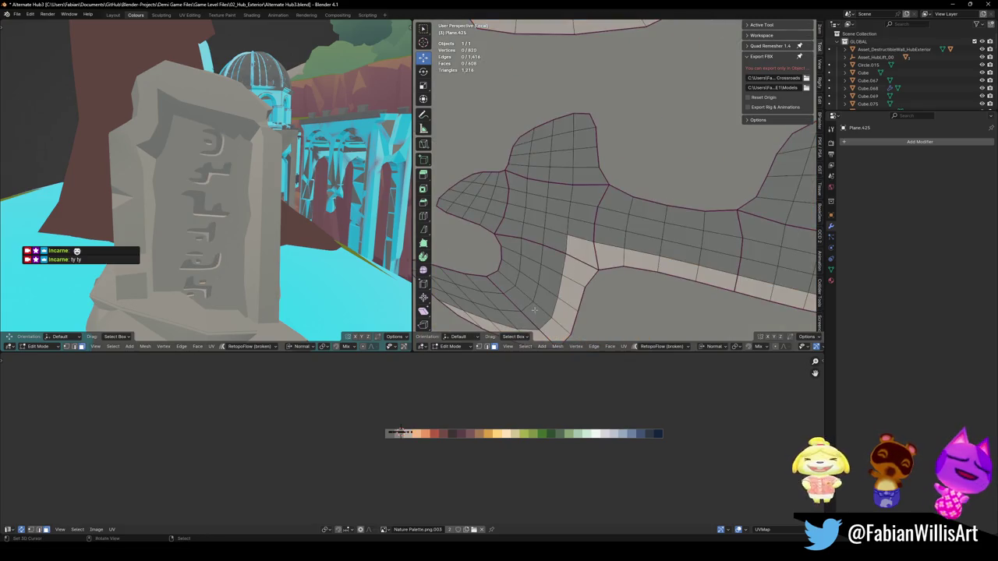
{"action": "scroll", "coordinate": [561, 268], "scroll_direction": "down", "scroll_amount": 3}
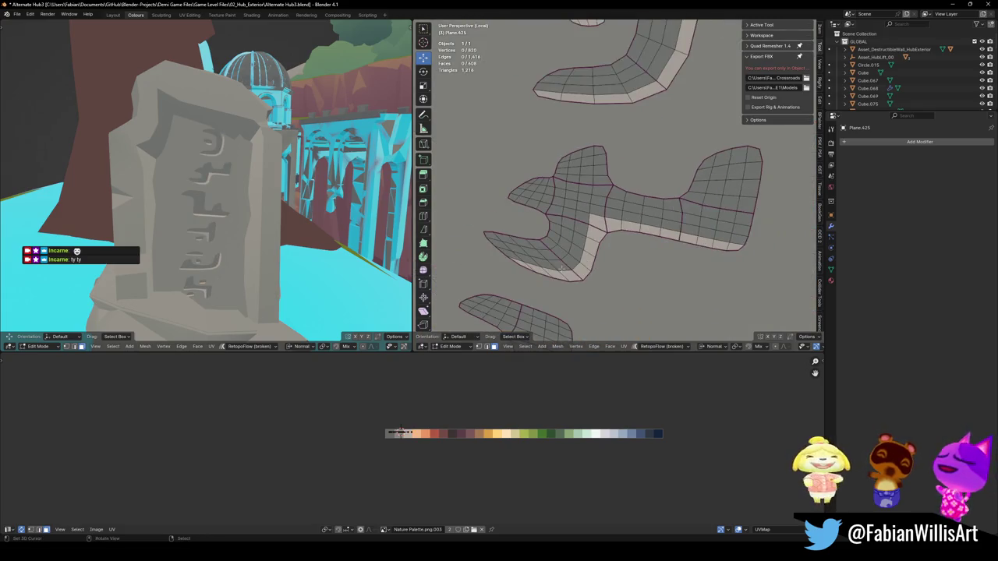
{"action": "scroll", "coordinate": [400, 431], "scroll_direction": "up", "scroll_amount": 3}
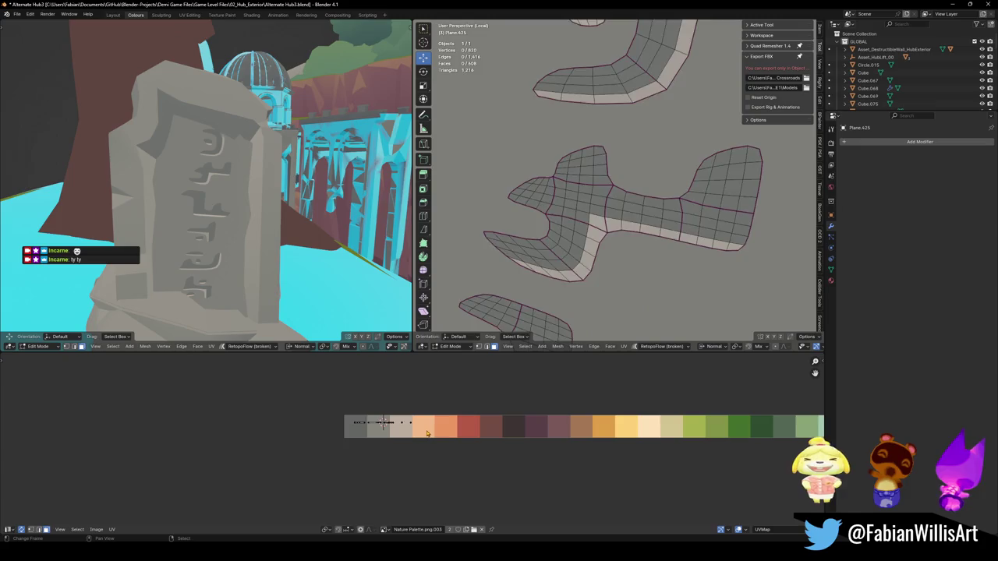
- Paint-select the letters' side faces, extend to whole letter pieces and triangulate them
{"action": "key", "text": "ctrl+l"}
{"action": "key", "text": "c"}
{"action": "left_click_drag", "start_coordinate": [422, 427], "coordinate": [390, 426]}
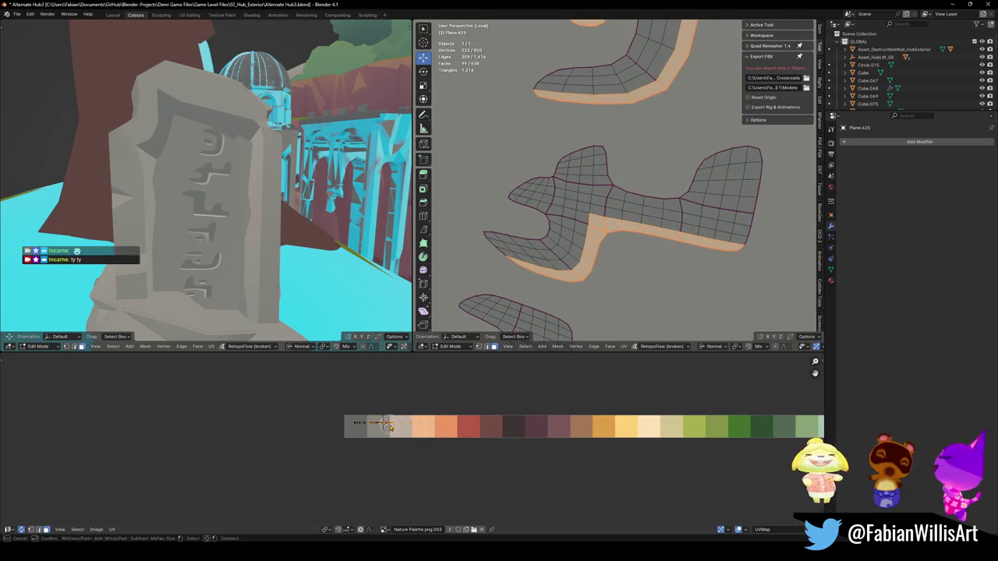
{"action": "key", "text": "KP_Decimal"}
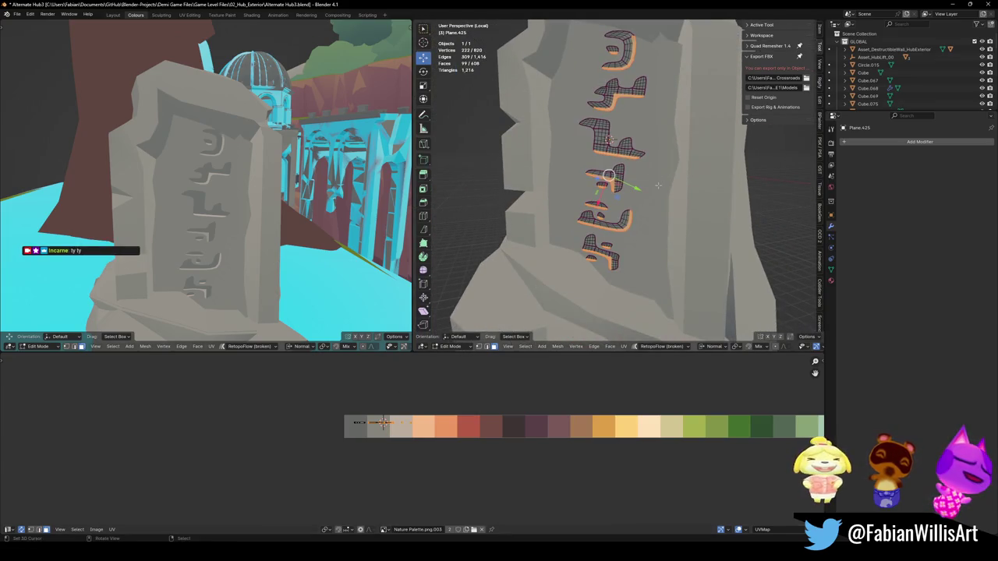
{"action": "key", "text": "ctrl+l"}
{"action": "key", "text": "ctrl+t"}
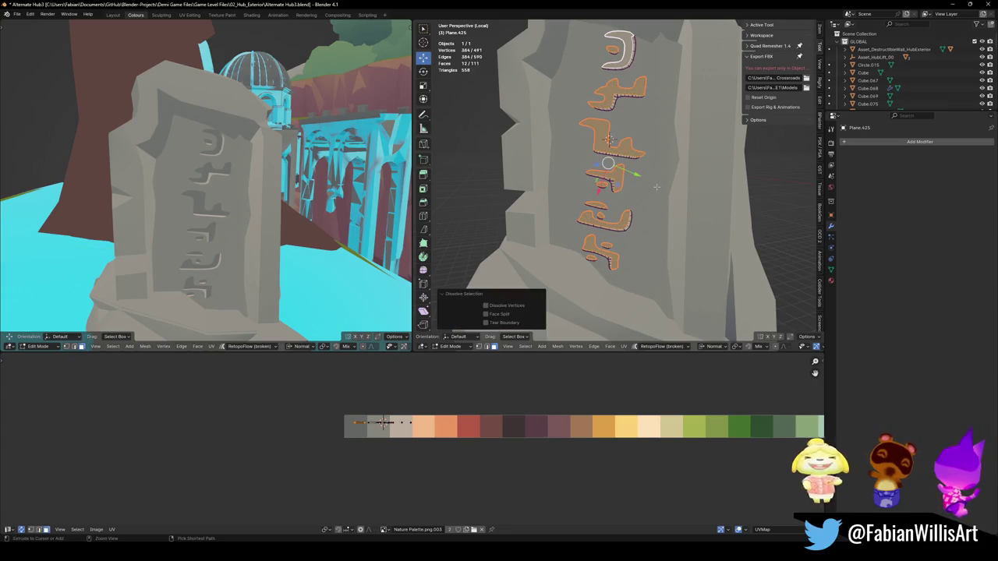
{"action": "scroll", "coordinate": [691, 192], "scroll_direction": "up", "scroll_amount": 3}
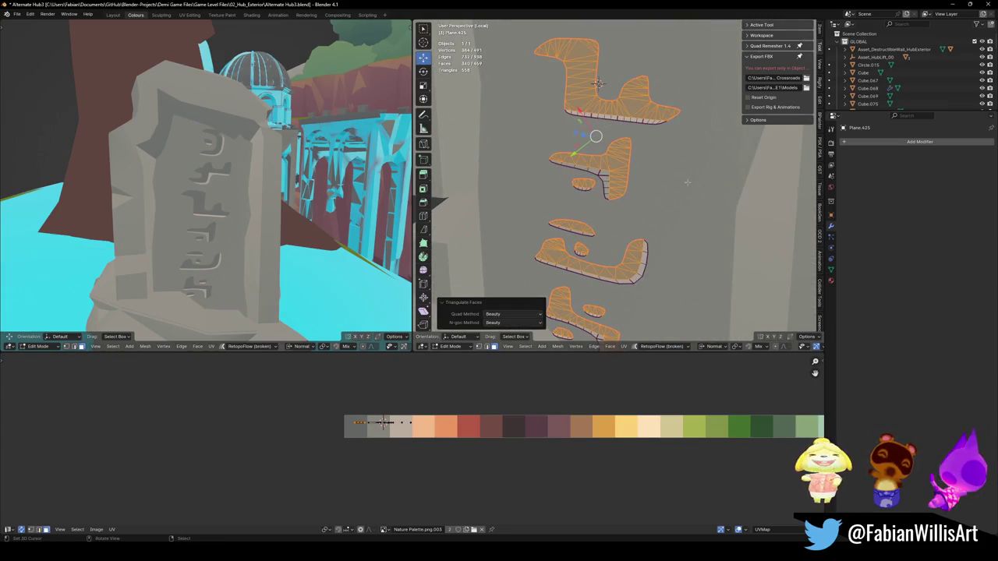
- Clear the selection, reselect the letter meshes and revert to the quad-grid letters
{"action": "key", "text": "alt+a"}
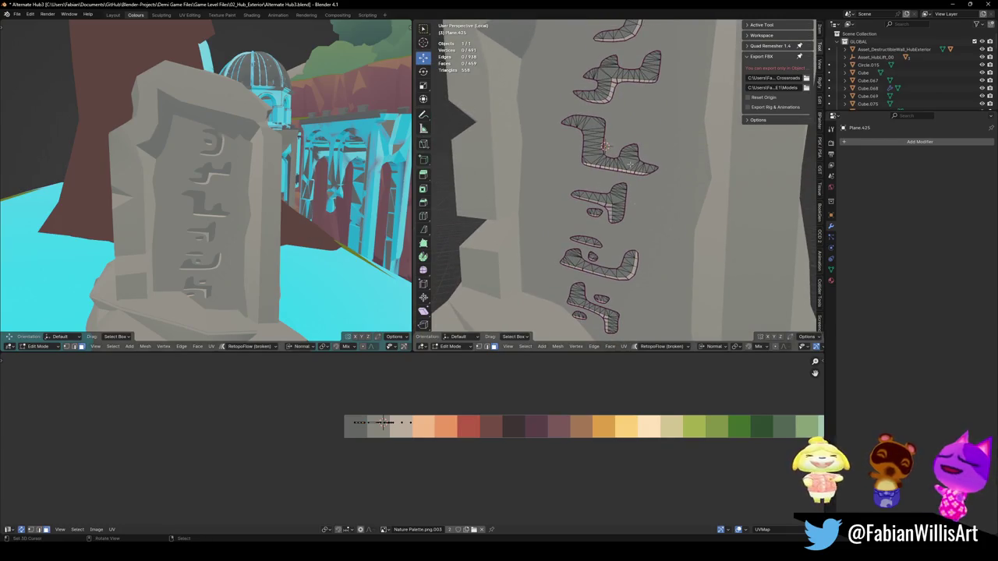
{"action": "scroll", "coordinate": [205, 203], "scroll_direction": "down", "scroll_amount": 5}
{"action": "scroll", "coordinate": [290, 184], "scroll_direction": "up", "scroll_amount": 5}
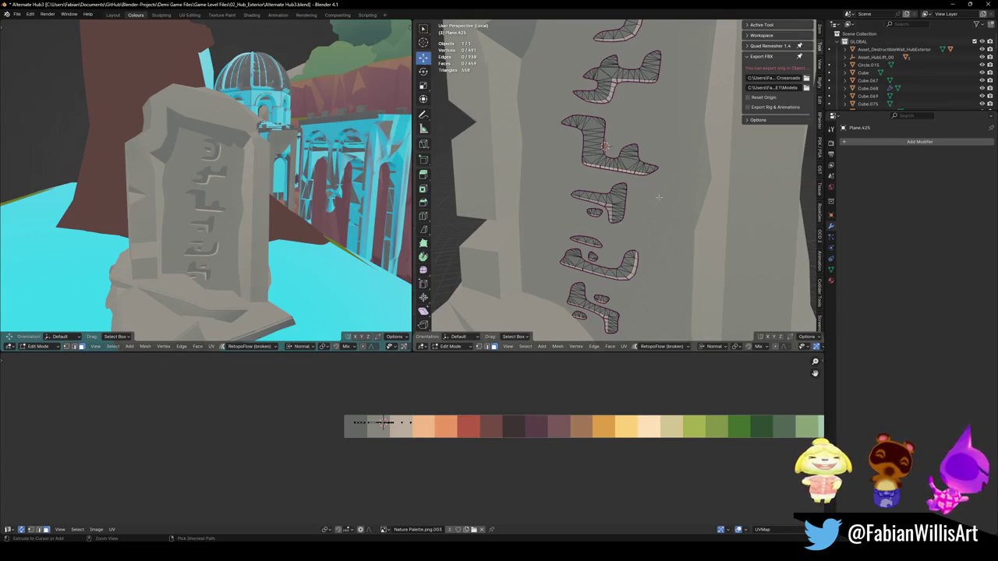
{"action": "key", "text": "l"}
{"action": "scroll", "coordinate": [645, 199], "scroll_direction": "down", "scroll_amount": 4}
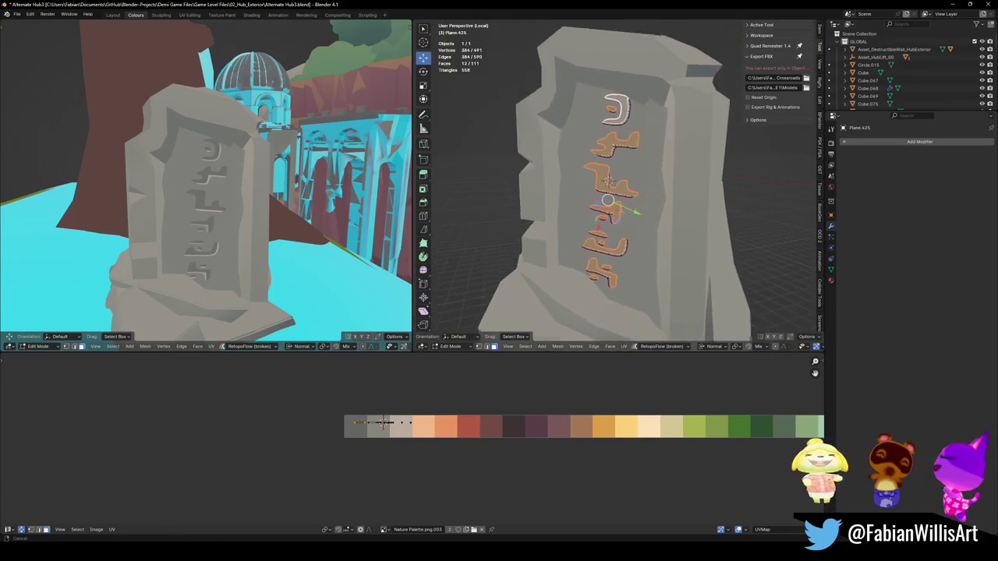
{"action": "scroll", "coordinate": [638, 187], "scroll_direction": "up", "scroll_amount": 6}
{"action": "key", "text": "shift+r"}
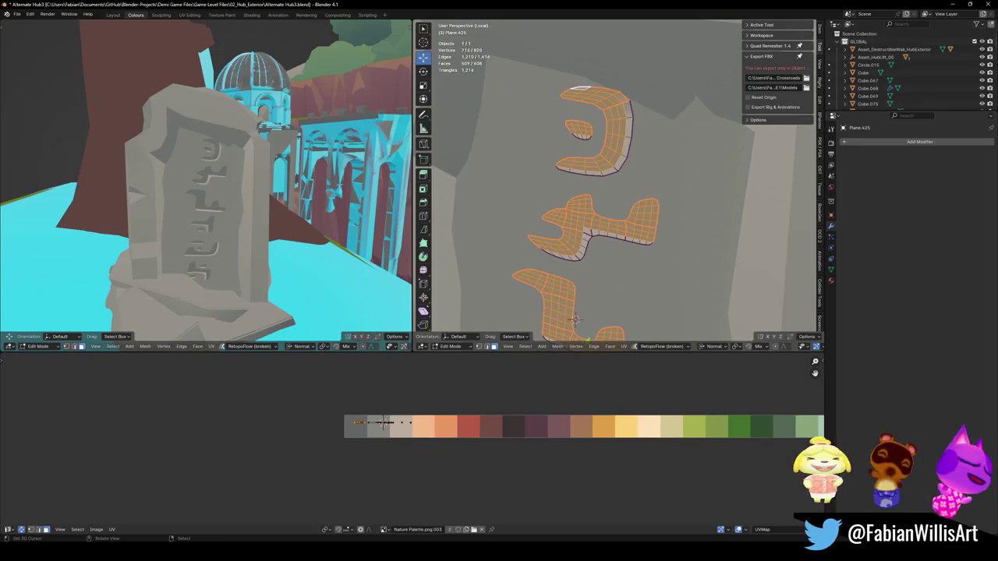
- Get only the letters' side faces selected again after toggling full selection
{"action": "key", "text": "ctrl+i"}
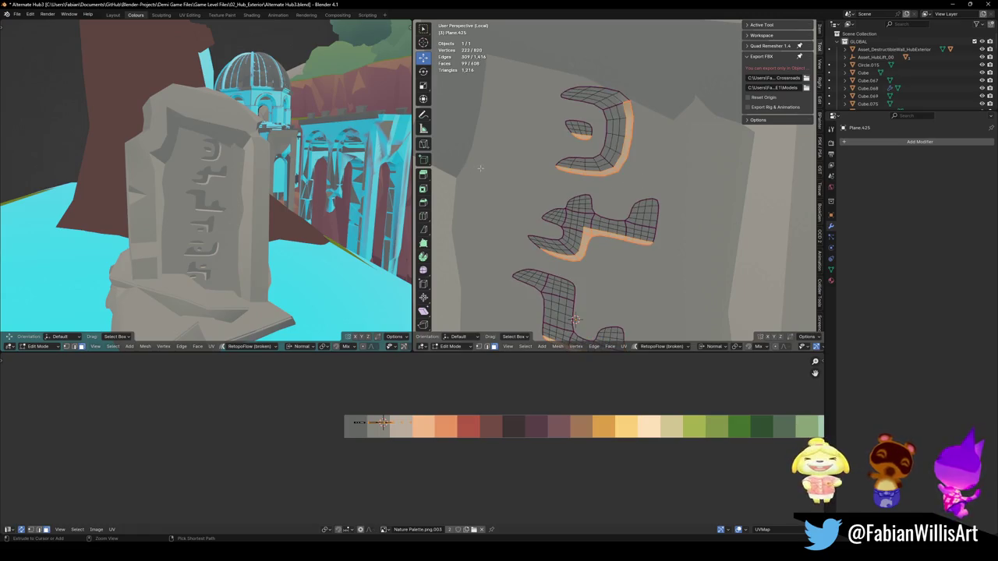
{"action": "key", "text": "alt+a"}
{"action": "key", "text": "a"}
{"action": "key", "text": "alt+a"}
{"action": "key", "text": "a"}
{"action": "key", "text": "alt+a"}
{"action": "key", "text": "a"}
{"action": "key", "text": "alt+a"}
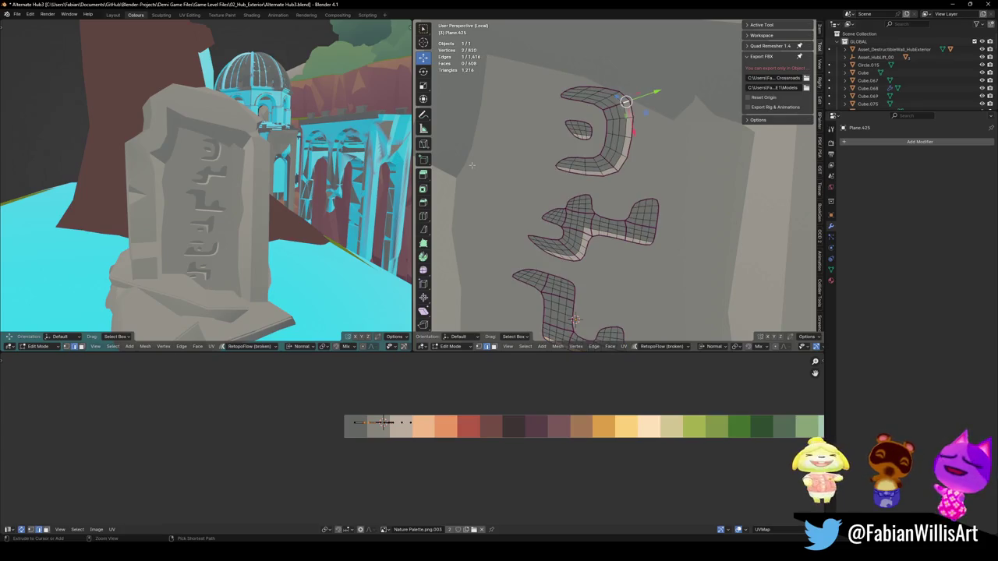
{"action": "key", "text": "a"}
{"action": "key", "text": "alt+a"}
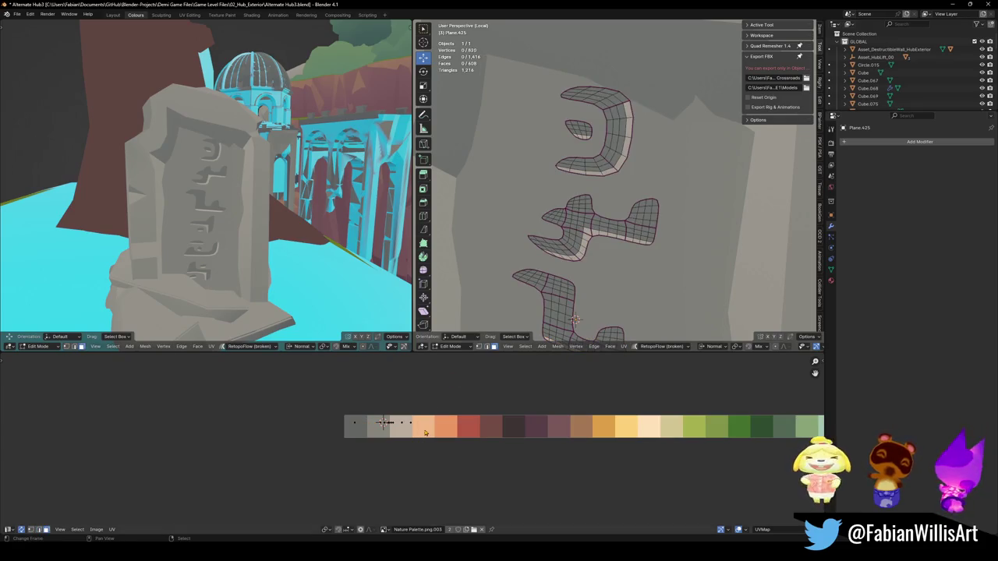
{"action": "key", "text": "ctrl+z"}
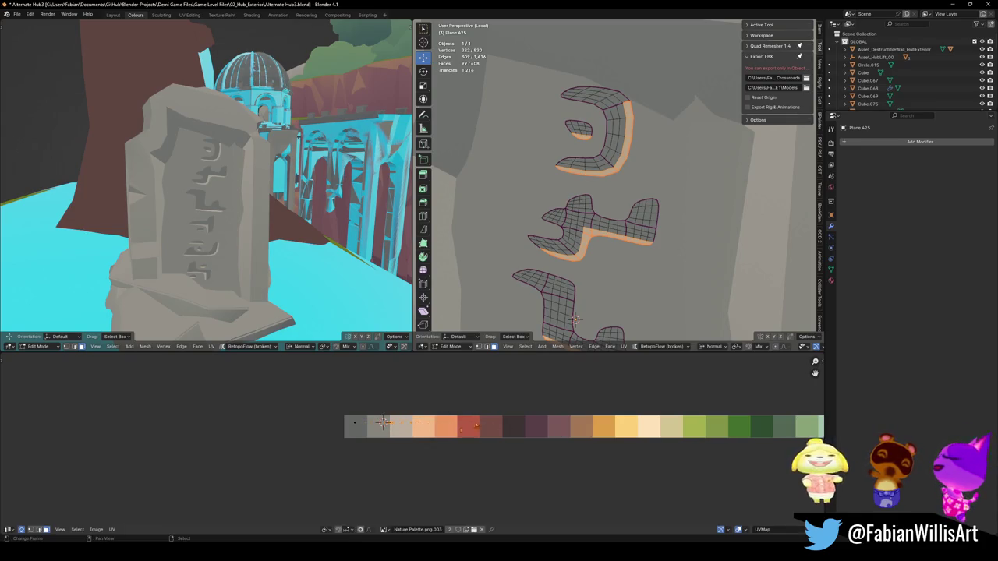
- Shrink the side faces' UVs and slide them horizontally onto the peach swatch
{"action": "key", "text": "s"}
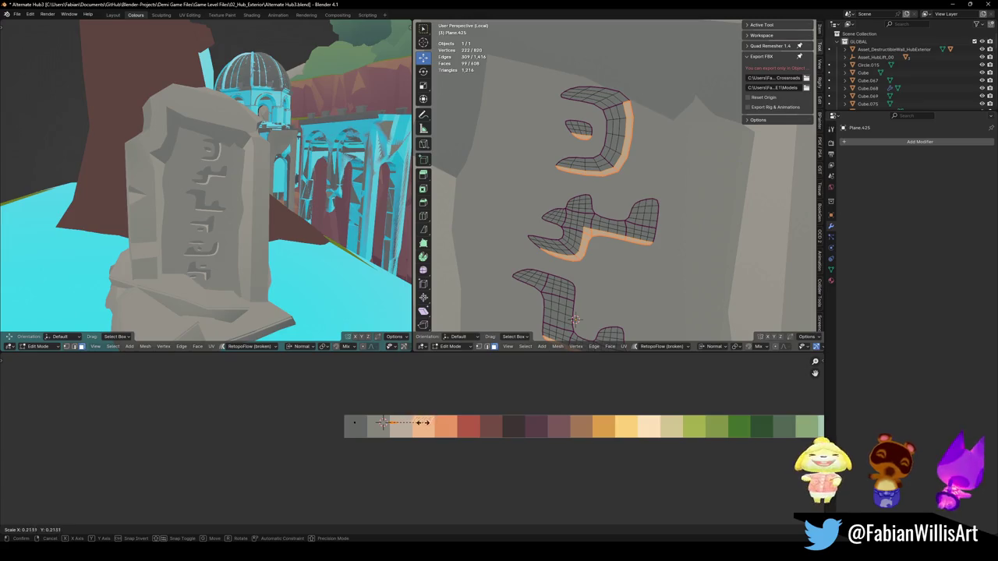
{"action": "left_click", "coordinate": [422, 422]}
{"action": "key", "text": "g"}
{"action": "key", "text": "x"}
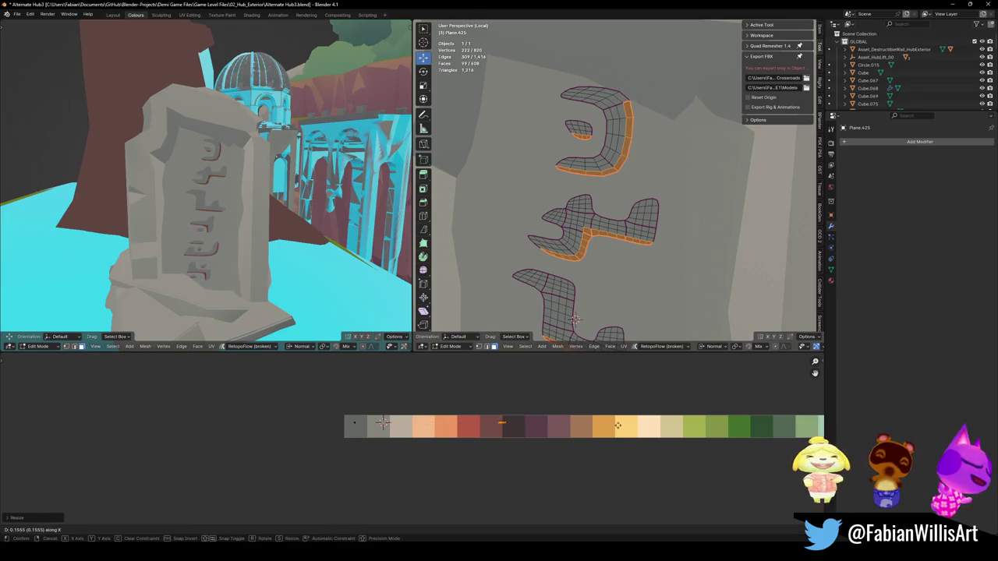
{"action": "left_click", "coordinate": [560, 427]}
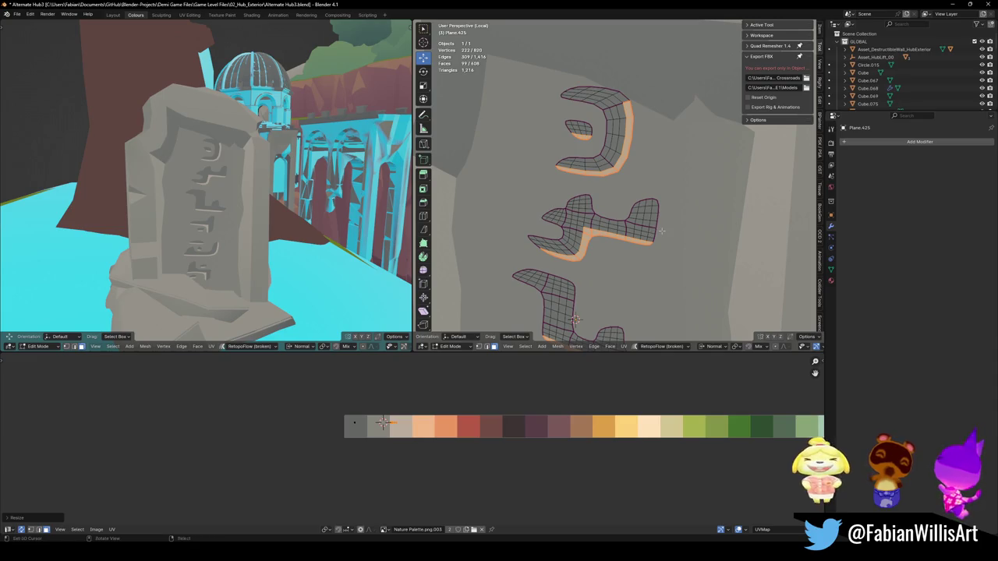
- Triangulate the whole letter pieces, save Alternate Hub3.blend and frame the rock in Object Mode
{"action": "key", "text": "ctrl+l"}
{"action": "key", "text": "ctrl+t"}
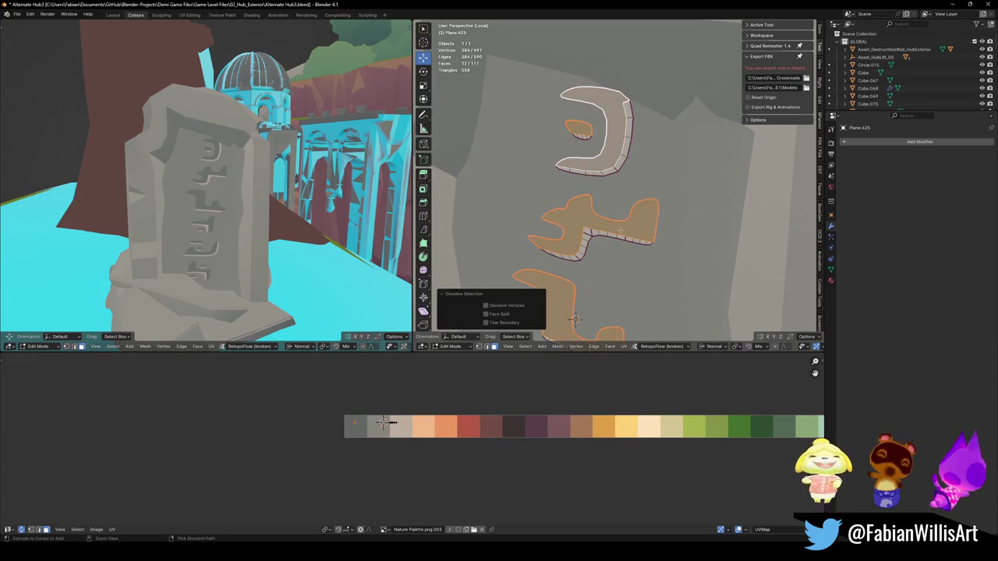
{"action": "key", "text": "ctrl+s"}
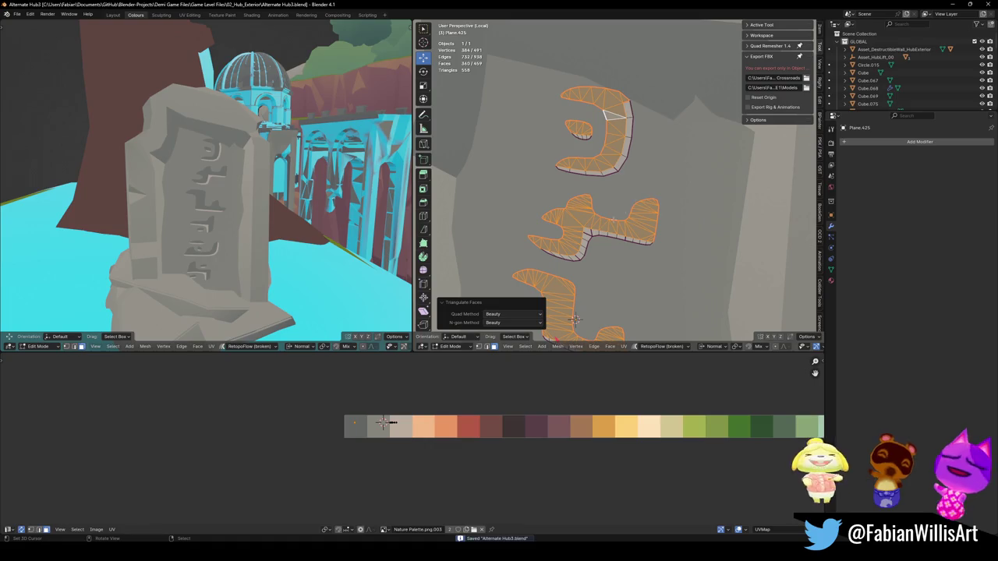
{"action": "key", "text": "Tab"}
{"action": "key", "text": "KP_Decimal"}
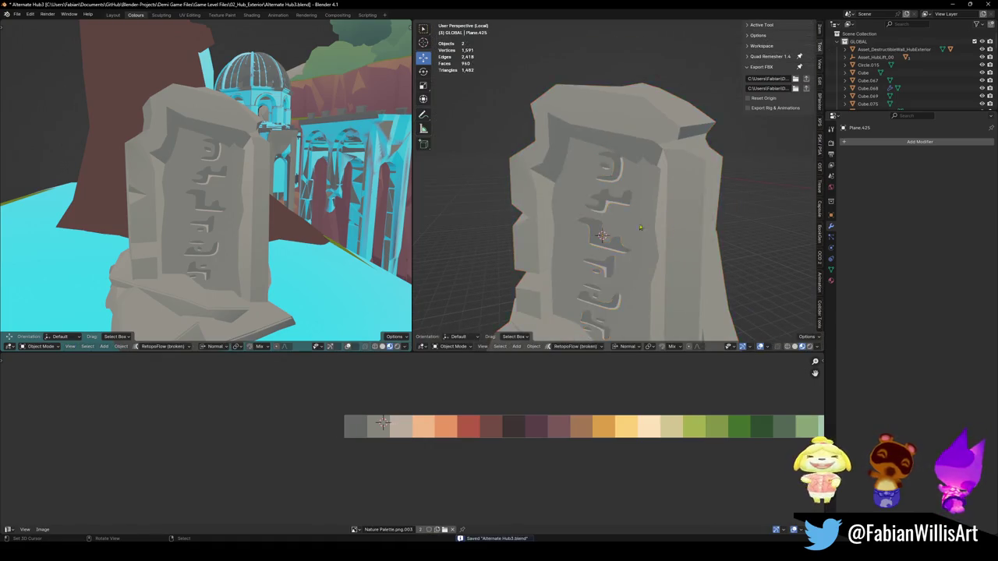
- Leave local view and enter Edit Mode on the carved text mesh
{"action": "key", "text": "KP_Divide"}
{"action": "scroll", "coordinate": [663, 244], "scroll_direction": "down", "scroll_amount": 8}
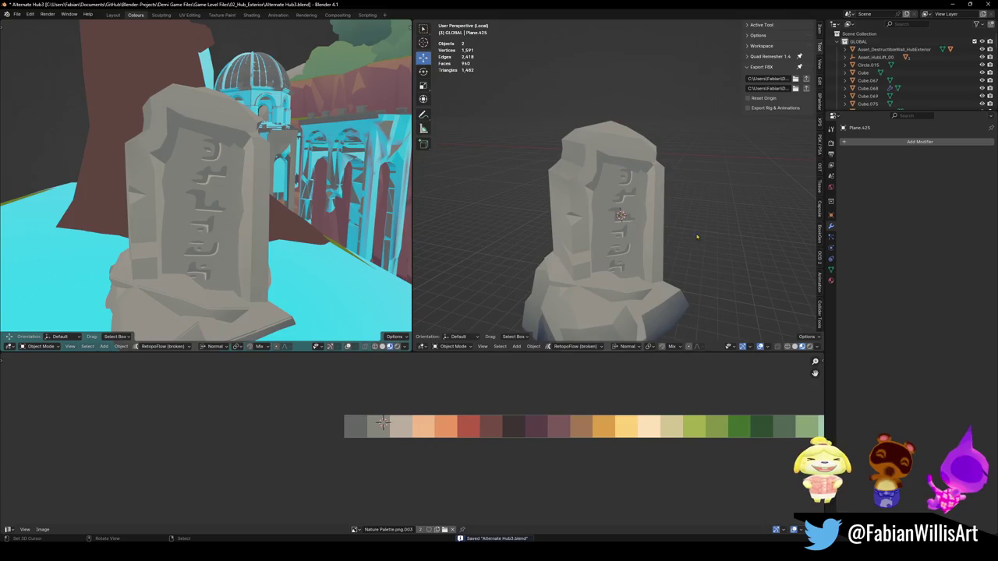
{"action": "scroll", "coordinate": [290, 198], "scroll_direction": "down", "scroll_amount": 6}
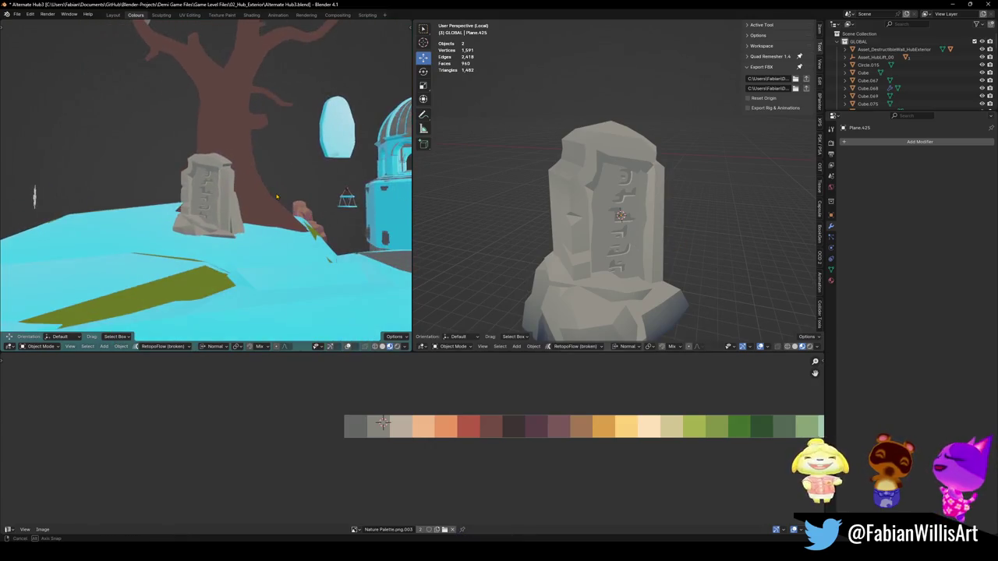
{"action": "scroll", "coordinate": [290, 198], "scroll_direction": "up", "scroll_amount": 3}
{"action": "scroll", "coordinate": [291, 199], "scroll_direction": "down", "scroll_amount": 3}
{"action": "scroll", "coordinate": [290, 198], "scroll_direction": "up", "scroll_amount": 3}
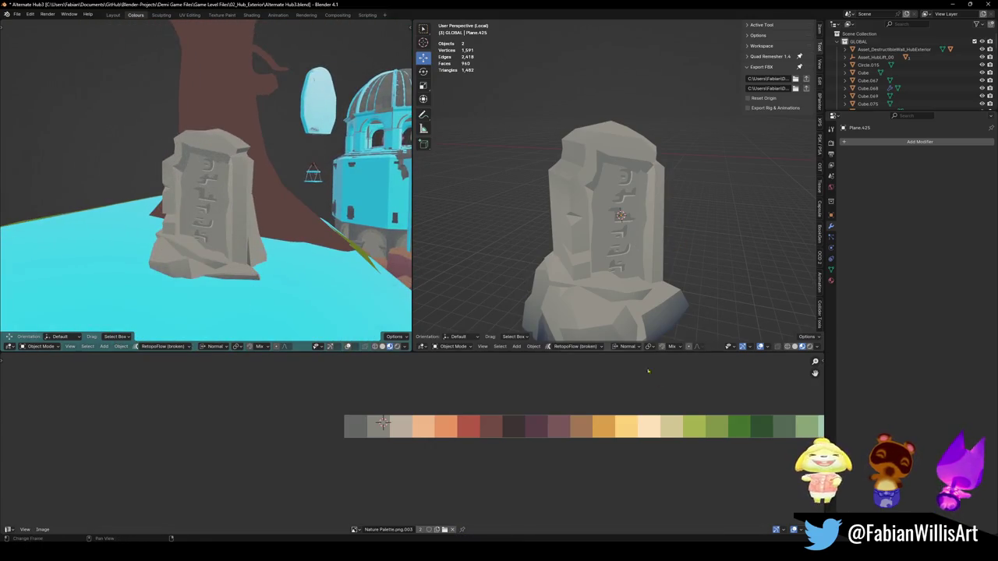
{"action": "key", "text": "Tab"}
- Shrink the carved text's UVs and slide them horizontally along the palette
{"action": "key", "text": "s"}
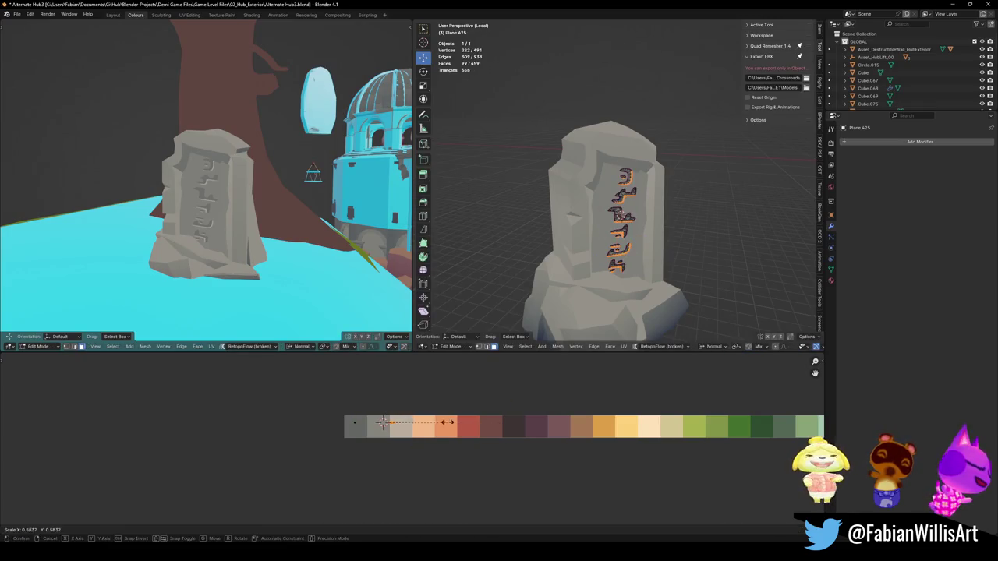
{"action": "left_click", "coordinate": [382, 424]}
{"action": "key", "text": "g"}
{"action": "key", "text": "x"}
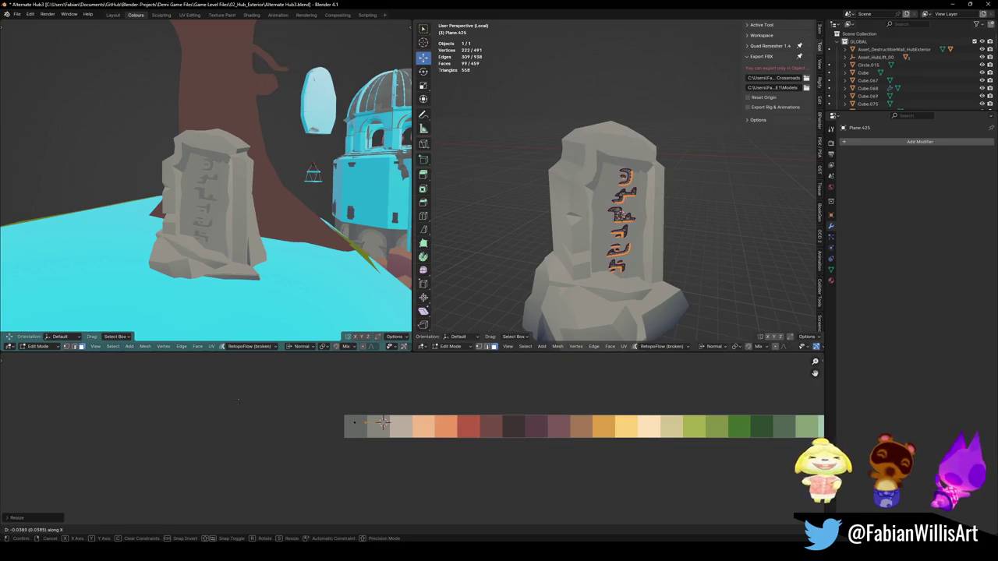
{"action": "left_click", "coordinate": [305, 392]}
{"action": "scroll", "coordinate": [282, 260], "scroll_direction": "up", "scroll_amount": 5}
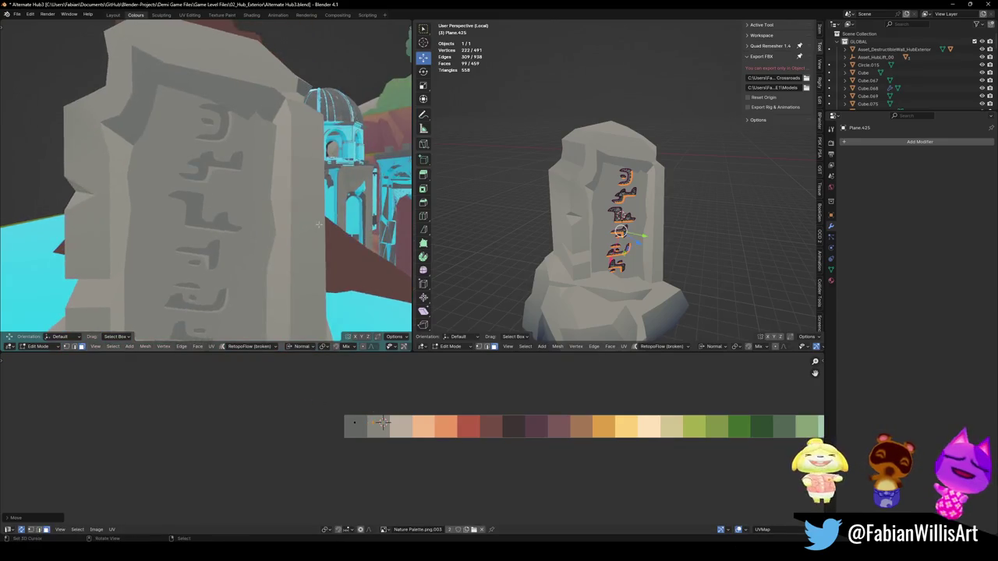
{"action": "scroll", "coordinate": [282, 259], "scroll_direction": "down", "scroll_amount": 2}
{"action": "left_click_drag", "start_coordinate": [282, 259], "coordinate": [336, 304]}
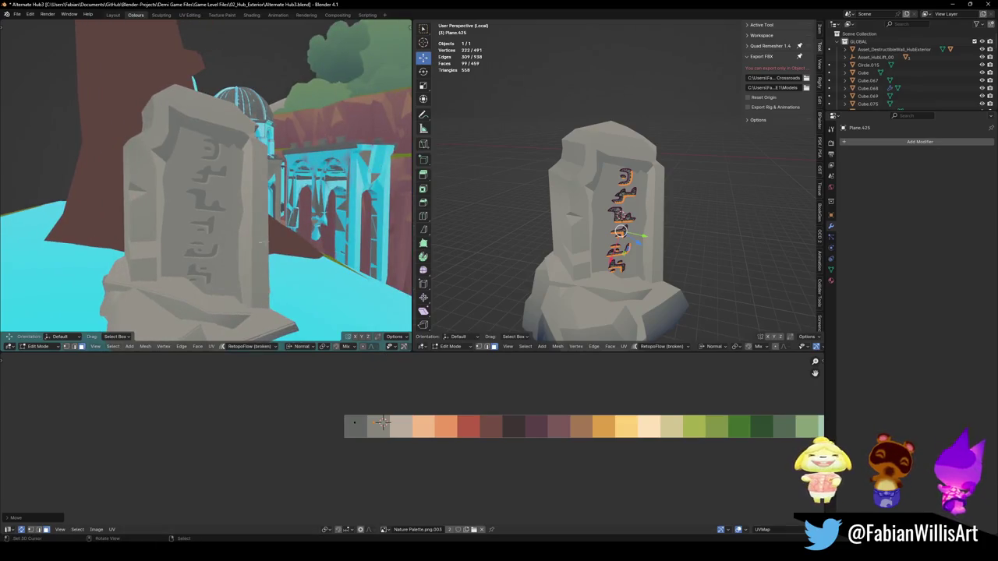
{"action": "scroll", "coordinate": [226, 207], "scroll_direction": "down", "scroll_amount": 4}
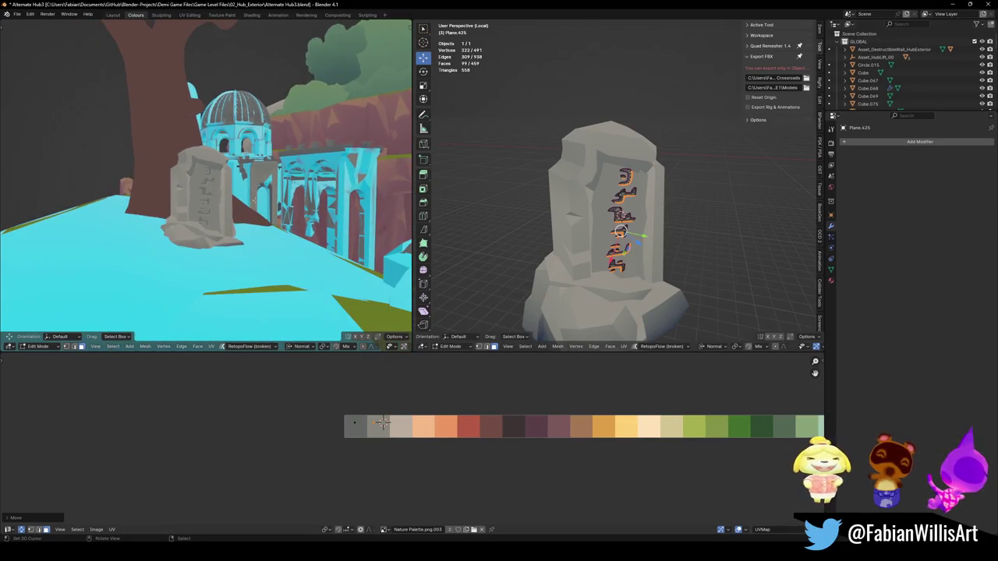
- Shift all the lettering UVs horizontally across the palette in several moves
{"action": "key", "text": "g"}
{"action": "key", "text": "x"}
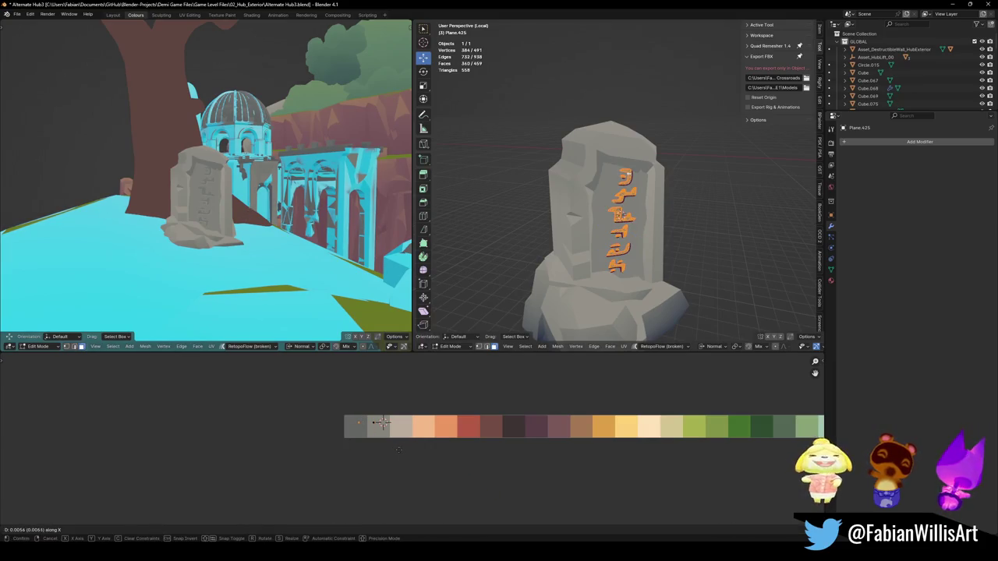
{"action": "left_click", "coordinate": [404, 452]}
{"action": "key", "text": "a"}
{"action": "key", "text": "g"}
{"action": "key", "text": "x"}
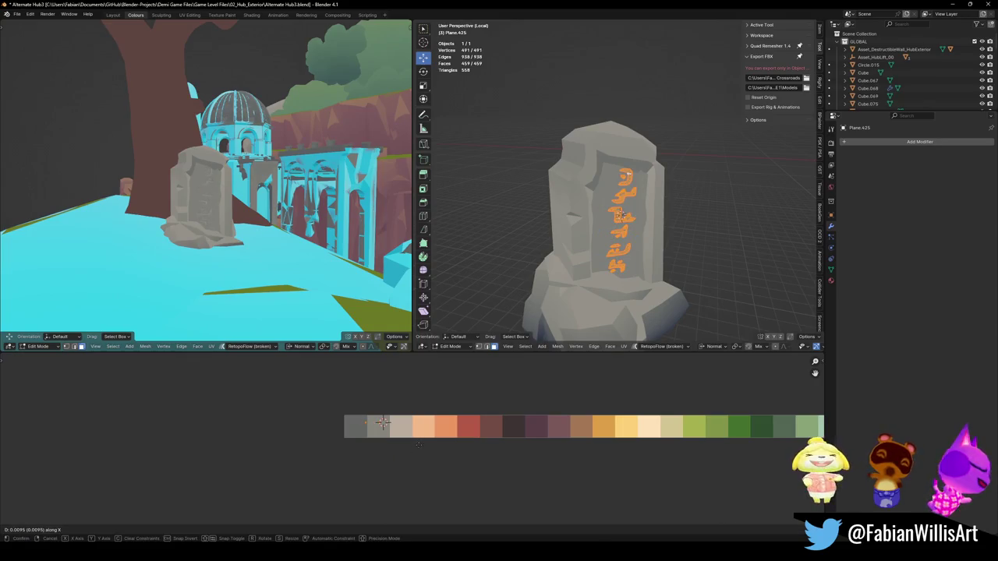
{"action": "left_click", "coordinate": [484, 457]}
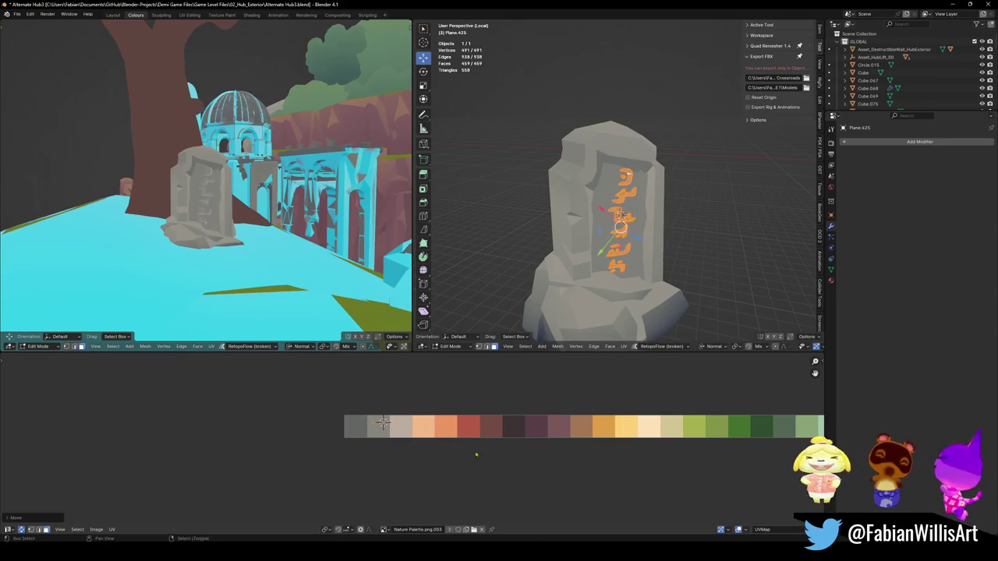
{"action": "scroll", "coordinate": [299, 222], "scroll_direction": "up", "scroll_amount": 5}
{"action": "scroll", "coordinate": [298, 222], "scroll_direction": "up", "scroll_amount": 3}
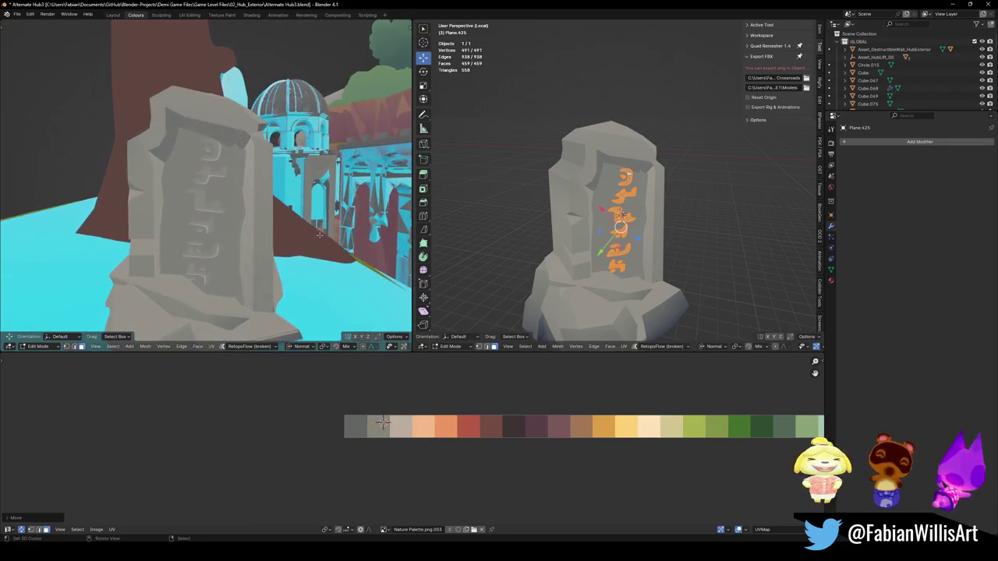
{"action": "key", "text": "g"}
{"action": "key", "text": "x"}
{"action": "left_click", "coordinate": [382, 423]}
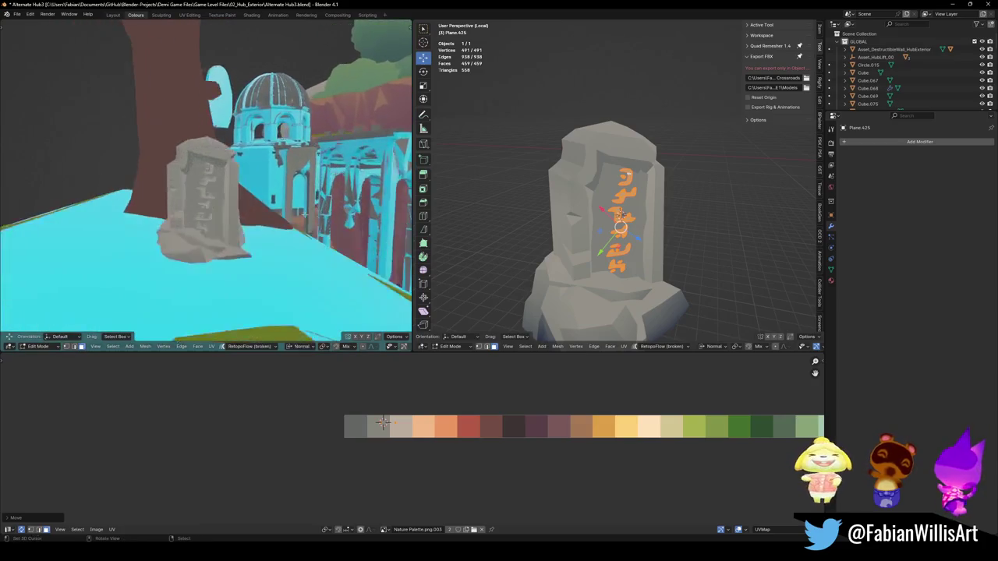
- Nudge part of the lettering, then settle all lettering UVs on the lighter grey stone swatch
{"action": "key", "text": "alt+a"}
{"action": "key", "text": "l"}
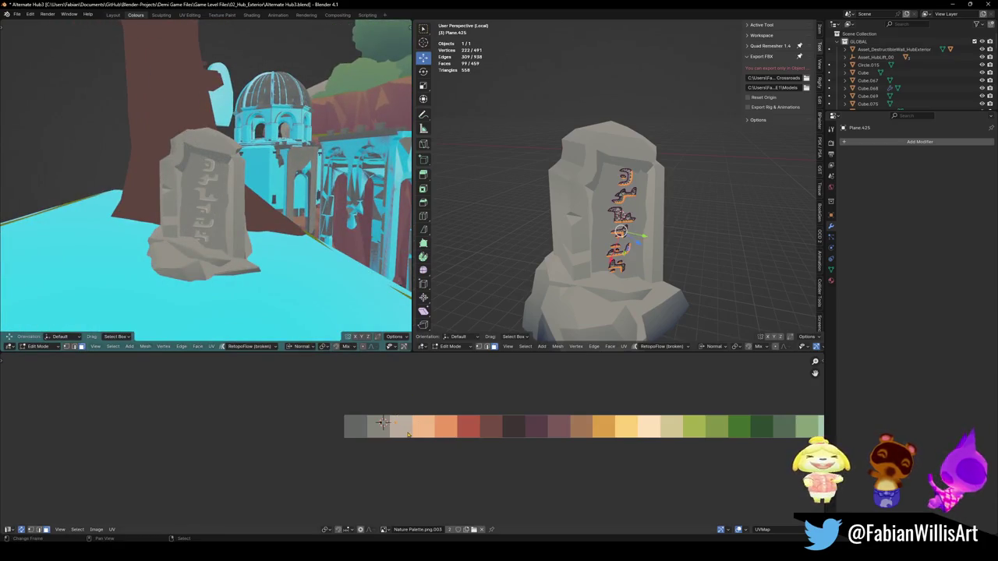
{"action": "key", "text": "g"}
{"action": "key", "text": "x"}
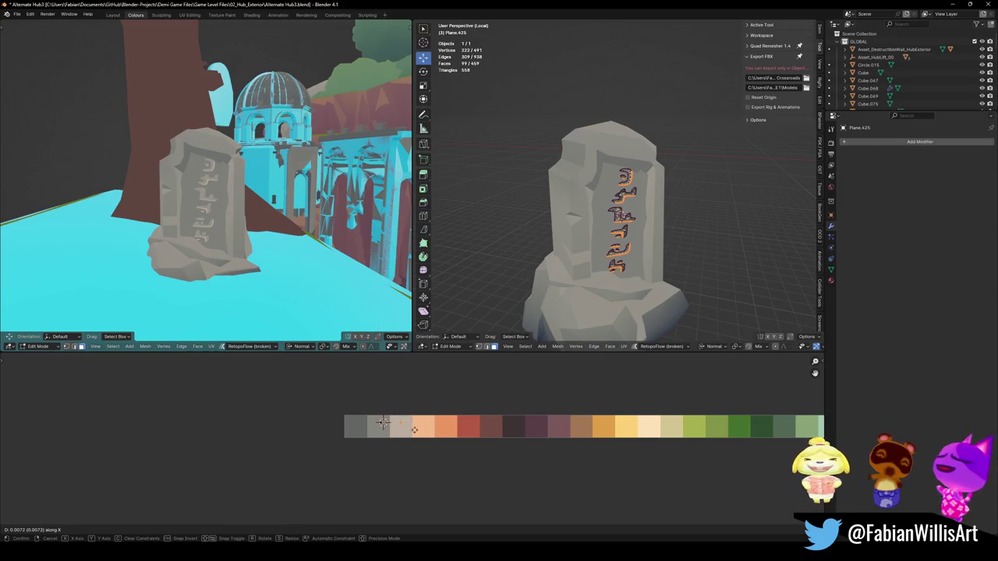
{"action": "left_click", "coordinate": [407, 428]}
{"action": "key", "text": "a"}
{"action": "key", "text": "g"}
{"action": "key", "text": "x"}
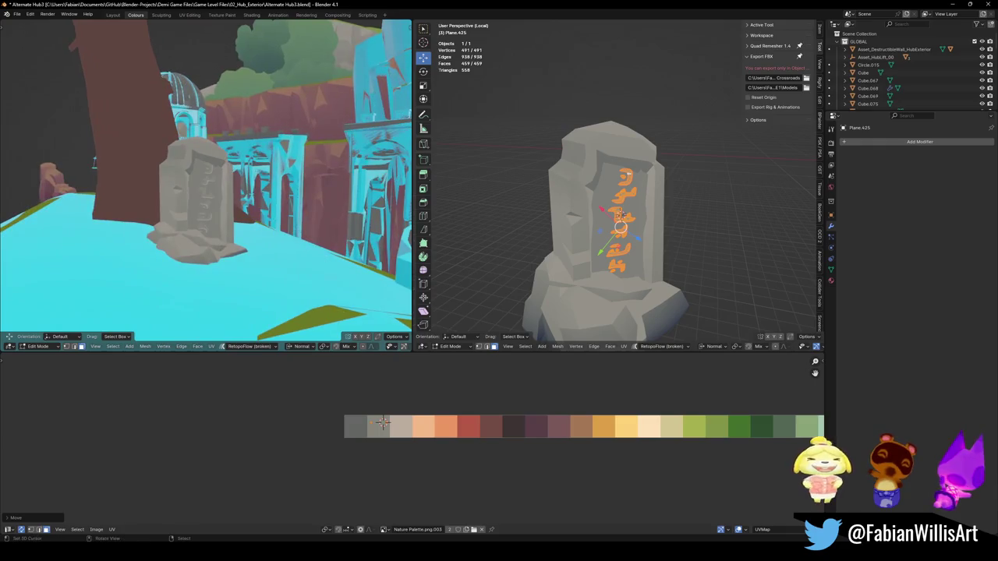
{"action": "key", "text": "x"}
{"action": "key", "text": "x"}
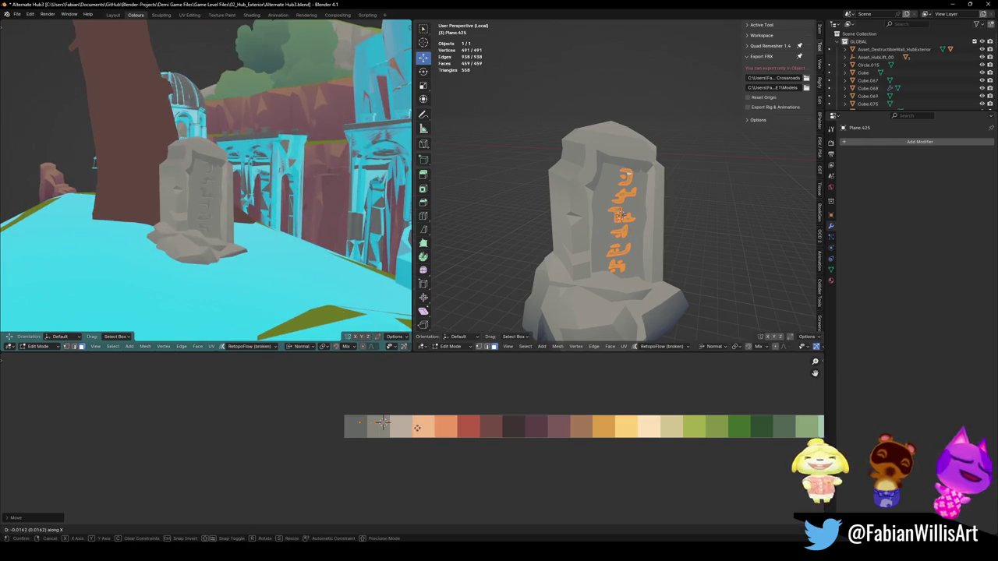
{"action": "left_click", "coordinate": [381, 422]}
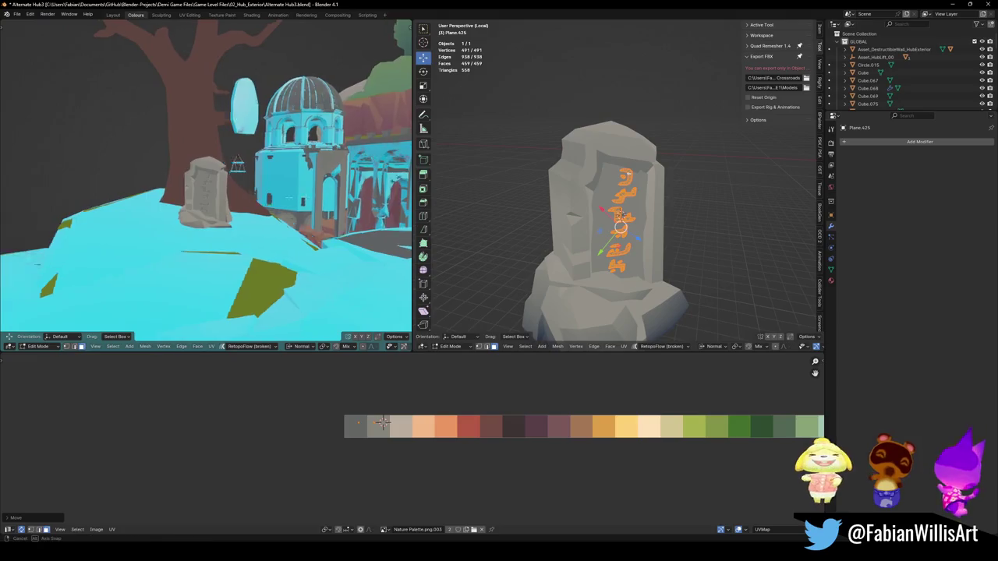
{"action": "key", "text": "g"}
{"action": "key", "text": "x"}
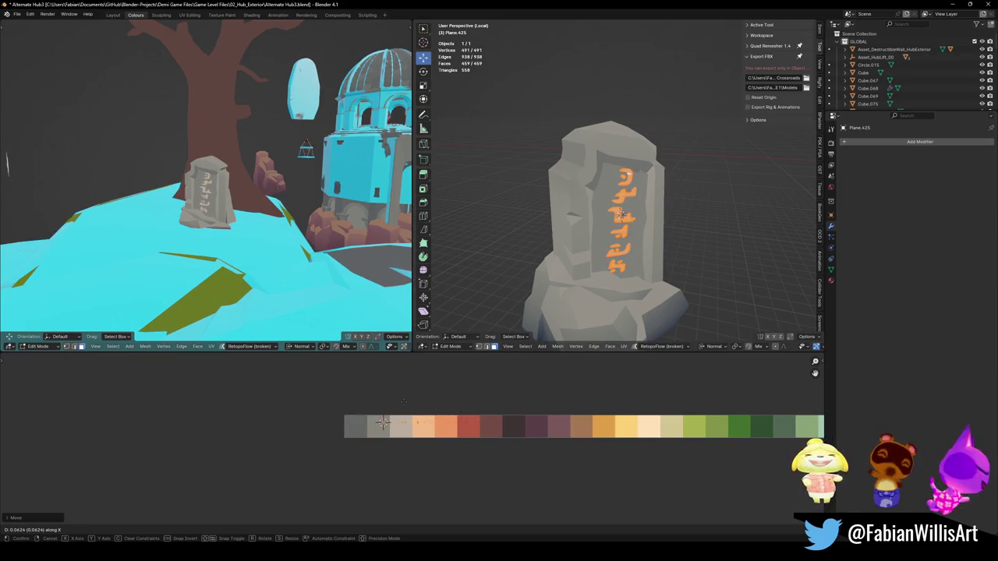
{"action": "left_click", "coordinate": [382, 422]}
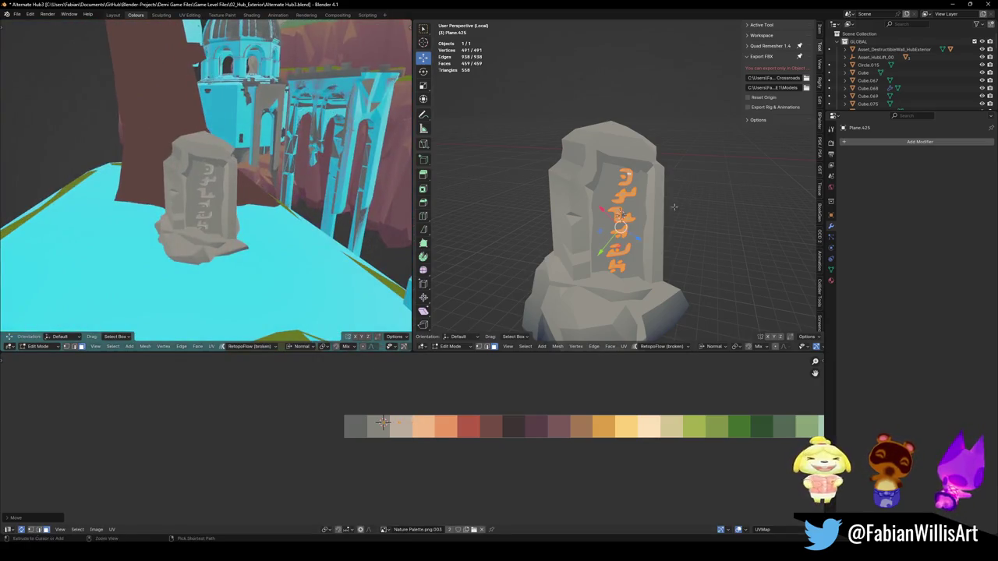
- Return to Object Mode, leave local view and save Alternate Hub3.blend
{"action": "key", "text": "Tab"}
{"action": "key", "text": "KP_Divide"}
{"action": "key", "text": "ctrl+s"}
{"action": "key", "text": "KP_Divide"}
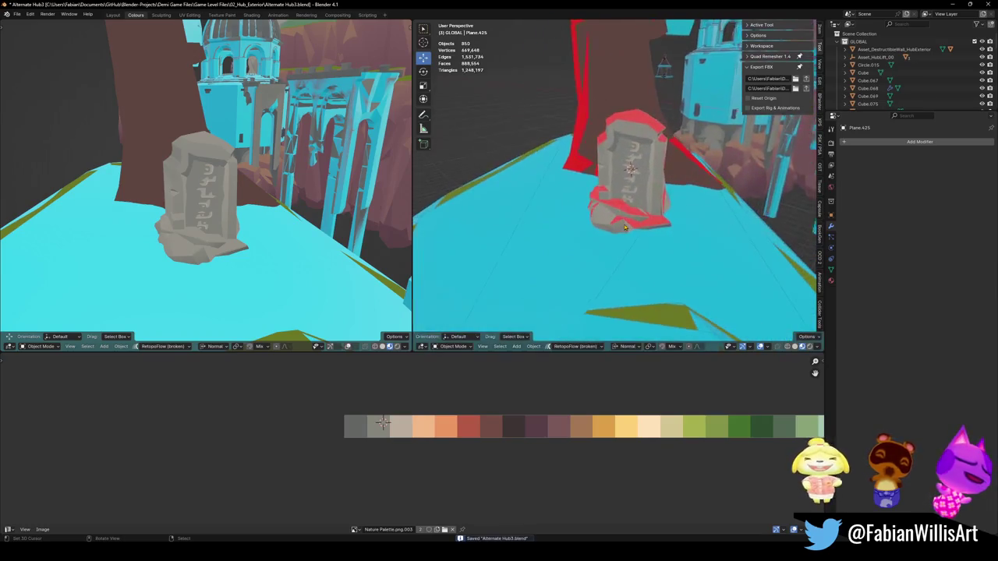
- Select and frame the gravestone, add the rock base, and save the file
{"action": "key", "text": "a"}
{"action": "scroll", "coordinate": [625, 214], "scroll_direction": "down", "scroll_amount": 2}
{"action": "left_click", "coordinate": [626, 215]}
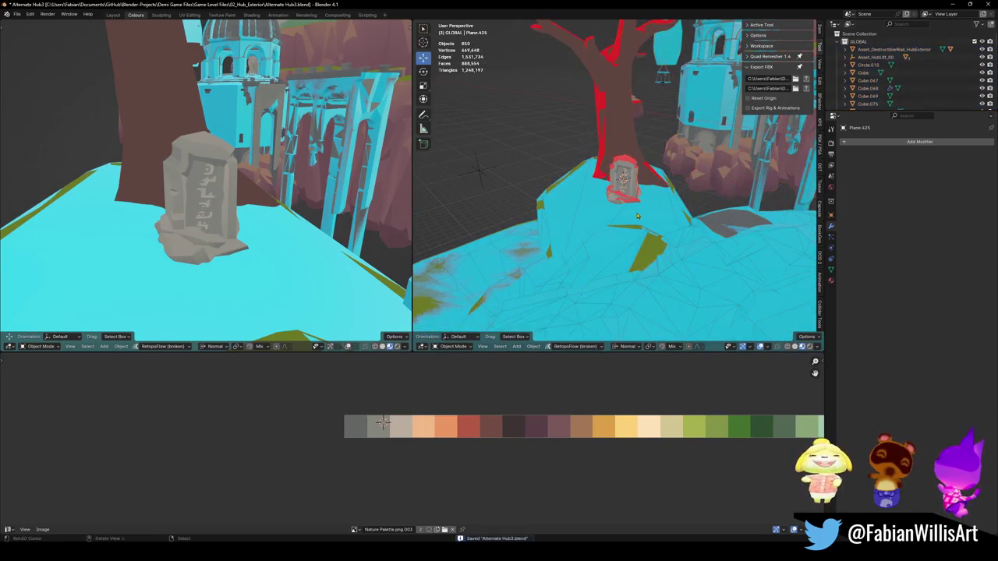
{"action": "key", "text": "KP_Decimal"}
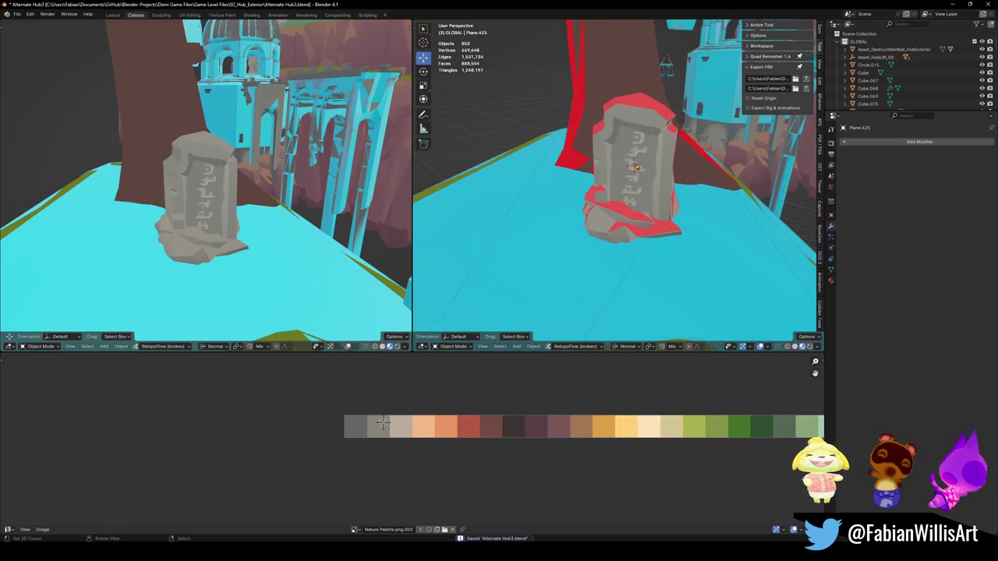
{"action": "left_click", "coordinate": [614, 167]}
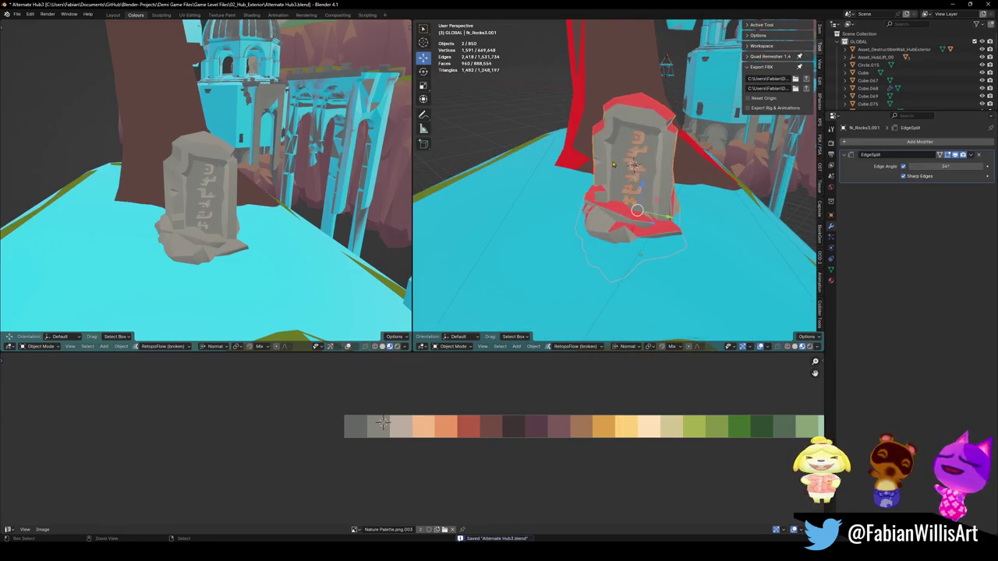
{"action": "scroll", "coordinate": [639, 187], "scroll_direction": "up", "scroll_amount": 4}
{"action": "key", "text": "ctrl+s"}
- Fly through the level, select Level_Hub_HallowedCrossroads and nearly all objects, then switch to Unity
{"action": "scroll", "coordinate": [709, 203], "scroll_direction": "down", "scroll_amount": 5}
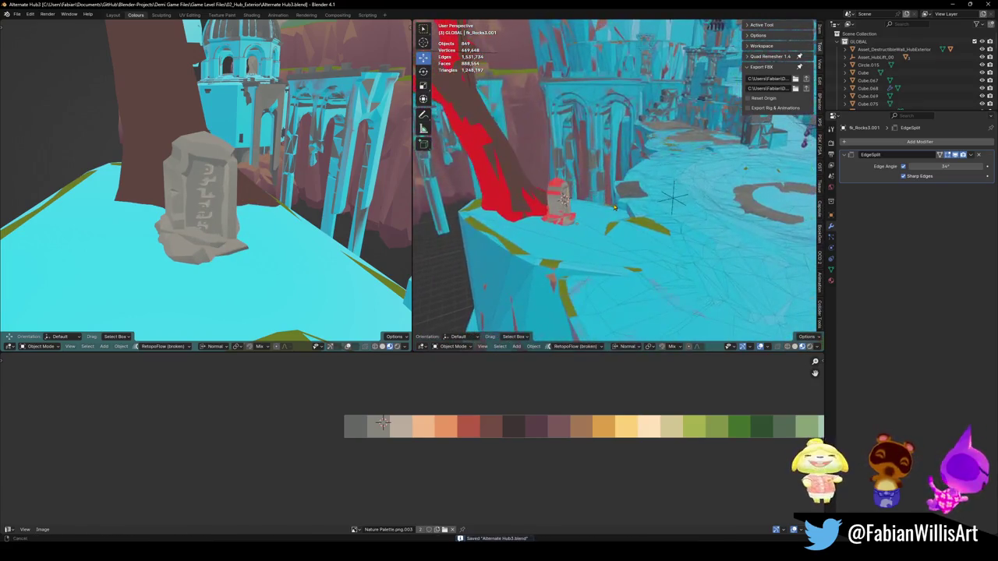
{"action": "key", "text": "w"}
{"action": "left_click", "coordinate": [688, 187]}
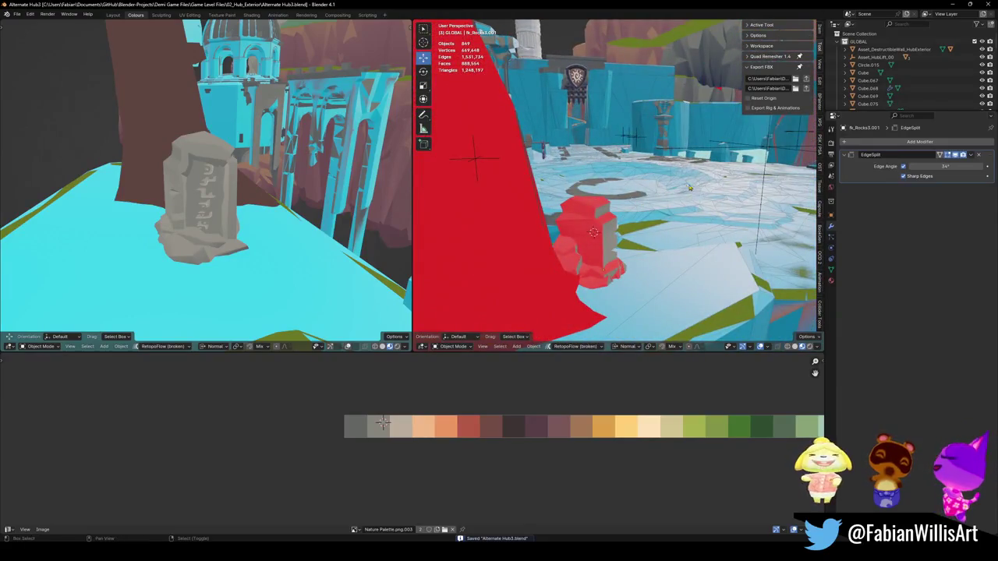
{"action": "key", "text": "shift+grave"}
{"action": "left_click", "coordinate": [667, 195]}
{"action": "right_click", "coordinate": [666, 195], "text": "shift"}
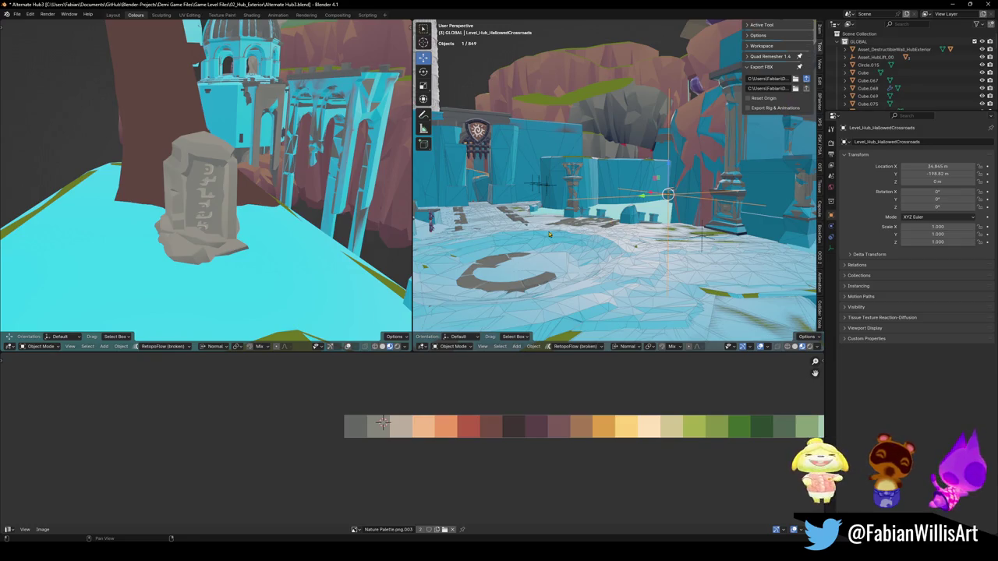
{"action": "key", "text": "a"}
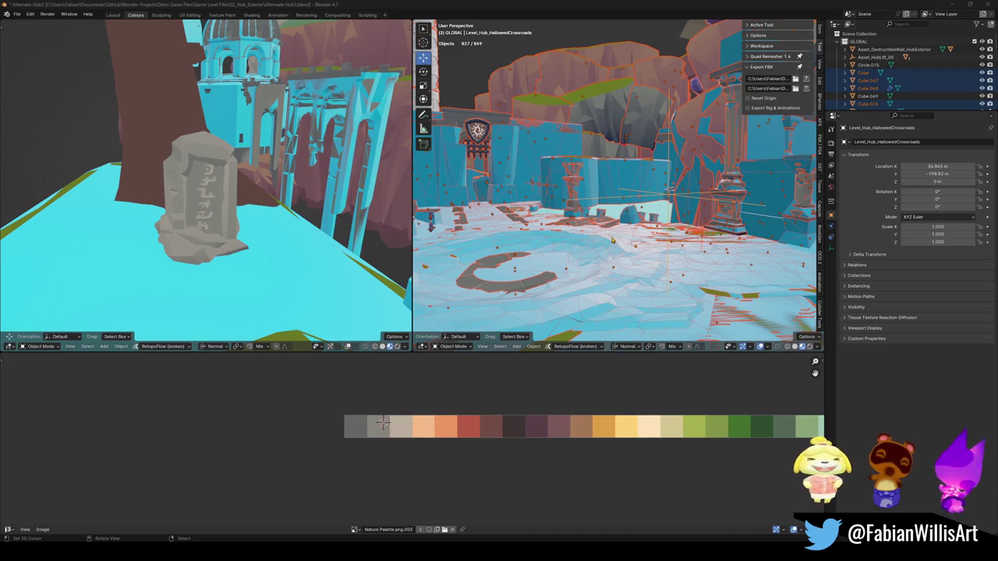
{"action": "key", "text": "alt+Tab"}
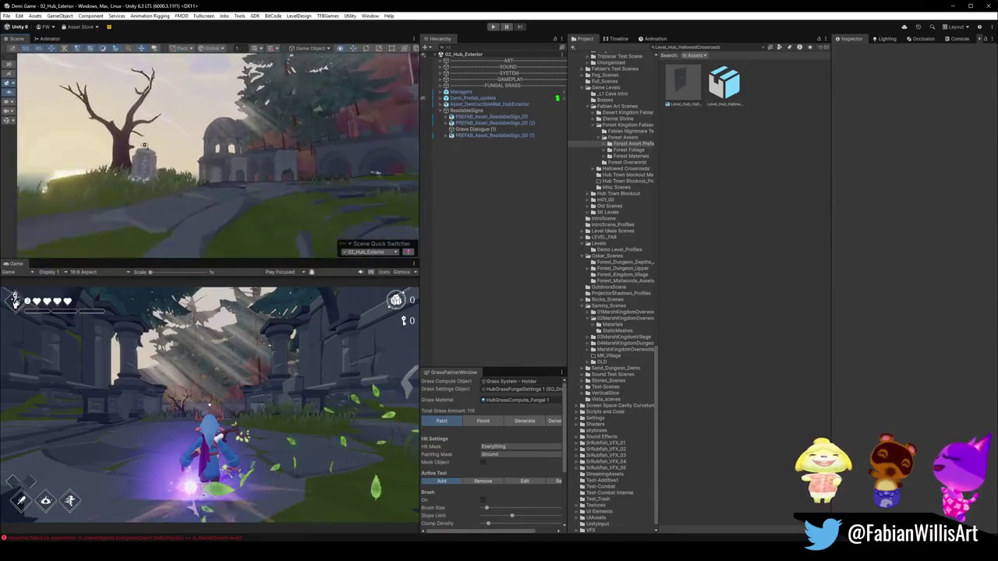
- Orbit toward the rune-carved tablet, maximise the Scene view, and pull back slightly
{"action": "mouse_move", "coordinate": [178, 142]}
{"action": "left_mouse_down"}
{"action": "mouse_move", "coordinate": [131, 158]}
{"action": "mouse_move", "coordinate": [326, 148]}
{"action": "mouse_move", "coordinate": [472, 162]}
{"action": "left_mouse_up"}
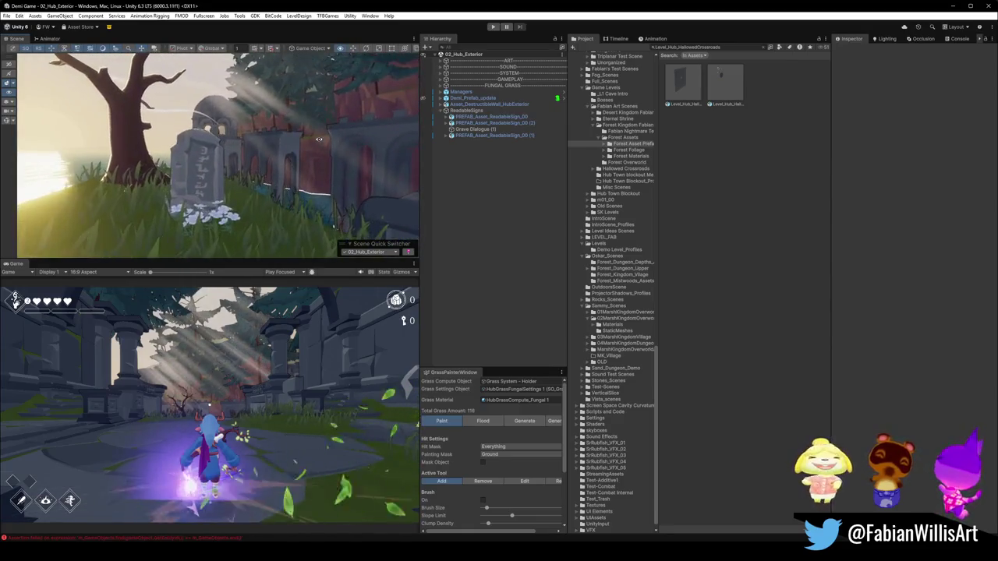
{"action": "key", "text": "F11"}
{"action": "scroll", "coordinate": [544, 170], "scroll_direction": "down", "scroll_amount": 3}
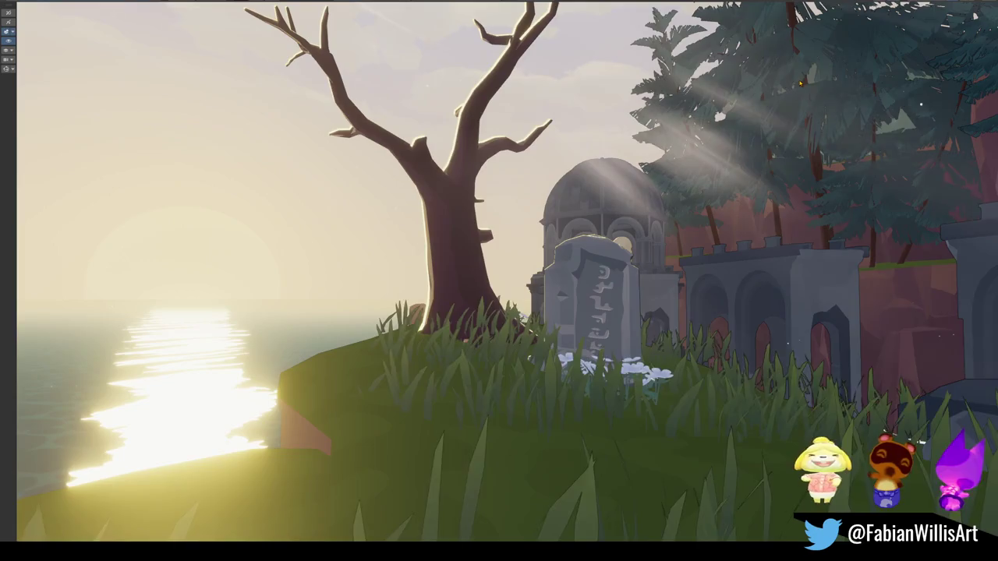
- Check the wall object, dark cliff, fog wisp and stone stele in the scene
{"action": "left_click", "coordinate": [827, 233]}
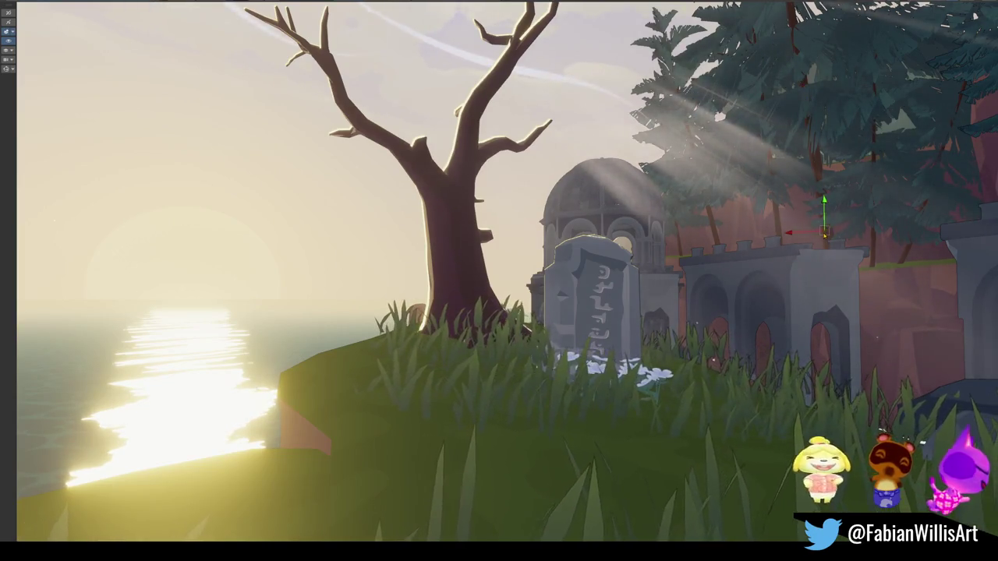
{"action": "left_click", "coordinate": [493, 384]}
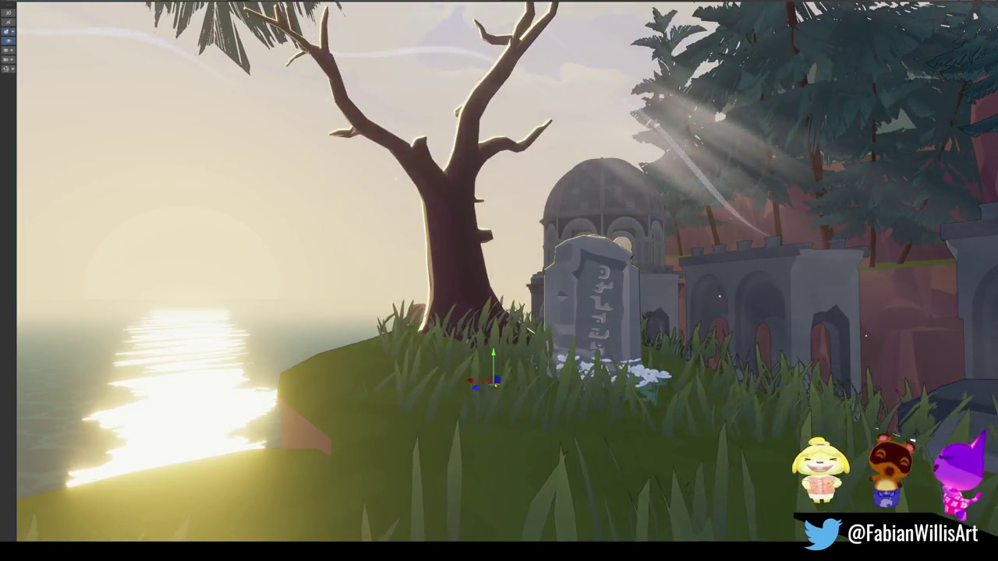
{"action": "key", "text": "alt+h"}
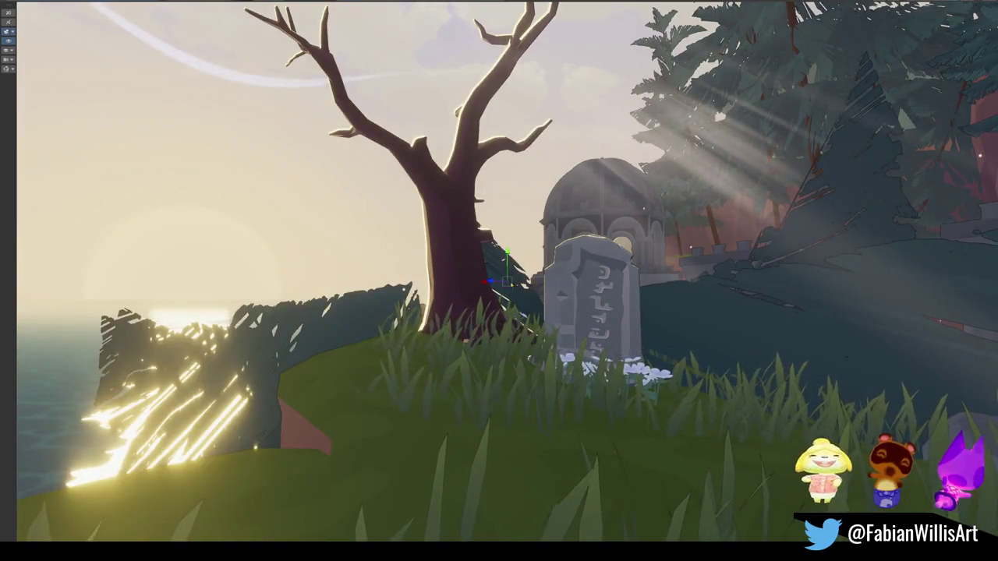
{"action": "key", "text": "h"}
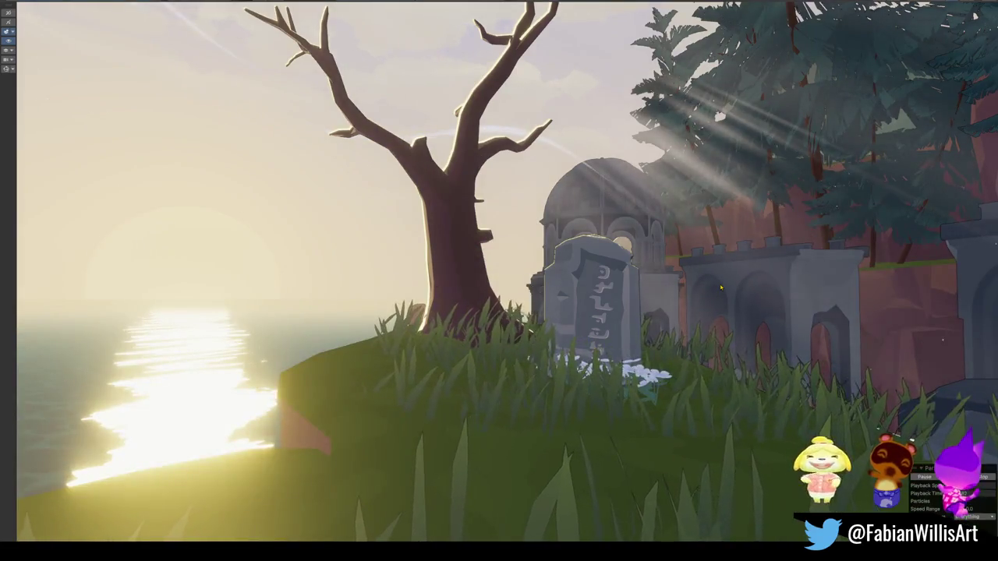
{"action": "left_click", "coordinate": [721, 287]}
{"action": "left_click", "coordinate": [597, 301]}
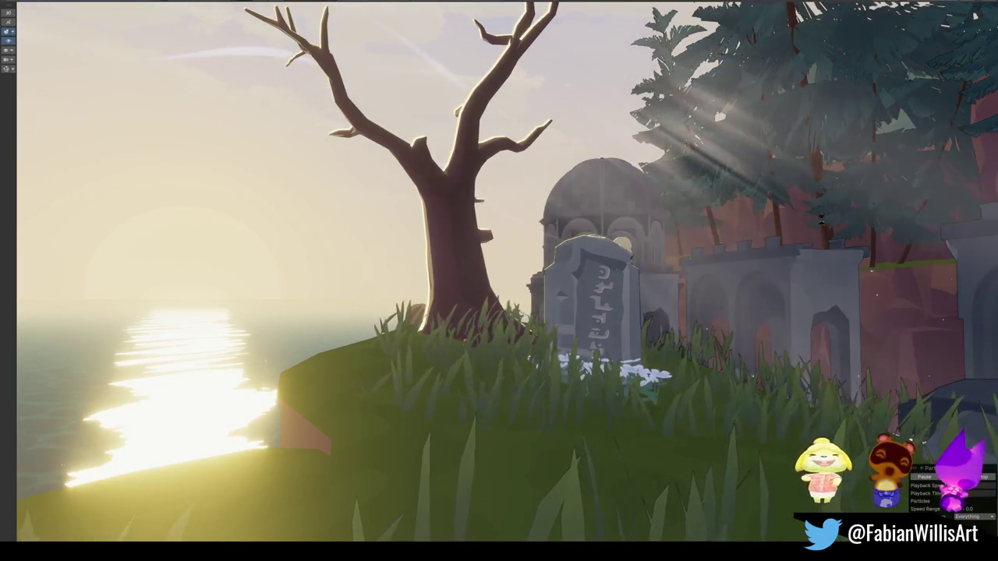
- Select the pine tree and drag it to the dead tree's base beside the gravestone
{"action": "left_click", "coordinate": [873, 142]}
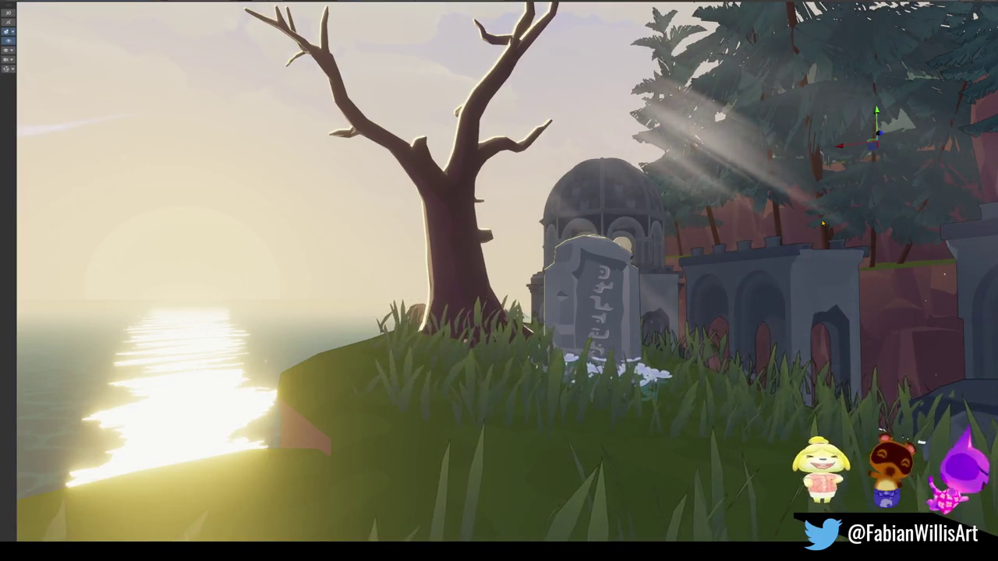
{"action": "left_click", "coordinate": [823, 222]}
{"action": "left_click", "coordinate": [869, 258]}
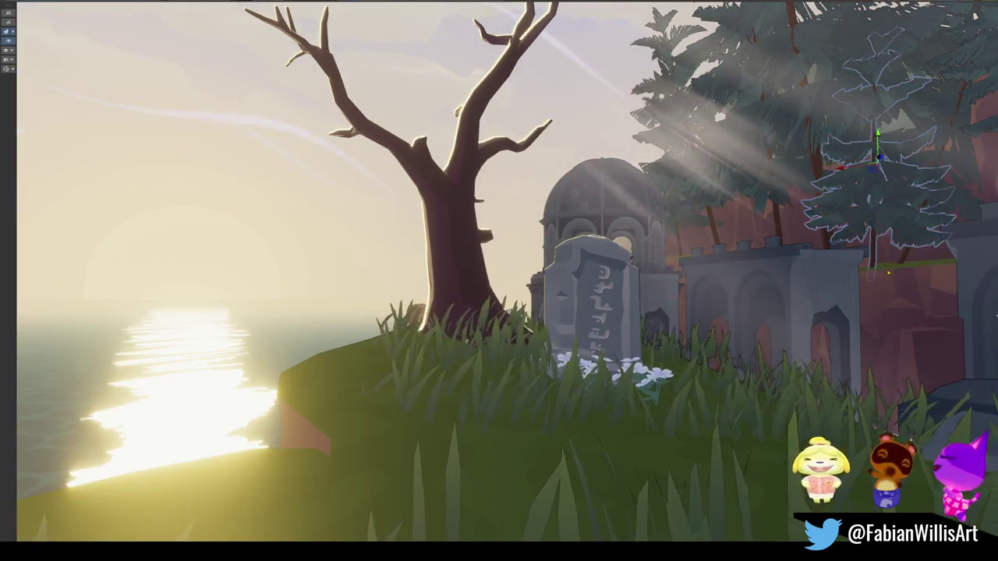
{"action": "left_click", "coordinate": [883, 269]}
{"action": "left_click", "coordinate": [883, 269]}
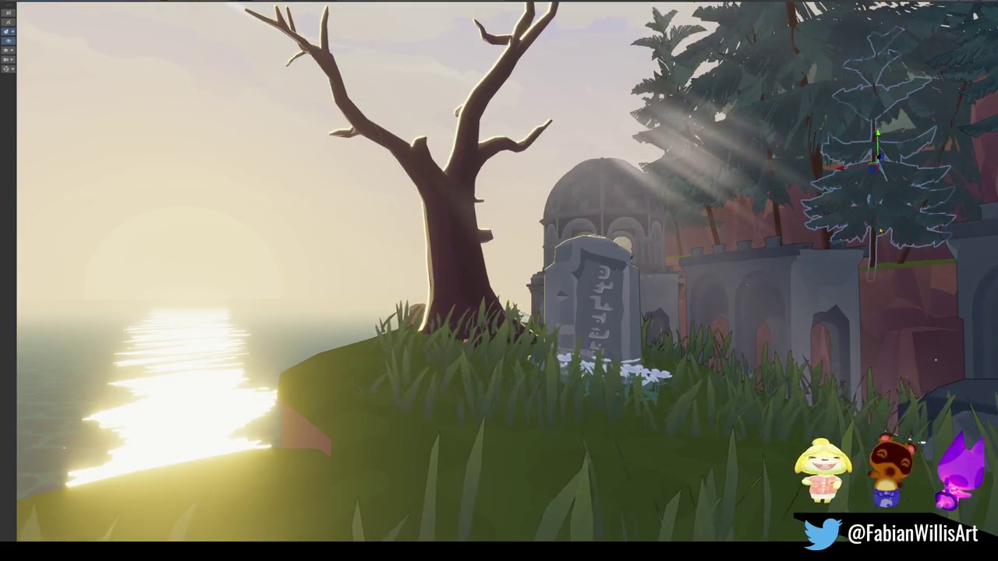
{"action": "left_click", "coordinate": [887, 251]}
{"action": "mouse_move", "coordinate": [871, 257]}
{"action": "left_mouse_down"}
{"action": "mouse_move", "coordinate": [458, 348]}
{"action": "mouse_move", "coordinate": [546, 351]}
{"action": "left_mouse_up"}
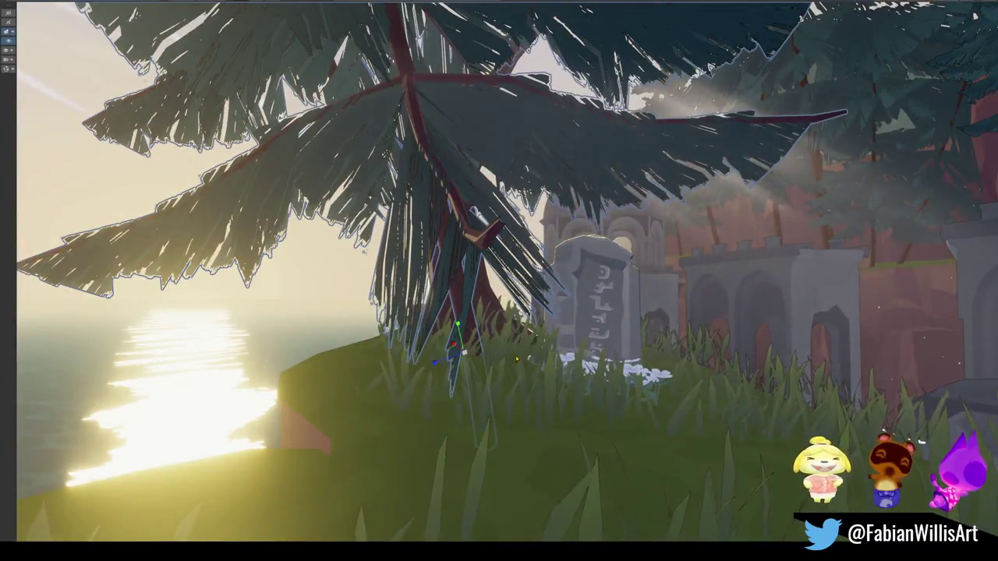
- Deselect the pine, orbit toward the sea and sun, then exit fullscreen with F10
{"action": "key", "text": "Escape"}
{"action": "mouse_move", "coordinate": [476, 352]}
{"action": "left_mouse_down"}
{"action": "mouse_move", "coordinate": [555, 319]}
{"action": "mouse_move", "coordinate": [567, 328]}
{"action": "mouse_move", "coordinate": [641, 333]}
{"action": "mouse_move", "coordinate": [604, 325]}
{"action": "mouse_move", "coordinate": [454, 347]}
{"action": "left_mouse_up"}
{"action": "scroll", "coordinate": [561, 323], "scroll_direction": "down", "scroll_amount": 2}
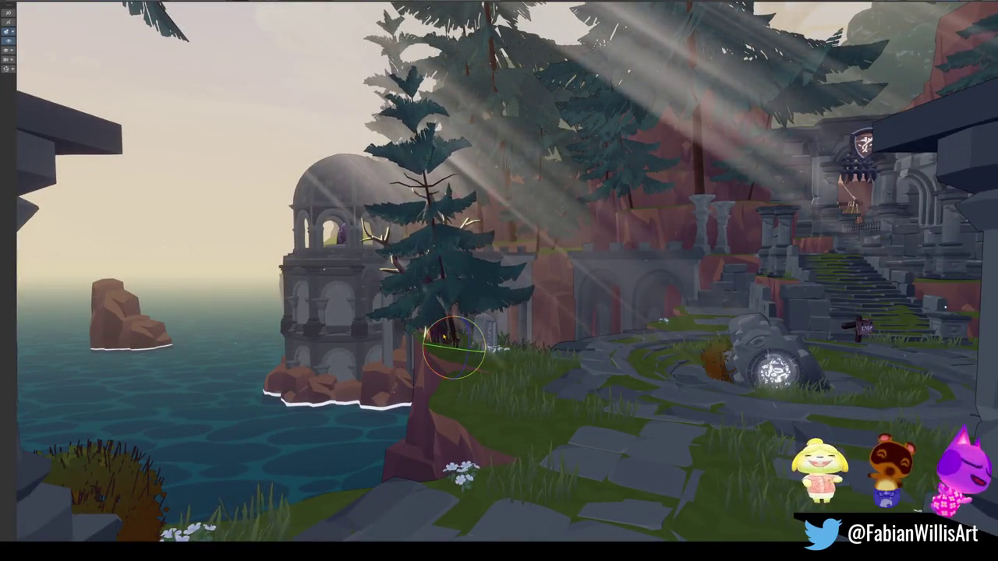
{"action": "left_click_drag", "start_coordinate": [455, 347], "coordinate": [572, 308]}
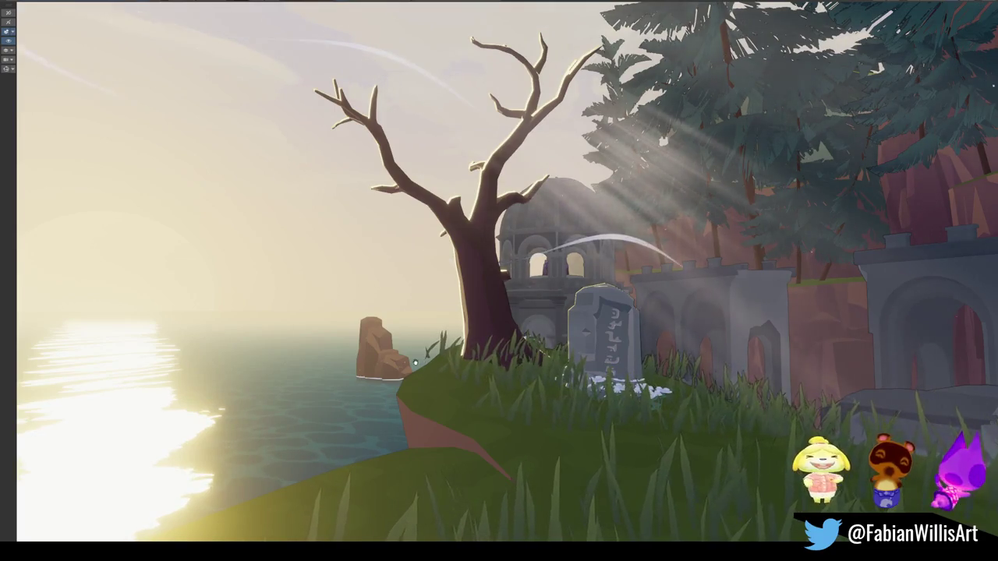
{"action": "left_click", "coordinate": [482, 328]}
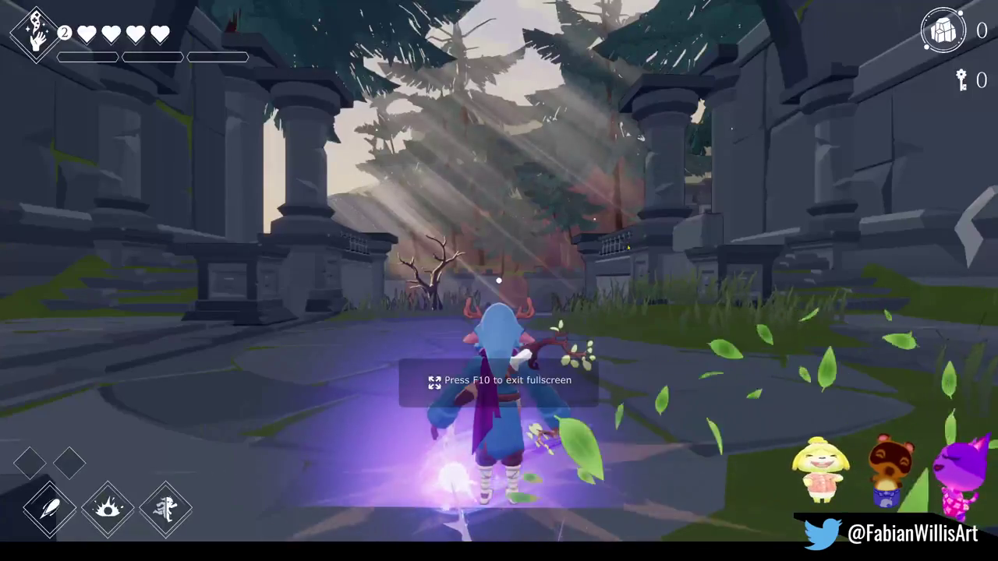
{"action": "key", "text": "F10"}
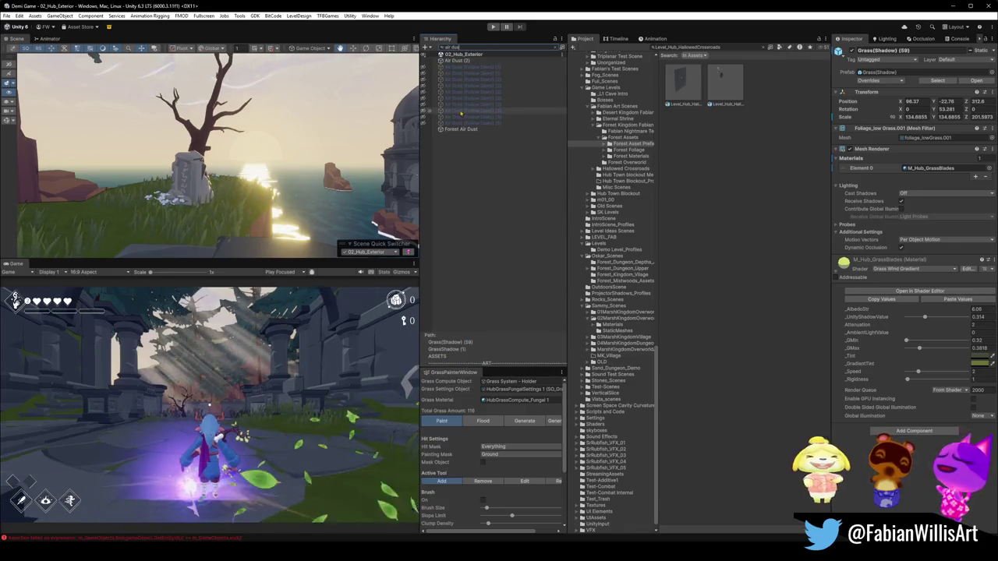
- Inspect the Air Dust (Follow Demi) objects under PARTICLES and preview their particles
{"action": "left_click", "coordinate": [484, 67]}
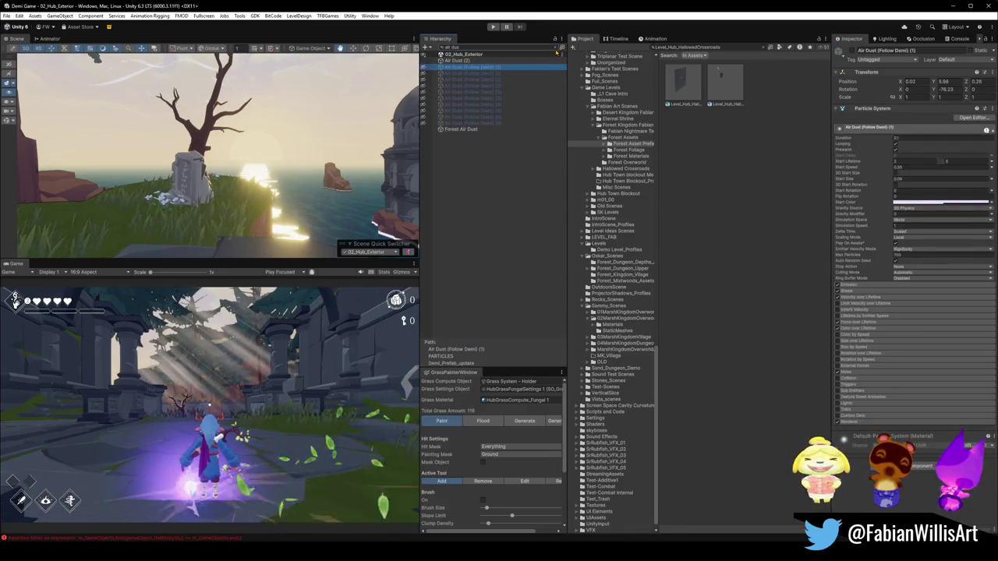
{"action": "left_click", "coordinate": [560, 47]}
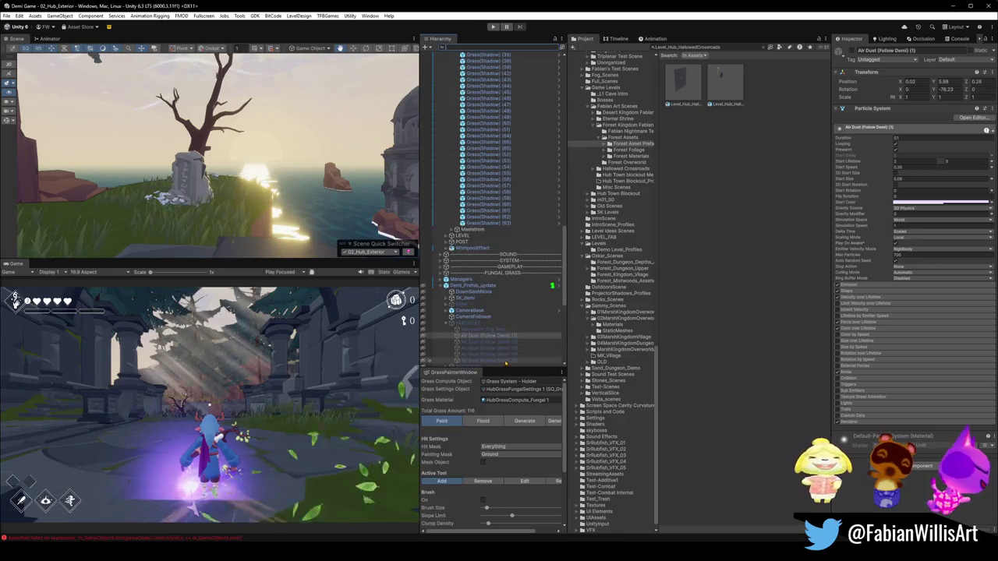
{"action": "left_click", "coordinate": [480, 323]}
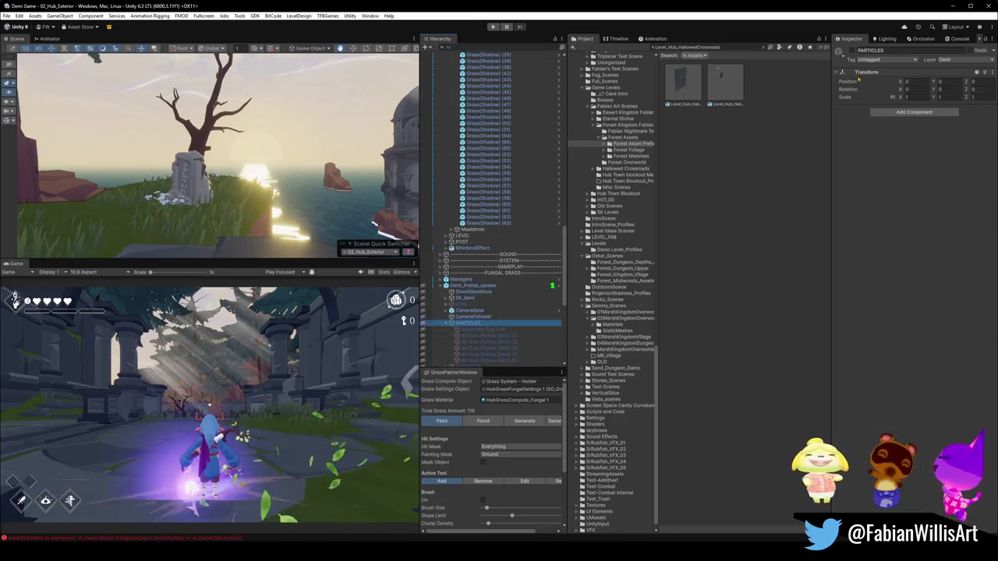
{"action": "left_click", "coordinate": [852, 53]}
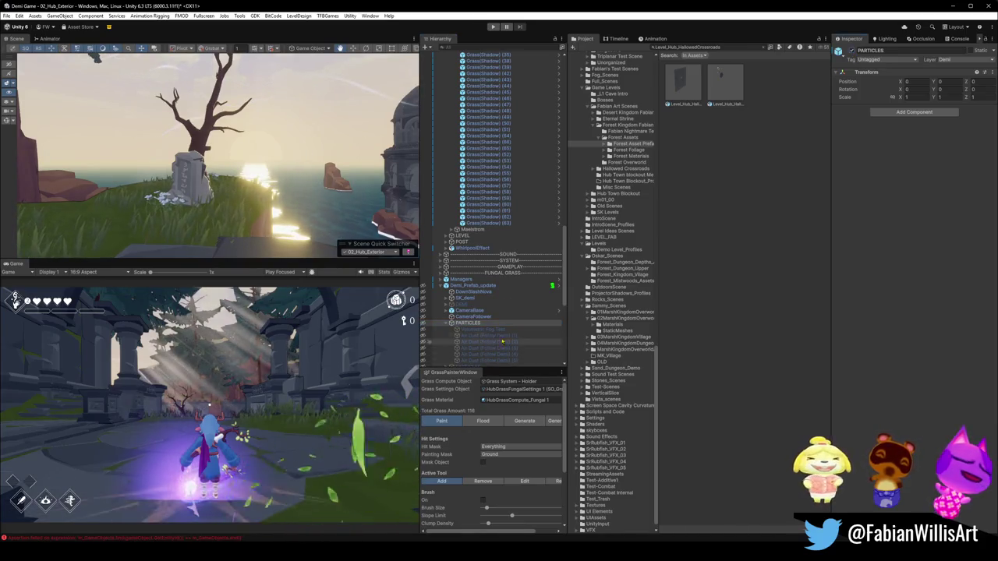
{"action": "left_click", "coordinate": [549, 336]}
{"action": "left_click", "coordinate": [839, 52]}
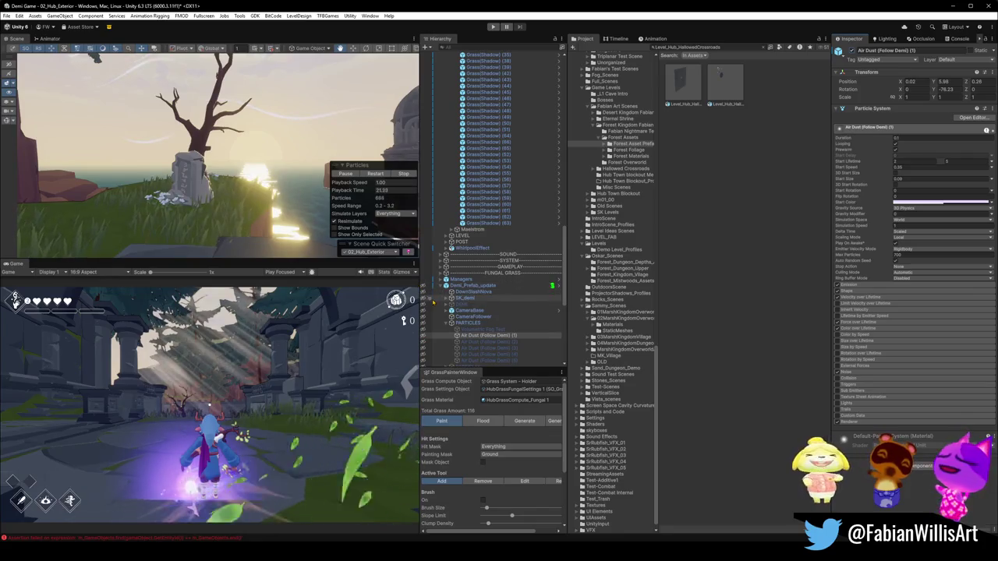
{"action": "key", "text": "Left"}
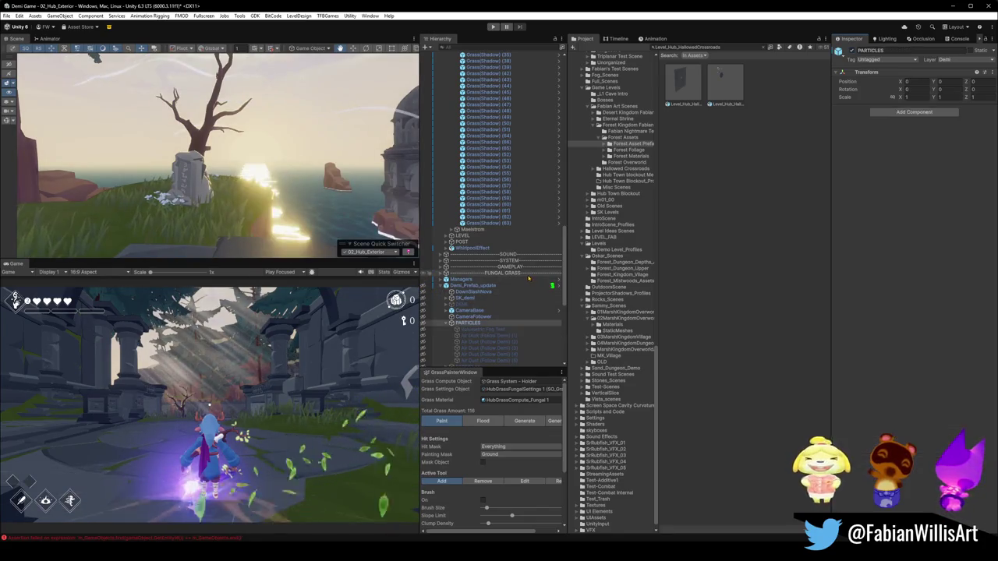
{"action": "left_click", "coordinate": [489, 198]}
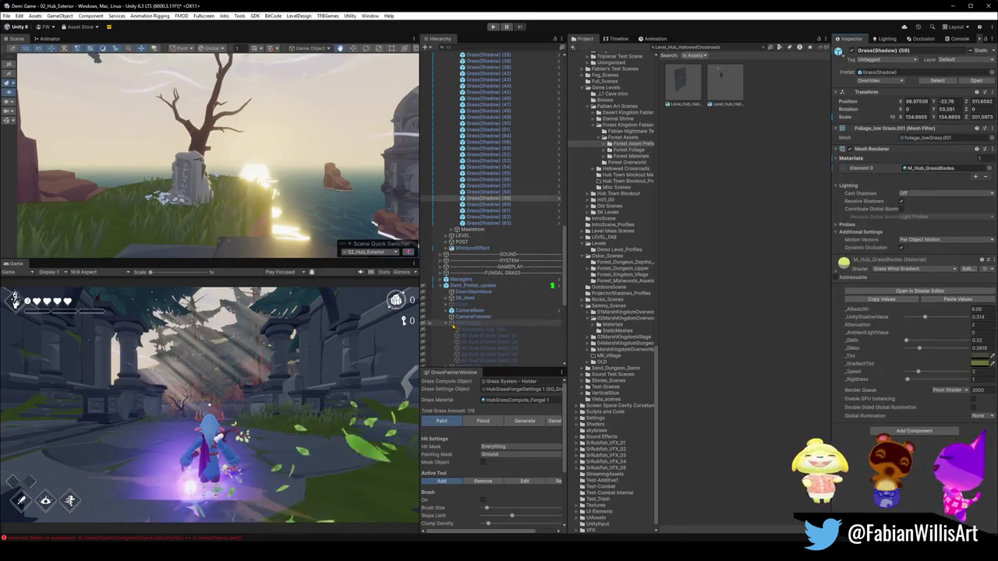
{"action": "left_click", "coordinate": [456, 335]}
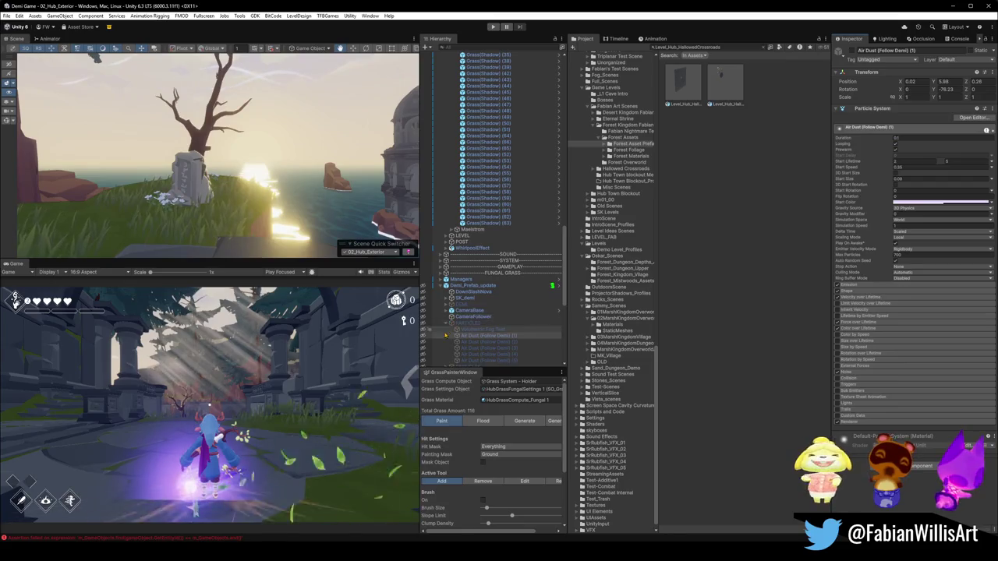
{"action": "left_click", "coordinate": [447, 322]}
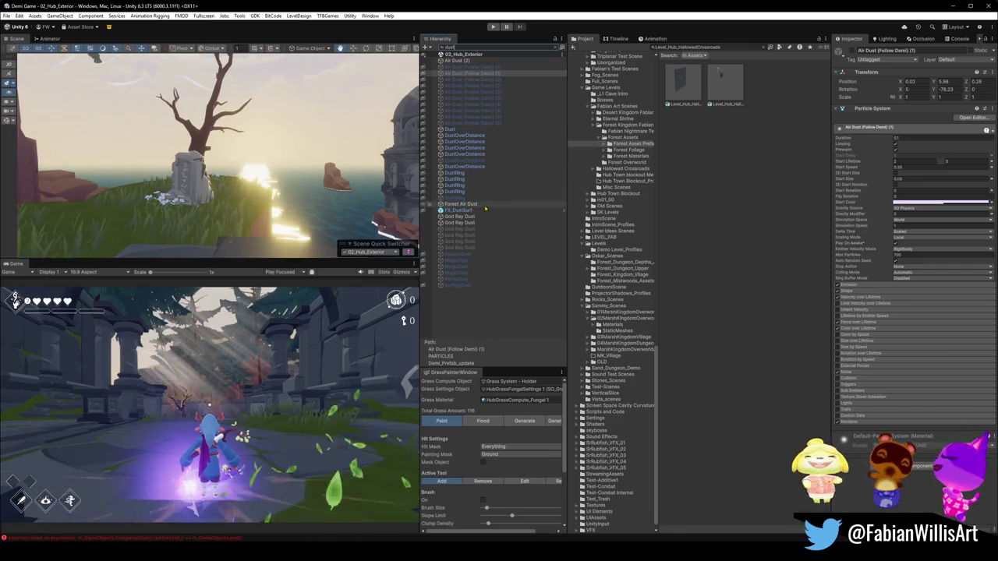
- Expand Forest Air Dust and duplicate Forest Dungeon Air Particles (29) with Ctrl+D
{"action": "left_click", "coordinate": [468, 204]}
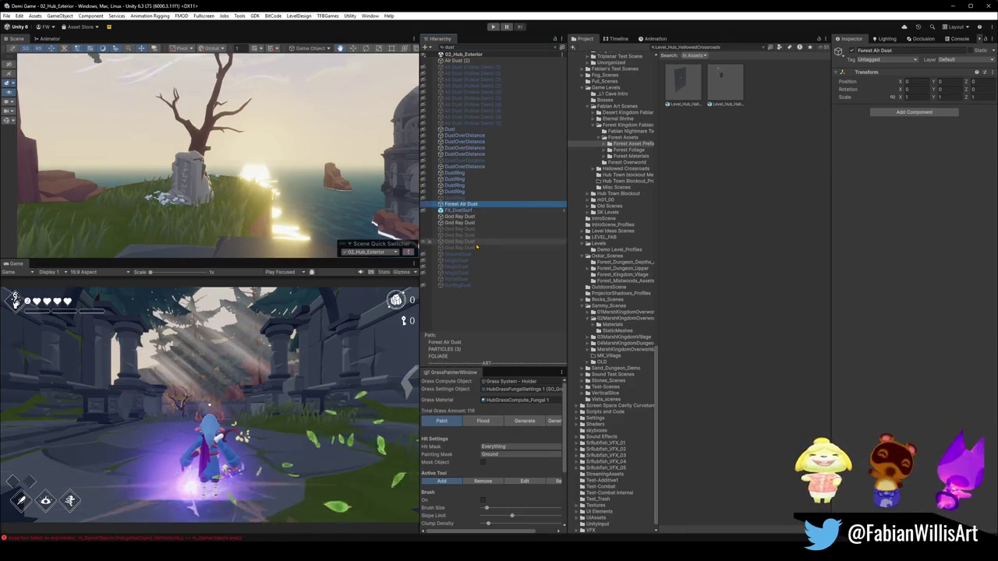
{"action": "left_click", "coordinate": [562, 48]}
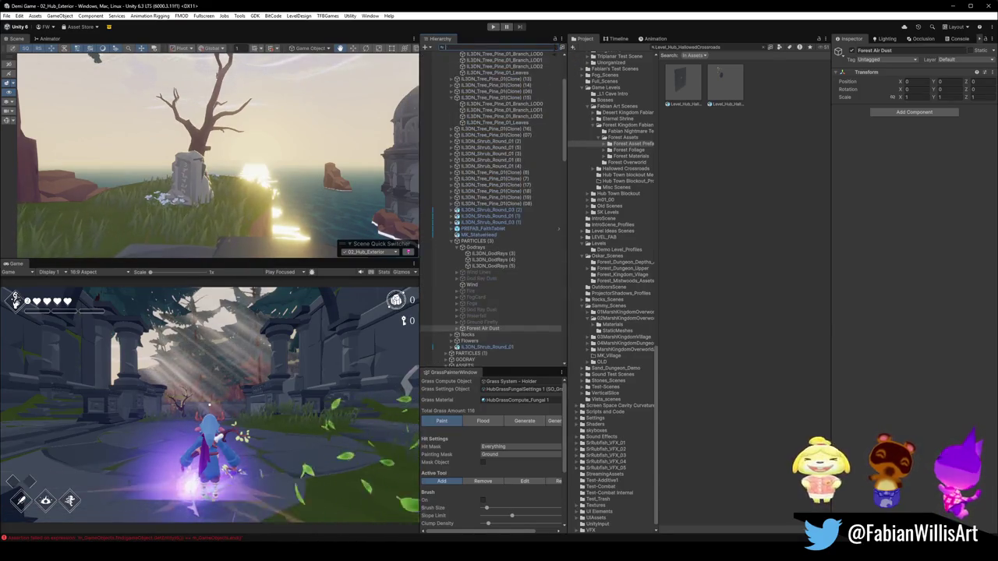
{"action": "left_click", "coordinate": [457, 328]}
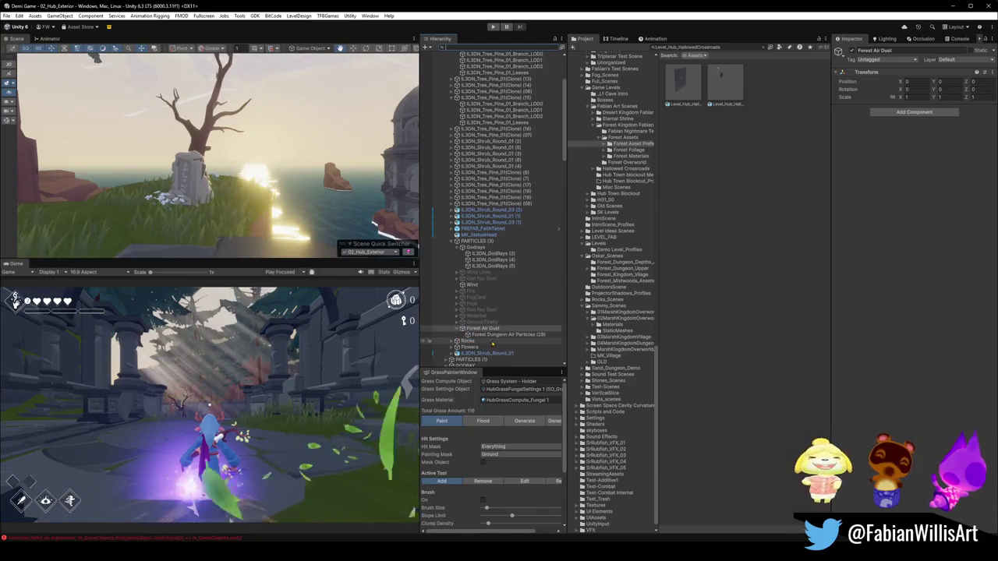
{"action": "left_click", "coordinate": [503, 334]}
{"action": "key", "text": "ctrl+d"}
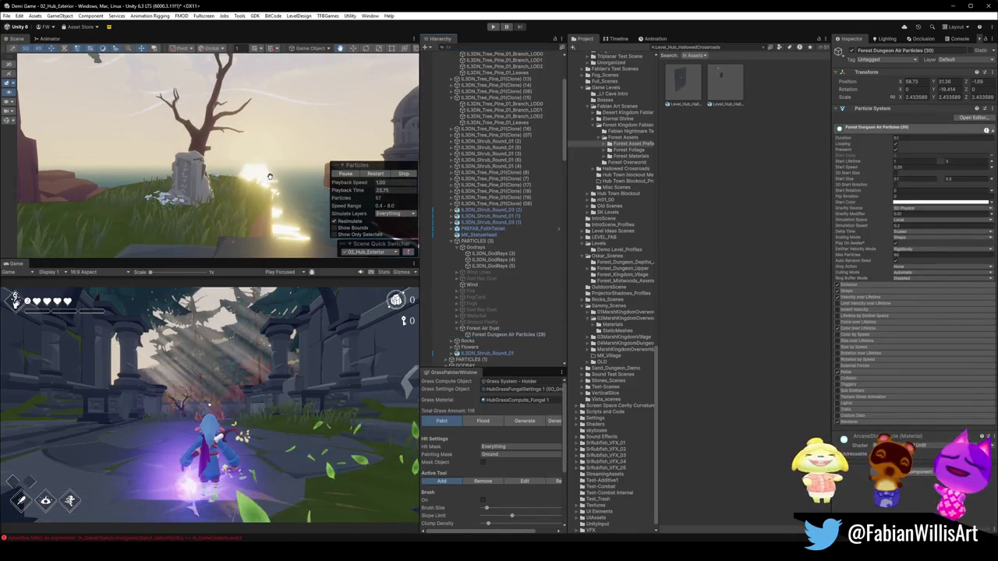
- Place the duplicated air particles above the gravestone and preview the dust motes in fullscreen
{"action": "mouse_move", "coordinate": [214, 163]}
{"action": "left_mouse_down"}
{"action": "mouse_move", "coordinate": [184, 195]}
{"action": "mouse_move", "coordinate": [180, 222]}
{"action": "left_mouse_up"}
{"action": "left_click_drag", "start_coordinate": [185, 168], "coordinate": [185, 129]}
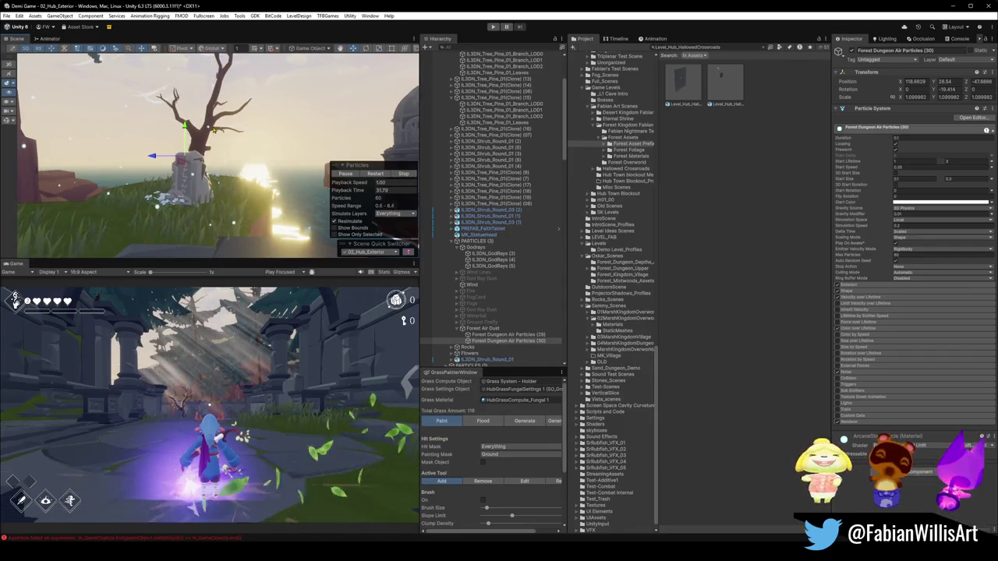
{"action": "key", "text": "F11"}
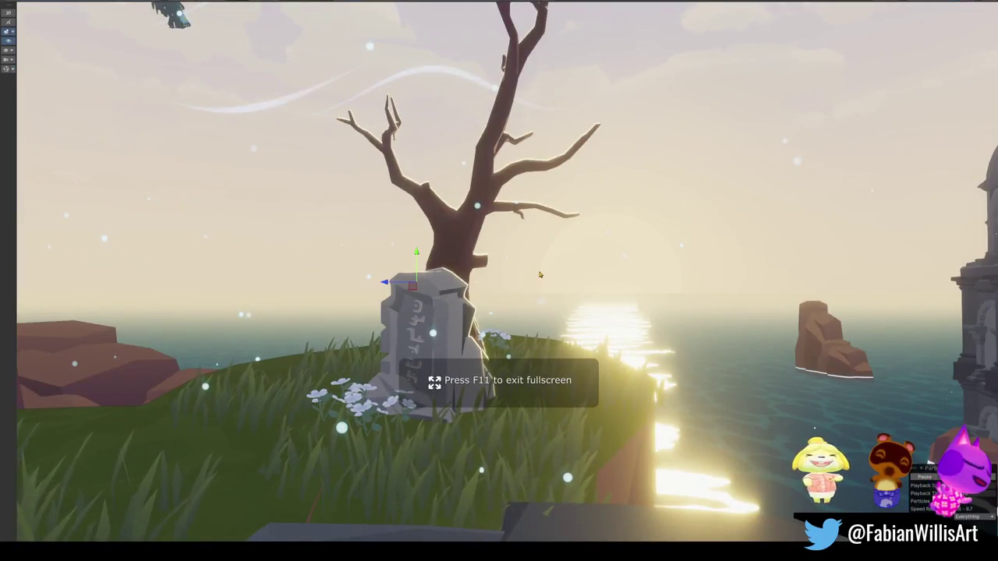
{"action": "left_click", "coordinate": [681, 300]}
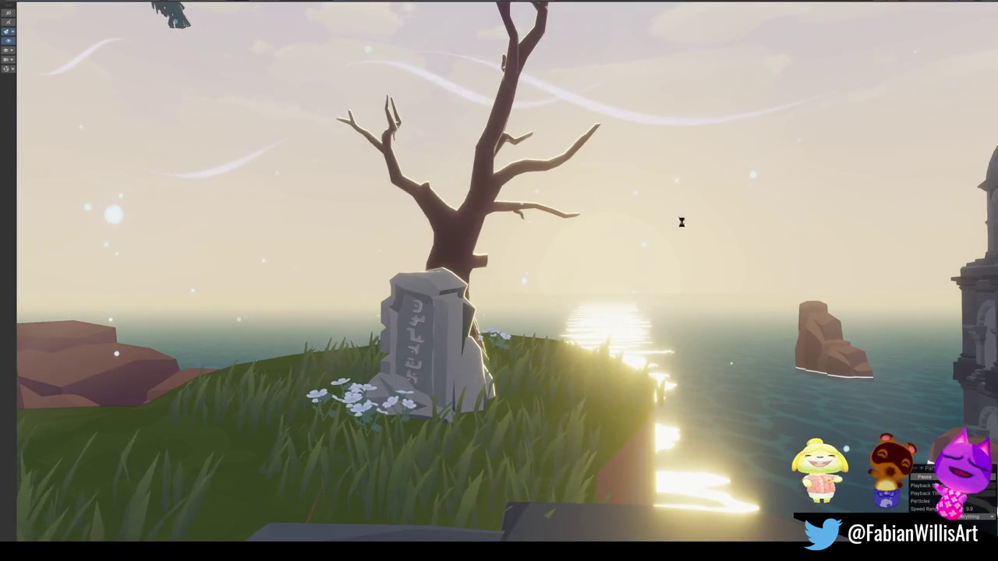
{"action": "key", "text": "F11"}
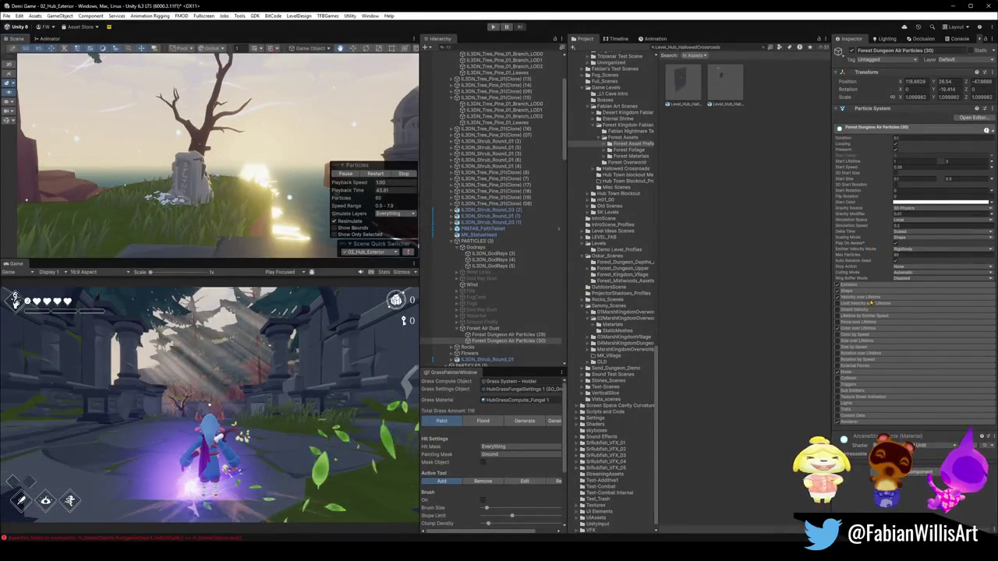
{"action": "left_click", "coordinate": [866, 298]}
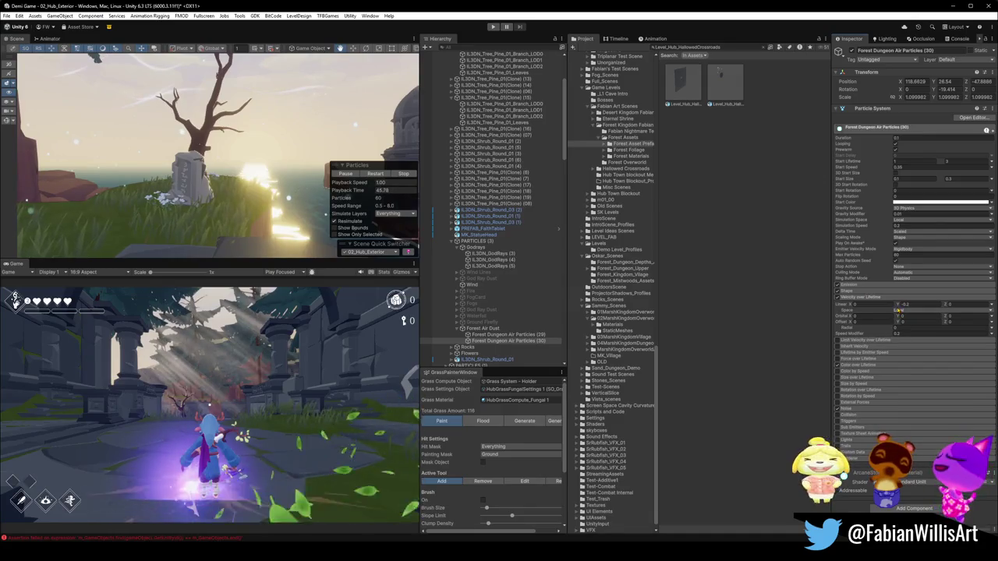
- Set linear Z velocity to about -7 with X near zero, then adjust Simulation Speed and Start Size
{"action": "left_click_drag", "start_coordinate": [897, 306], "coordinate": [935, 306]}
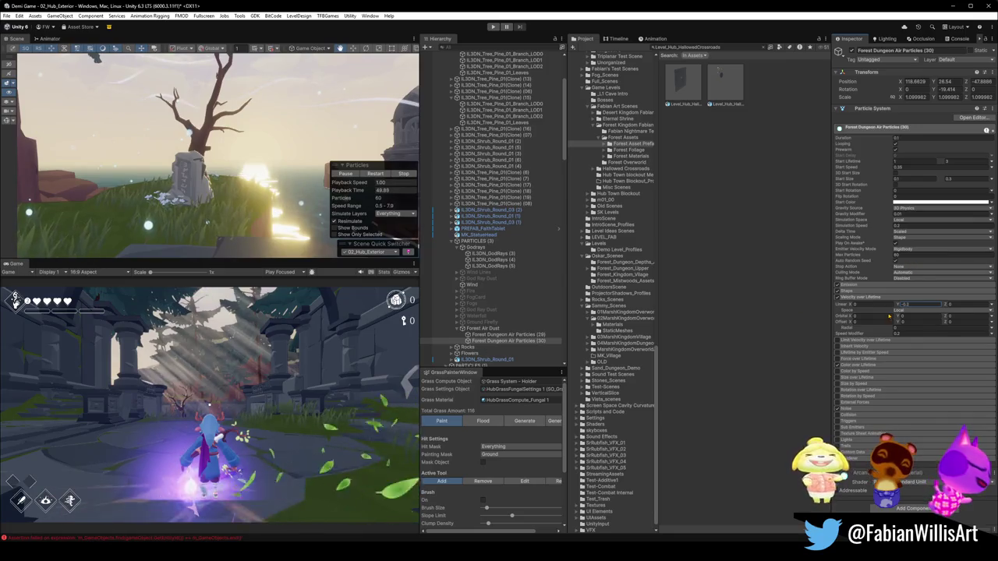
{"action": "left_click_drag", "start_coordinate": [893, 306], "coordinate": [858, 308]}
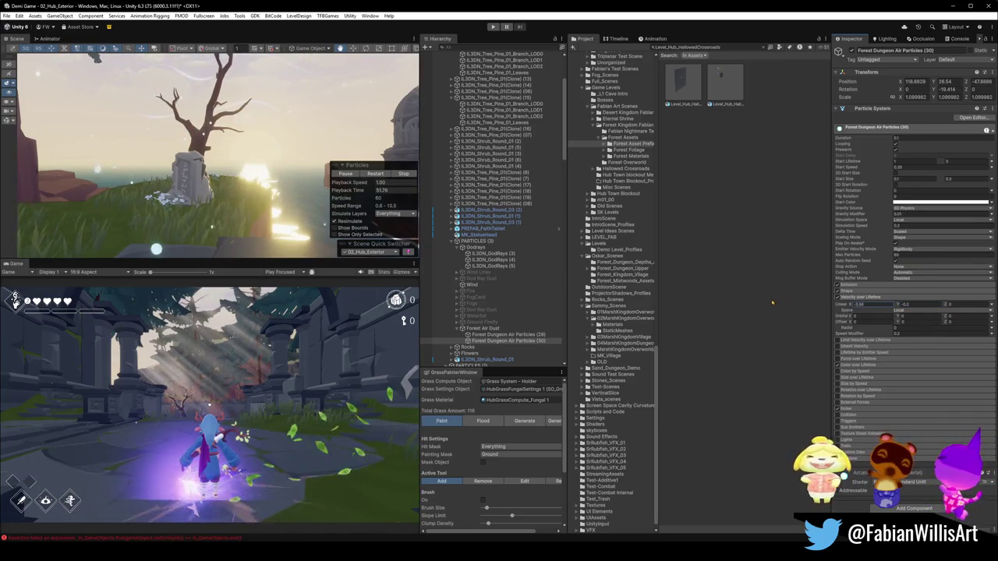
{"action": "left_click_drag", "start_coordinate": [945, 305], "coordinate": [982, 305]}
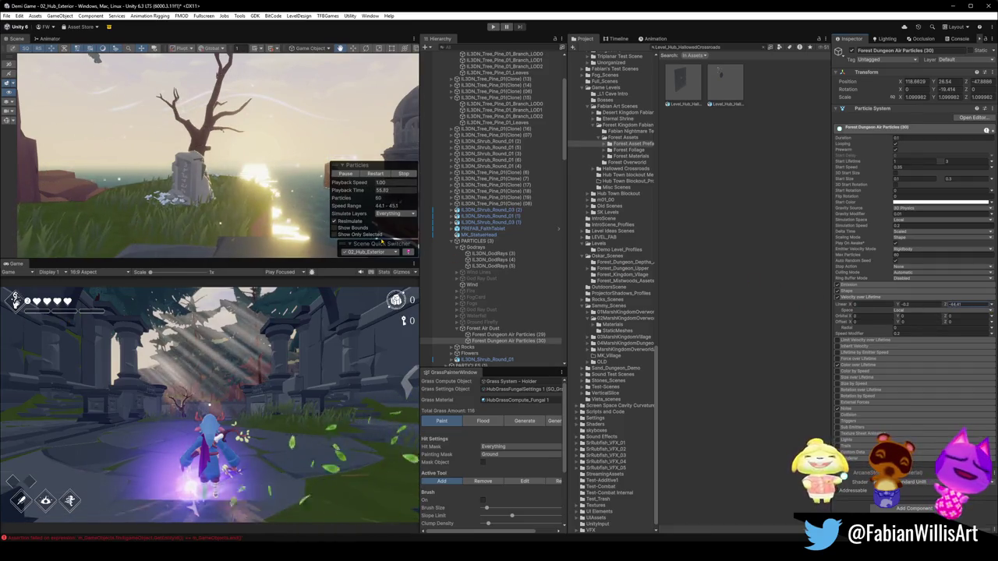
{"action": "left_click_drag", "start_coordinate": [372, 234], "coordinate": [237, 204]}
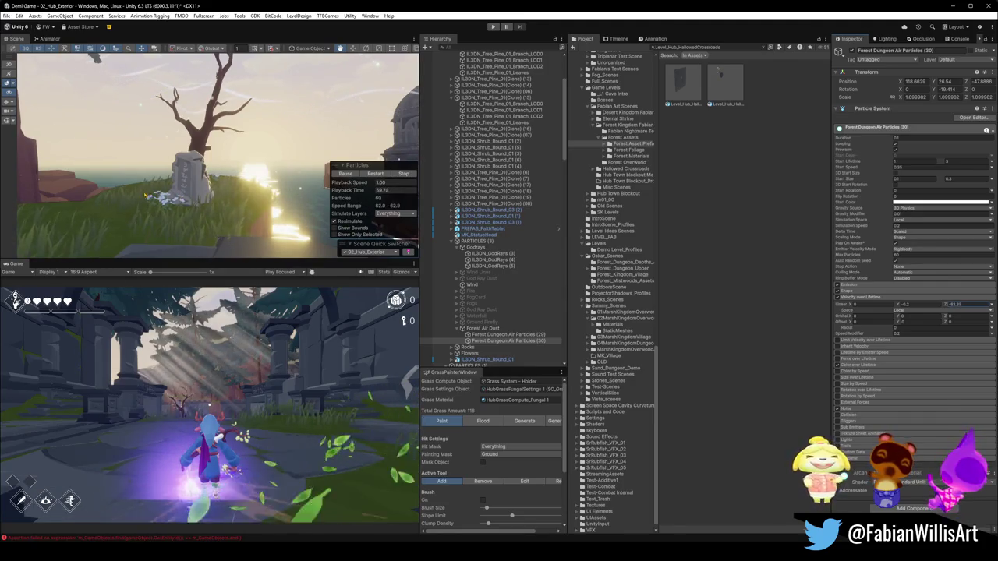
{"action": "left_click_drag", "start_coordinate": [134, 195], "coordinate": [16, 303]}
{"action": "left_click_drag", "start_coordinate": [945, 305], "coordinate": [927, 305]}
{"action": "left_click_drag", "start_coordinate": [859, 305], "coordinate": [855, 305]}
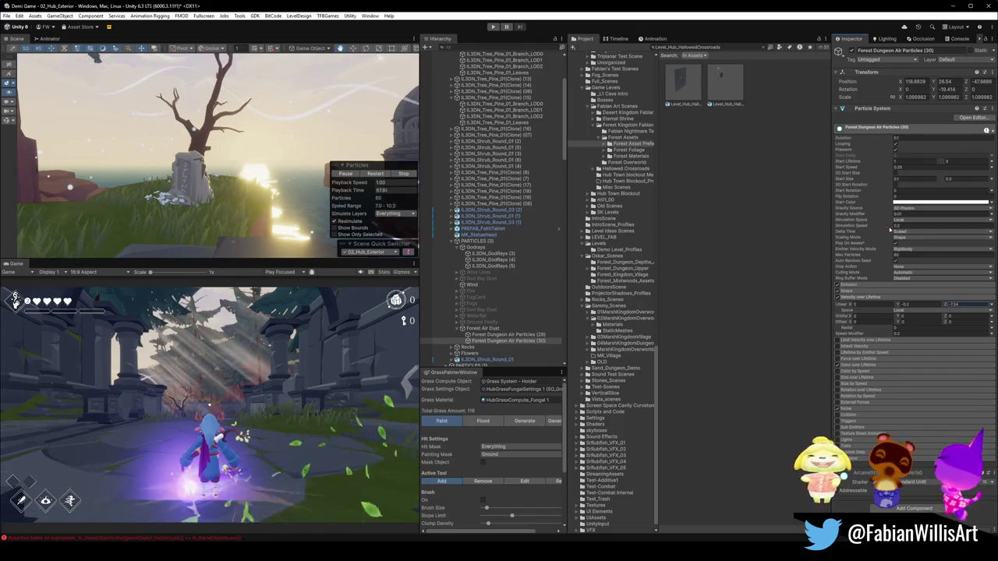
{"action": "left_click", "coordinate": [897, 226]}
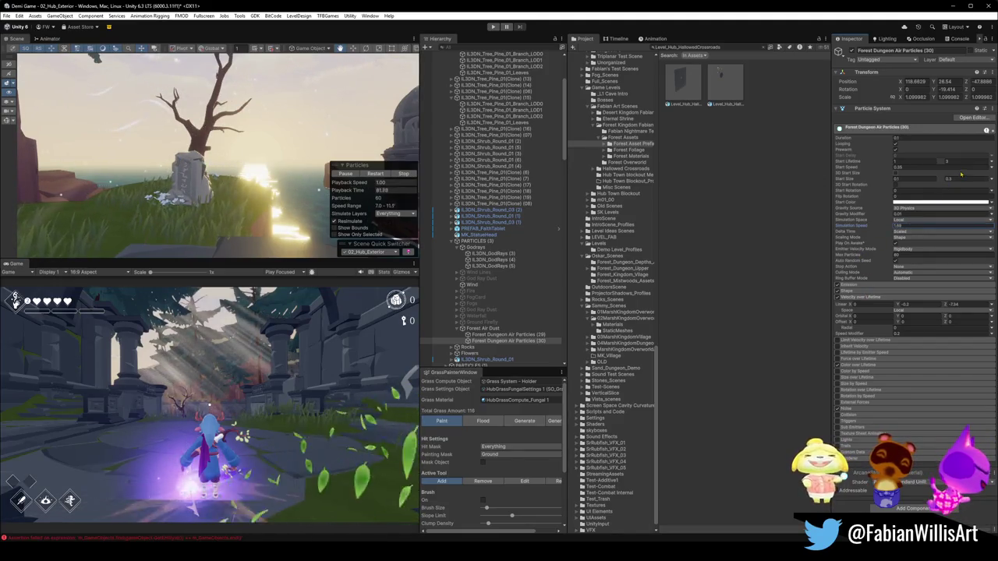
{"action": "left_click", "coordinate": [966, 179]}
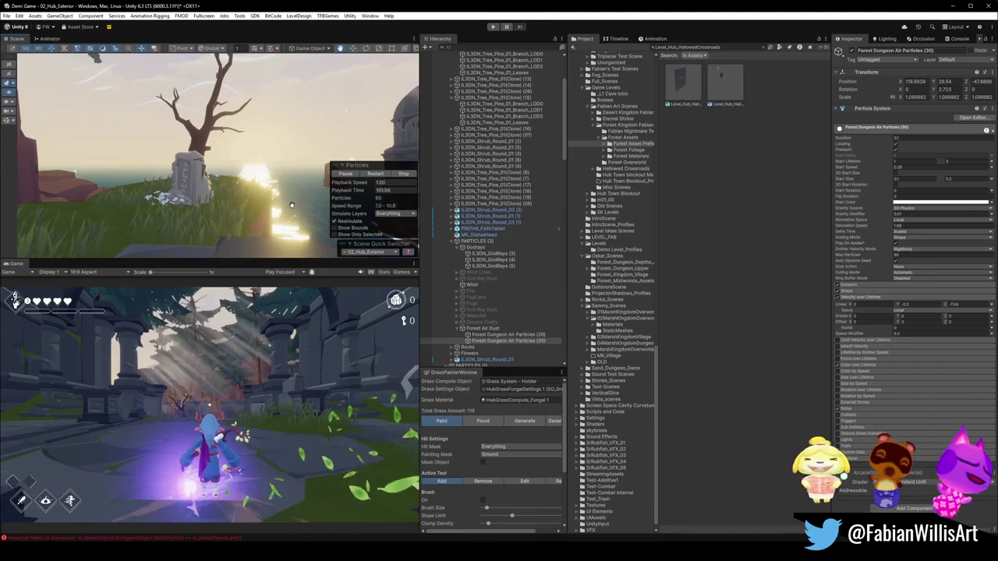
- Select and deselect the gravestone in the fullscreen scene view, then return to the editor layout
{"action": "key", "text": "F11"}
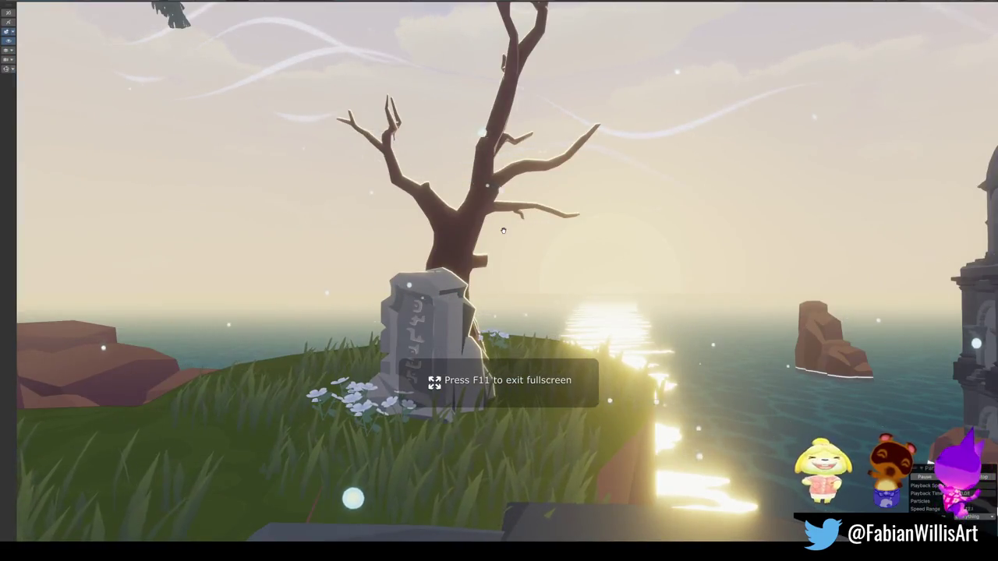
{"action": "left_click", "coordinate": [430, 283]}
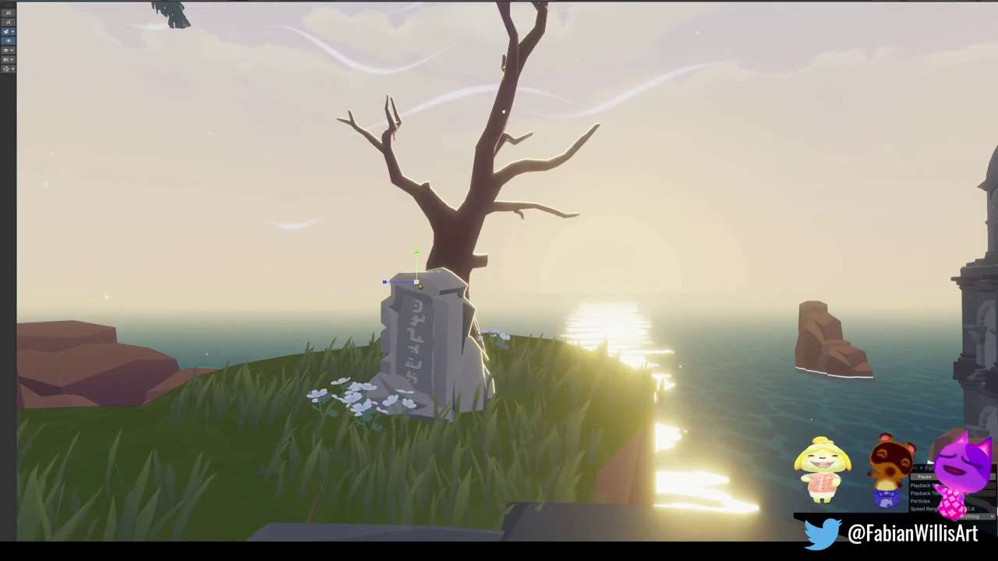
{"action": "left_click", "coordinate": [630, 337]}
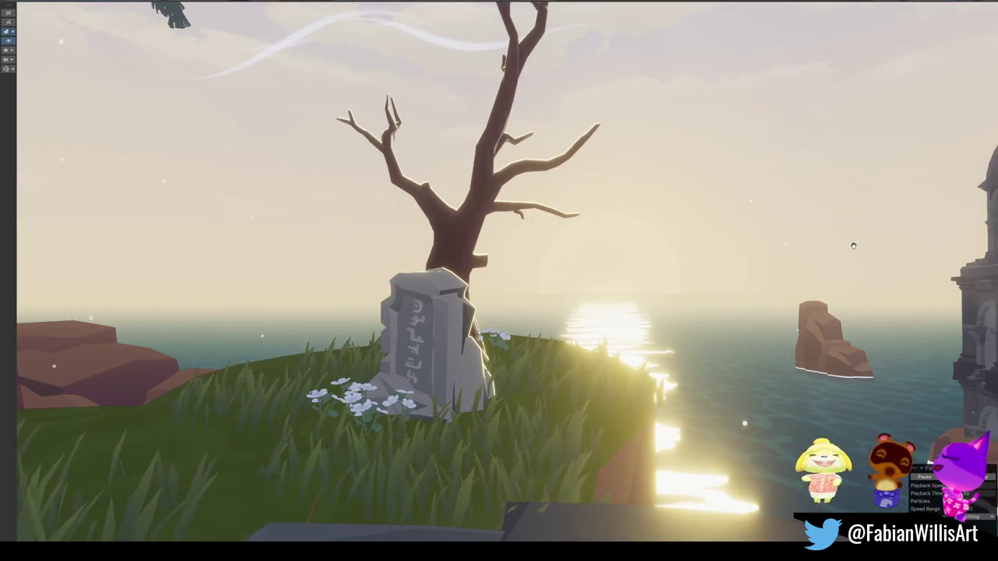
{"action": "key", "text": "F11"}
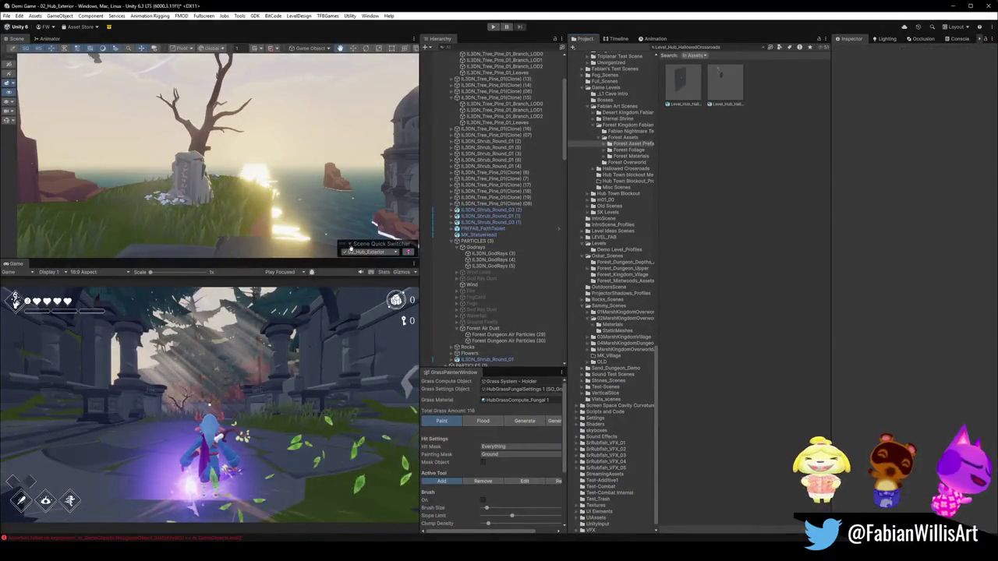
- Move the Scene Quick Switcher overlay to the view's left edge and toggle fullscreen on and off
{"action": "mouse_move", "coordinate": [343, 244]}
{"action": "left_mouse_down"}
{"action": "mouse_move", "coordinate": [176, 248]}
{"action": "mouse_move", "coordinate": [199, 251]}
{"action": "mouse_move", "coordinate": [230, 251]}
{"action": "mouse_move", "coordinate": [10, 204]}
{"action": "mouse_move", "coordinate": [8, 250]}
{"action": "left_mouse_up"}
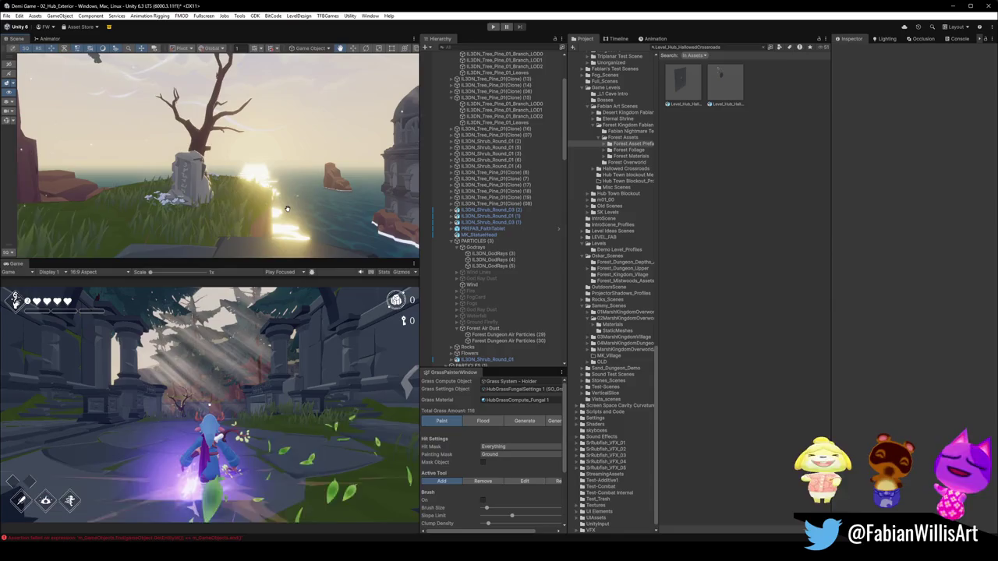
{"action": "key", "text": "F11"}
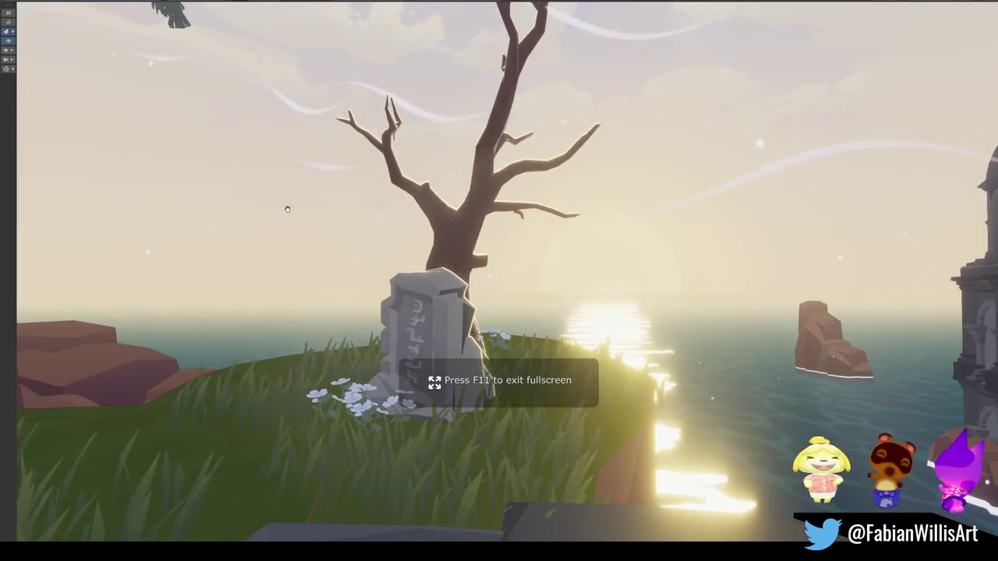
{"action": "key", "text": "F11"}
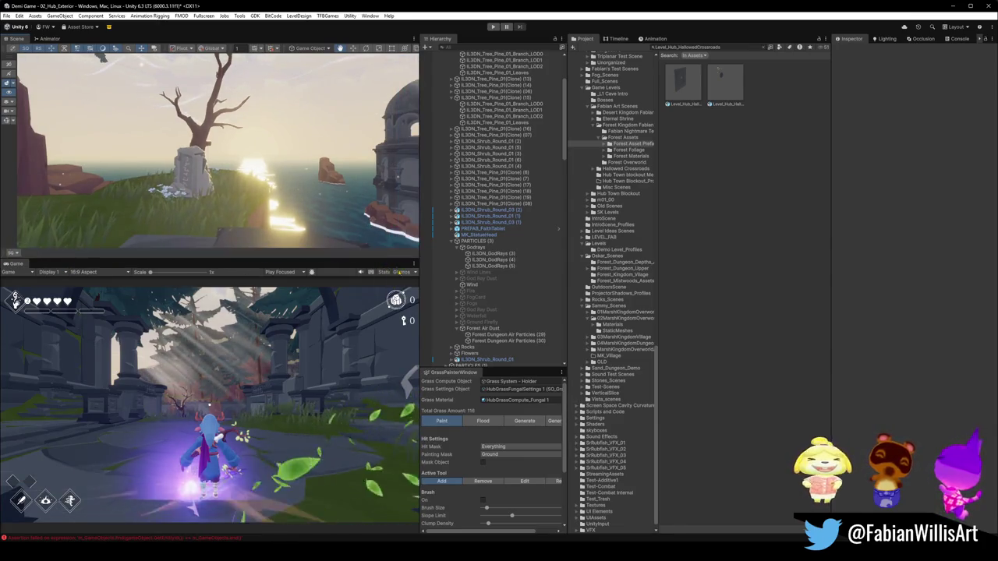
- Quick-save the 02_Hub_Exterior scene and fly the camera lower toward the ground
{"action": "key", "text": "ctrl+s"}
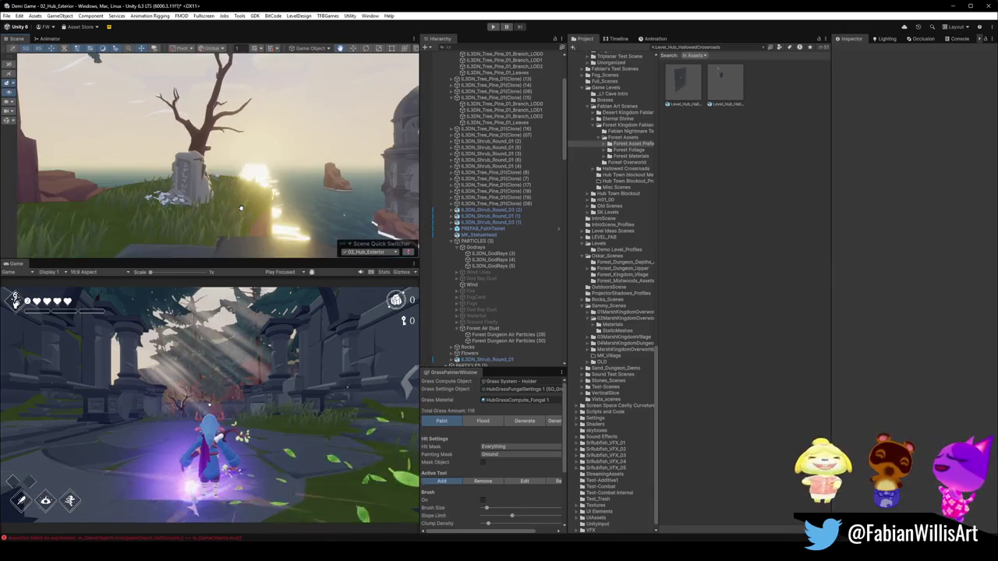
{"action": "key", "text": "alt+h"}
{"action": "key", "text": "Escape"}
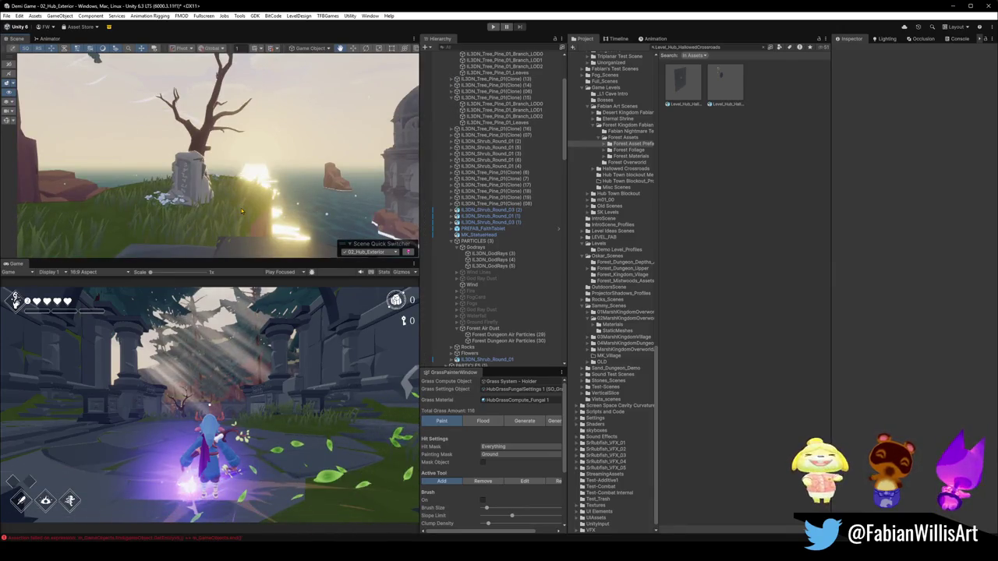
{"action": "left_click_drag", "start_coordinate": [242, 211], "coordinate": [256, 203]}
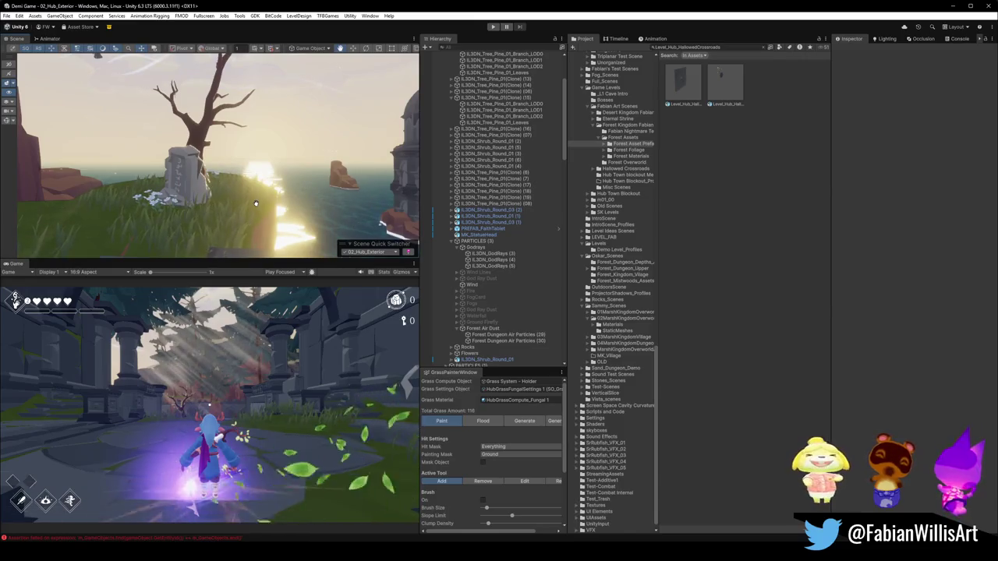
{"action": "key", "text": "alt+h"}
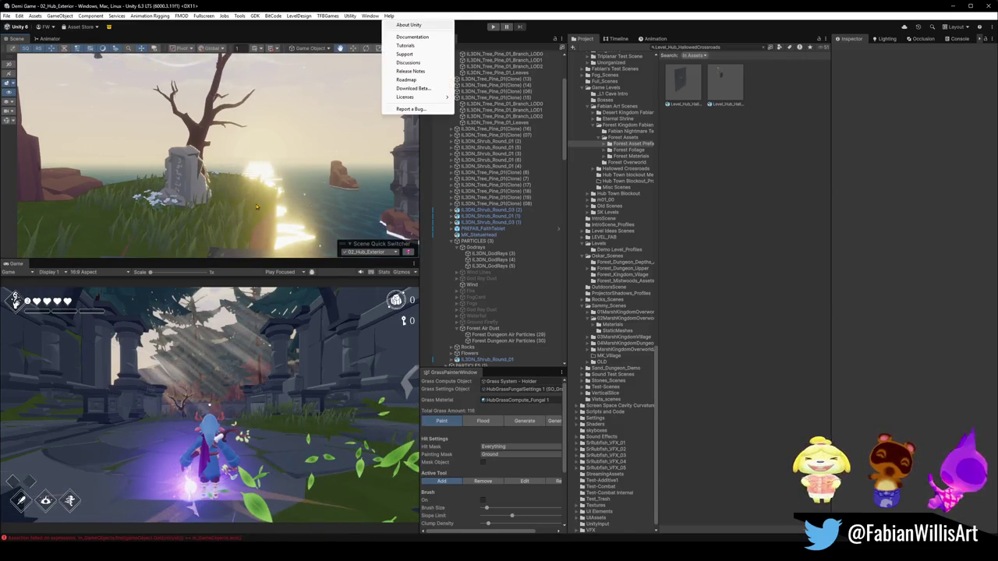
{"action": "key", "text": "Escape"}
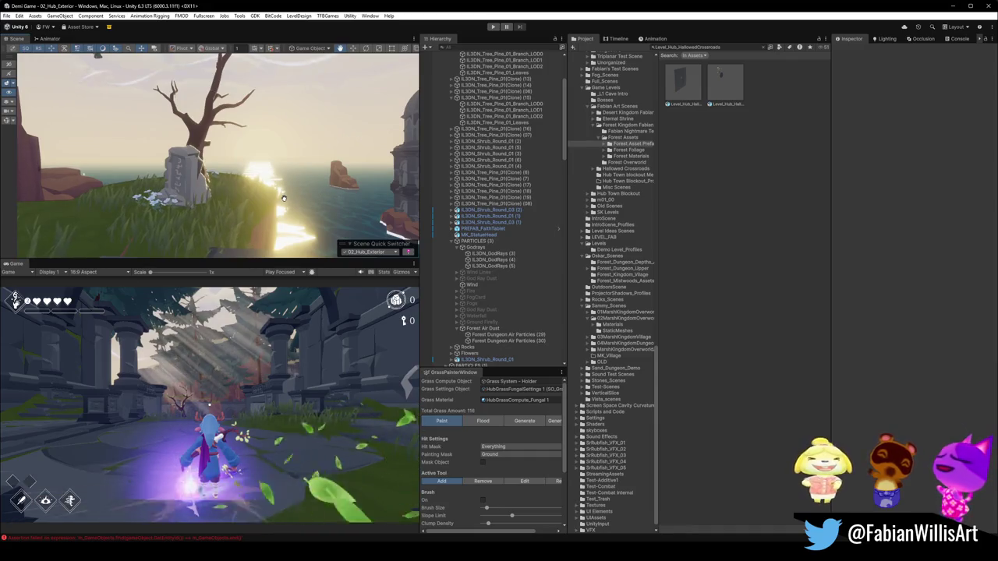
{"action": "key", "text": "F11"}
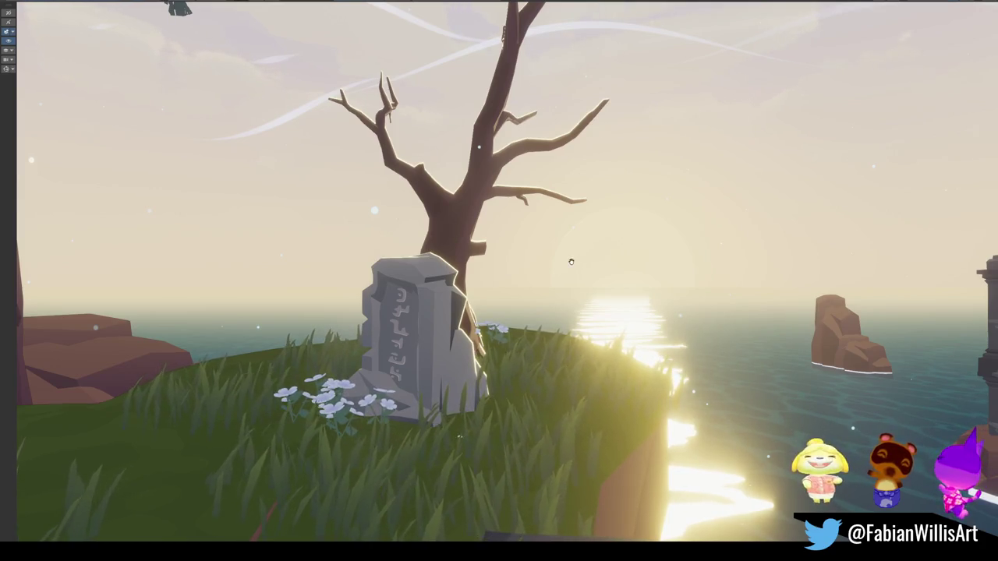
{"action": "key", "text": "F11"}
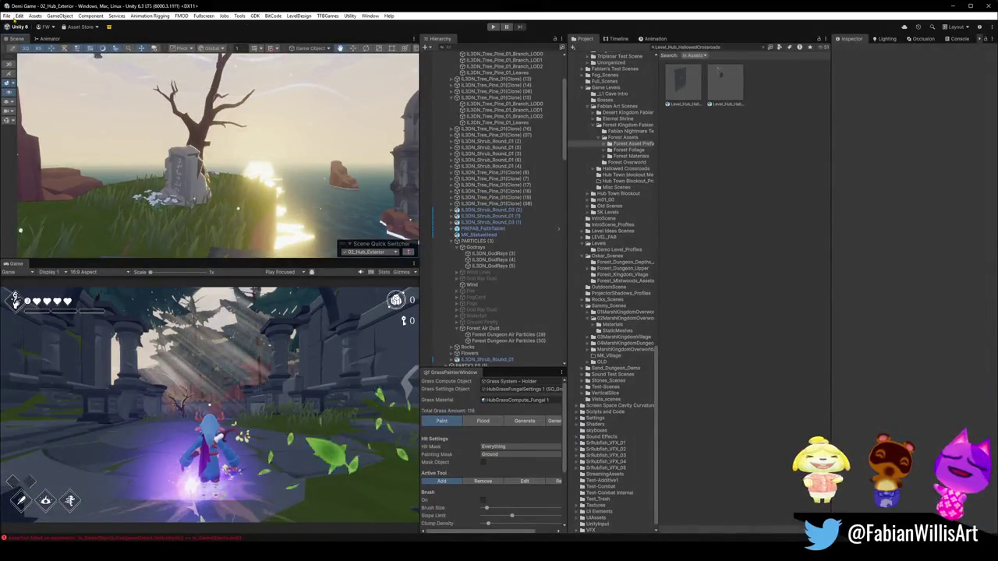
- Open the Shortcuts manager, search 'hide', and show the 3D Viewport category
{"action": "left_click", "coordinate": [18, 16]}
{"action": "left_click", "coordinate": [47, 289]}
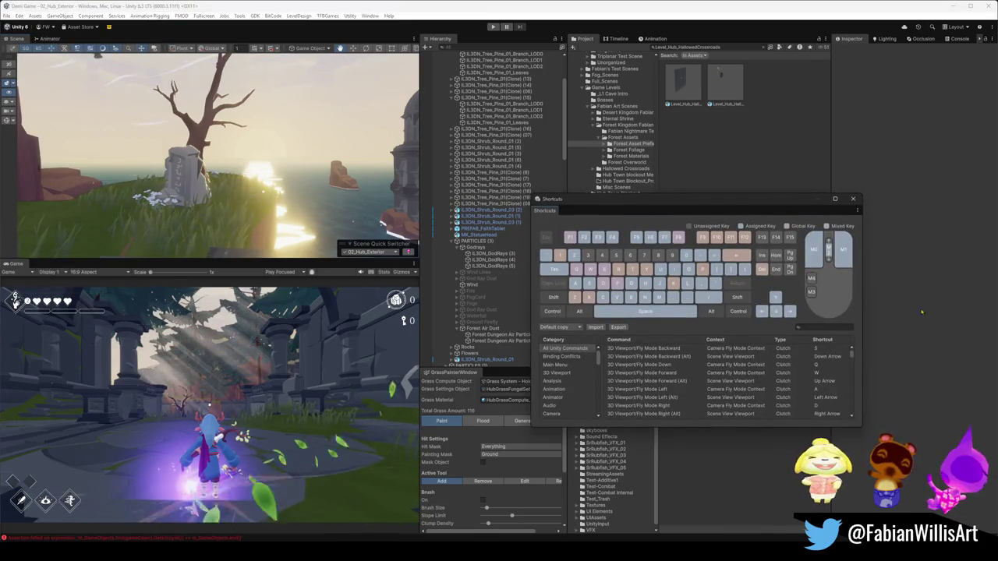
{"action": "type", "text": "hide"}
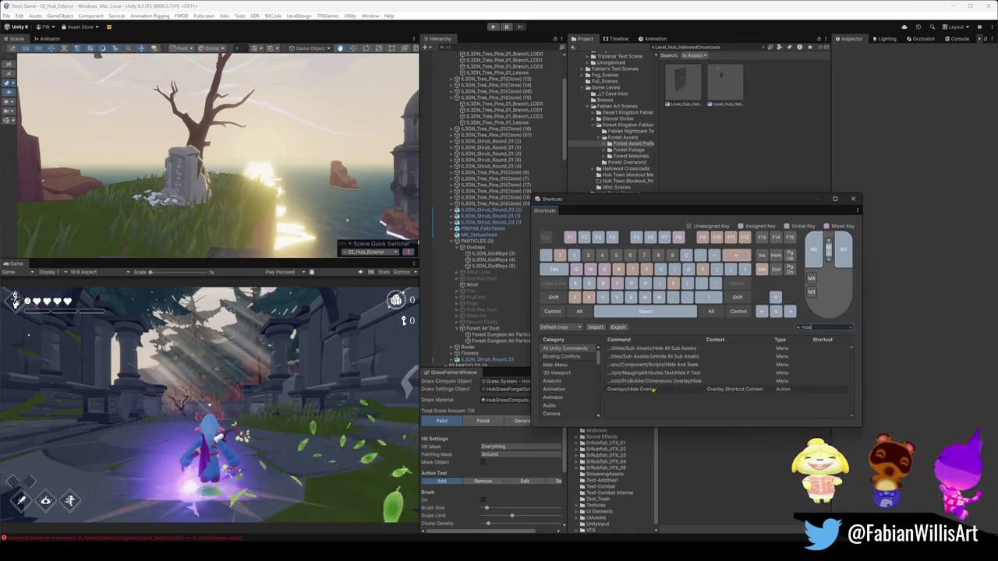
{"action": "left_click", "coordinate": [568, 373]}
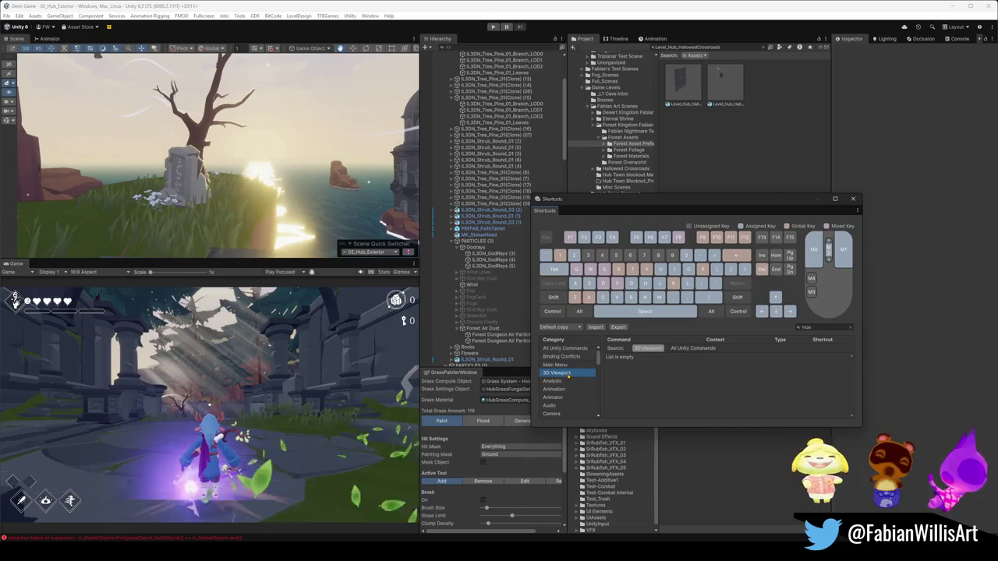
- Clear the search and browse the Scene View category, briefly filtering for 'hide'
{"action": "left_click", "coordinate": [825, 327]}
{"action": "key", "text": "BackSpace"}
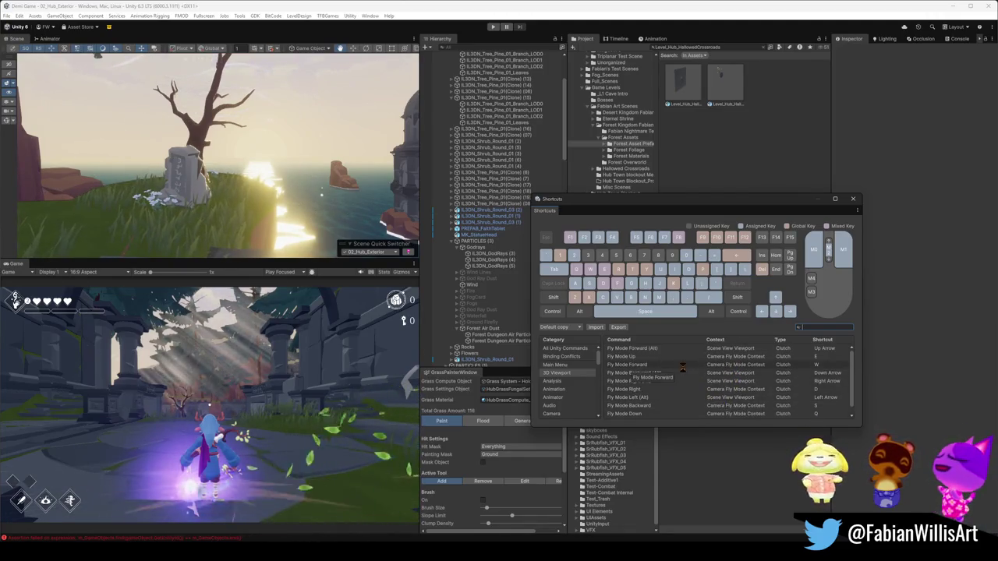
{"action": "scroll", "coordinate": [576, 379], "scroll_direction": "down", "scroll_amount": 3}
{"action": "scroll", "coordinate": [577, 380], "scroll_direction": "down", "scroll_amount": 3}
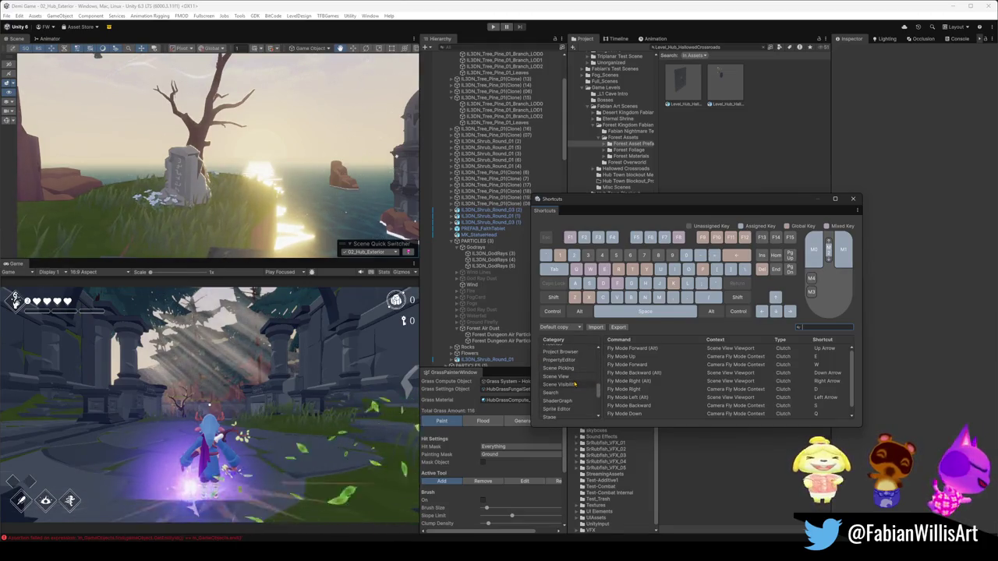
{"action": "left_click", "coordinate": [575, 377]}
{"action": "left_click", "coordinate": [809, 327]}
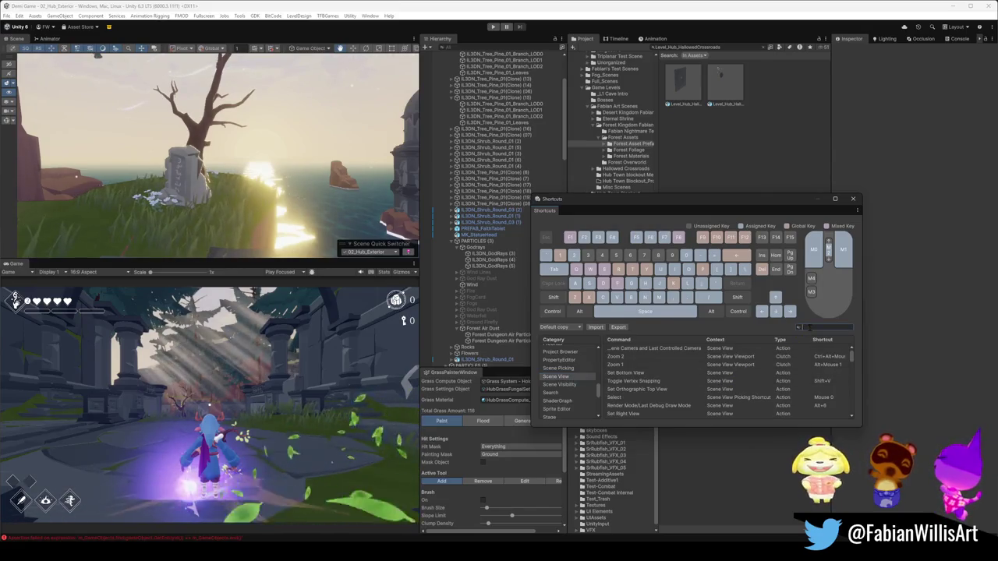
{"action": "type", "text": "hide"}
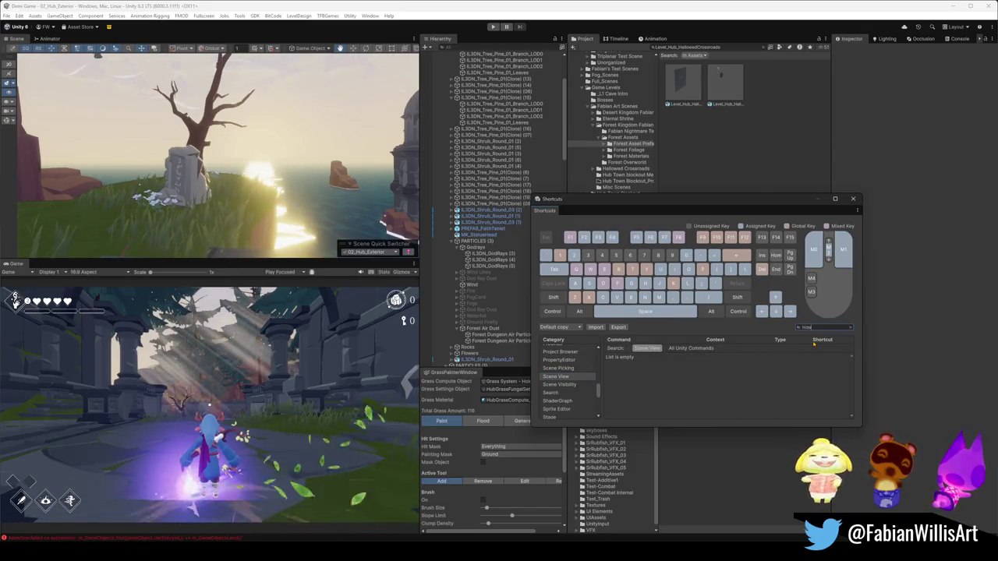
{"action": "key", "text": "BackSpace"}
{"action": "key", "text": "BackSpace"}
{"action": "key", "text": "BackSpace"}
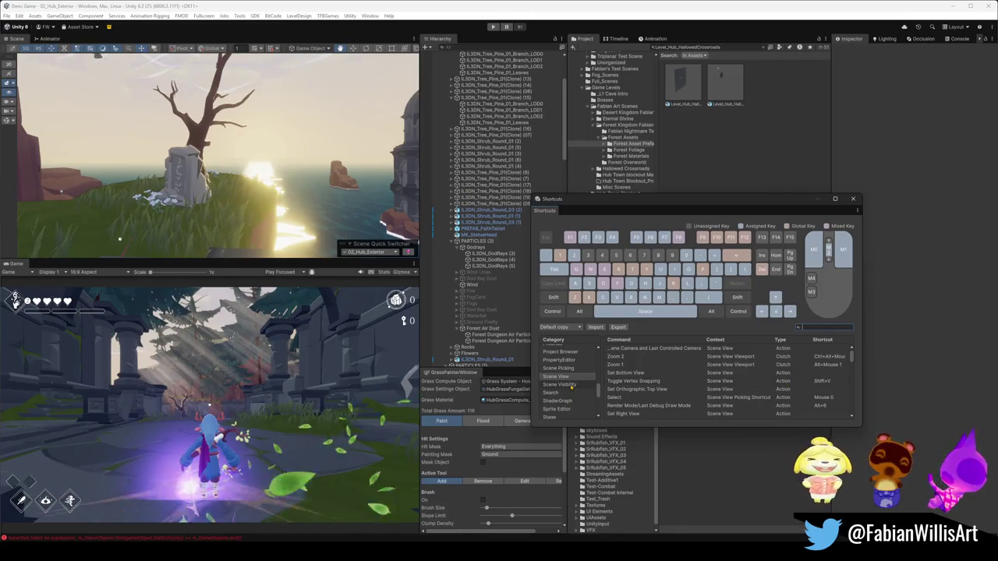
- Look at Scene Visibility shortcuts, then scroll through the full Scene View command list
{"action": "left_click", "coordinate": [572, 385]}
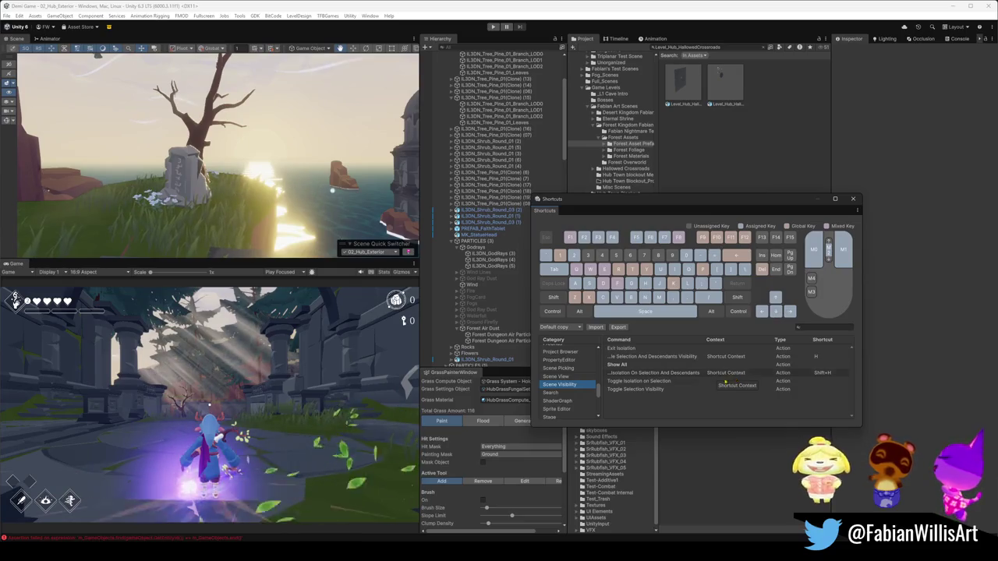
{"action": "left_click", "coordinate": [576, 378]}
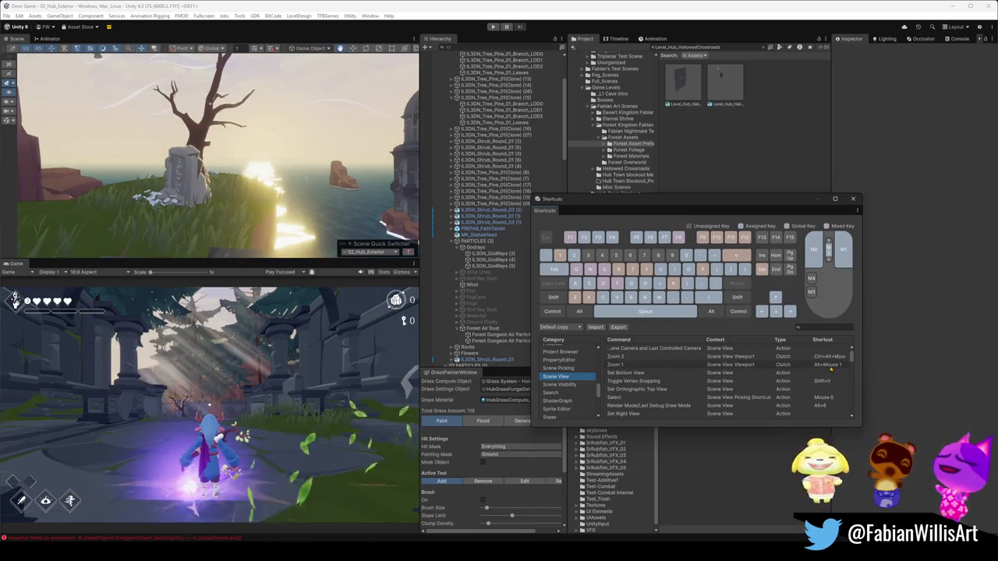
{"action": "scroll", "coordinate": [821, 380], "scroll_direction": "down", "scroll_amount": 3}
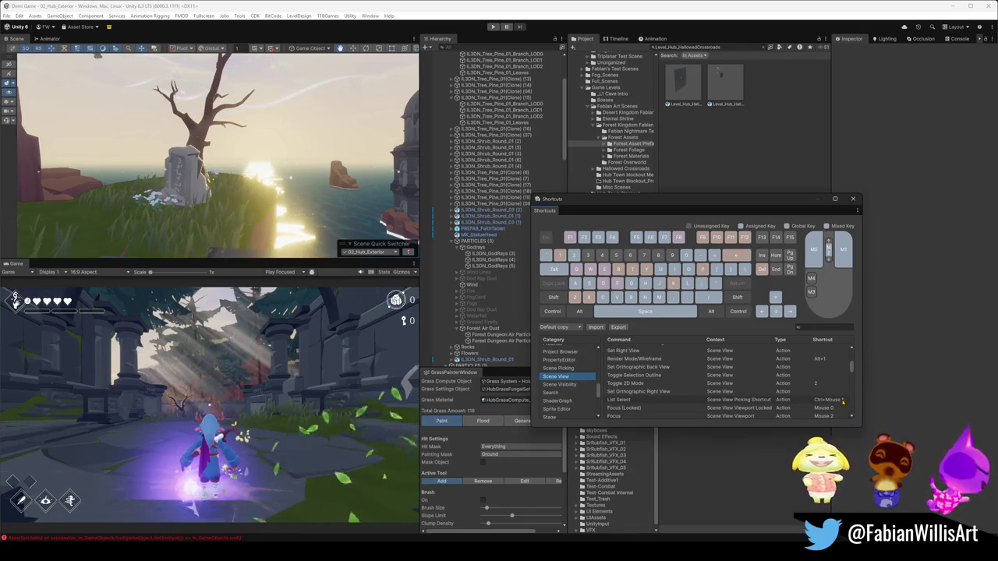
{"action": "scroll", "coordinate": [828, 400], "scroll_direction": "down", "scroll_amount": 1}
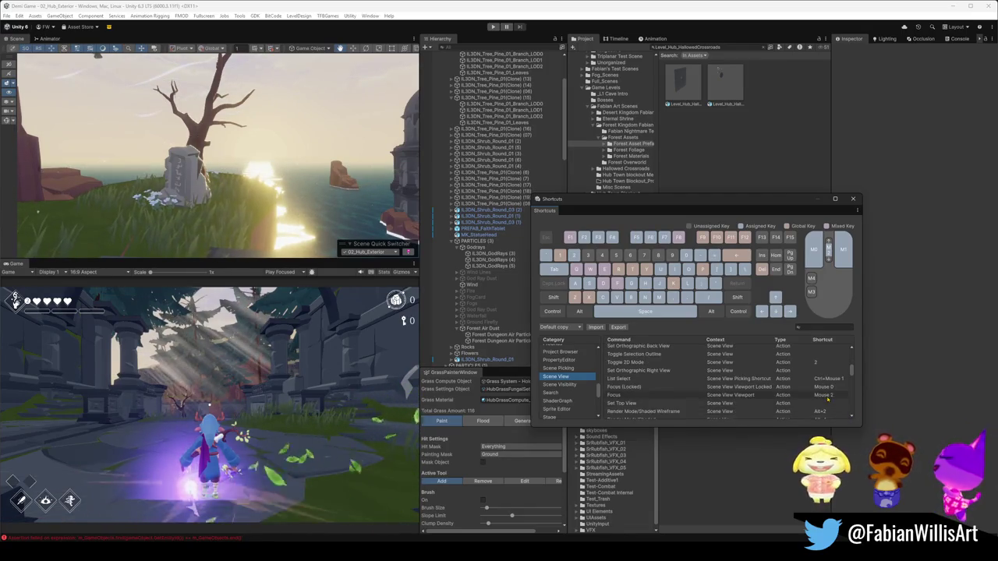
{"action": "scroll", "coordinate": [832, 416], "scroll_direction": "down", "scroll_amount": 1}
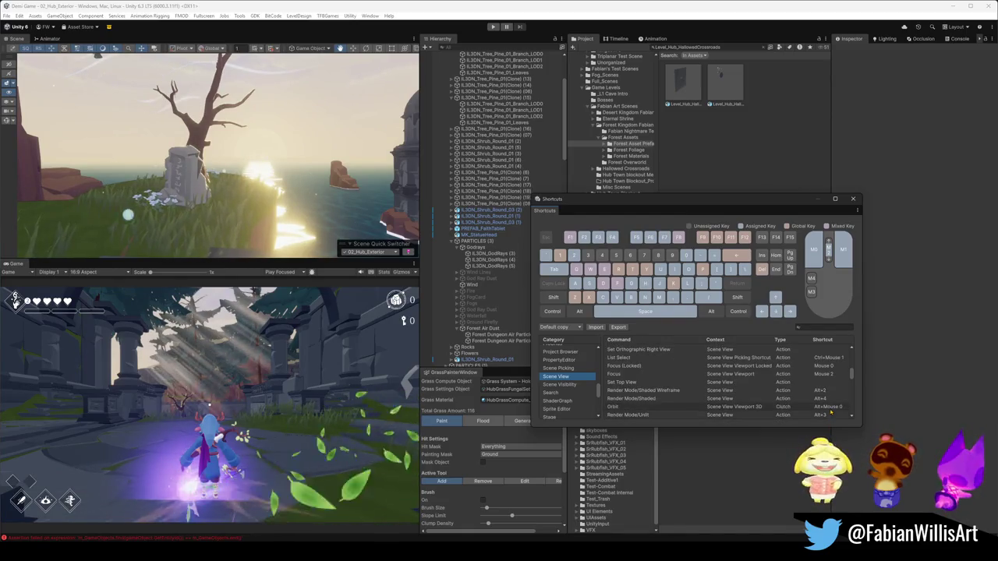
{"action": "scroll", "coordinate": [823, 417], "scroll_direction": "down", "scroll_amount": 1}
{"action": "scroll", "coordinate": [819, 418], "scroll_direction": "down", "scroll_amount": 3}
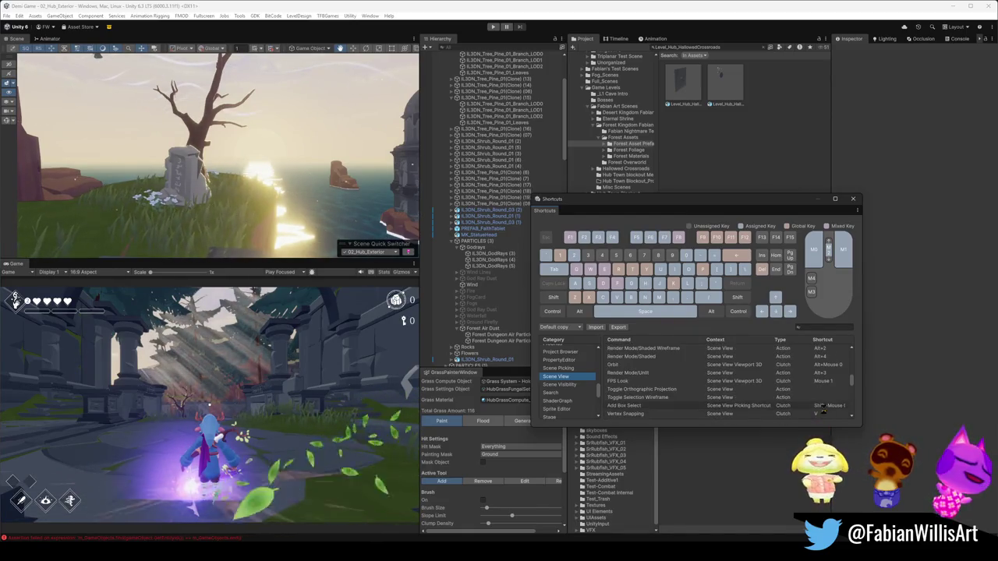
{"action": "scroll", "coordinate": [819, 414], "scroll_direction": "down", "scroll_amount": 1}
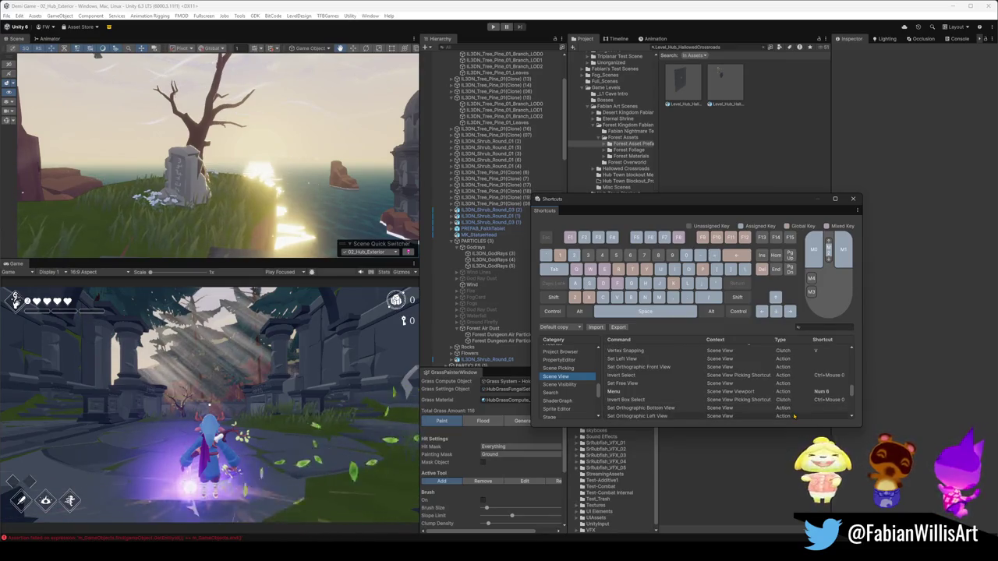
{"action": "scroll", "coordinate": [794, 416], "scroll_direction": "down", "scroll_amount": 5}
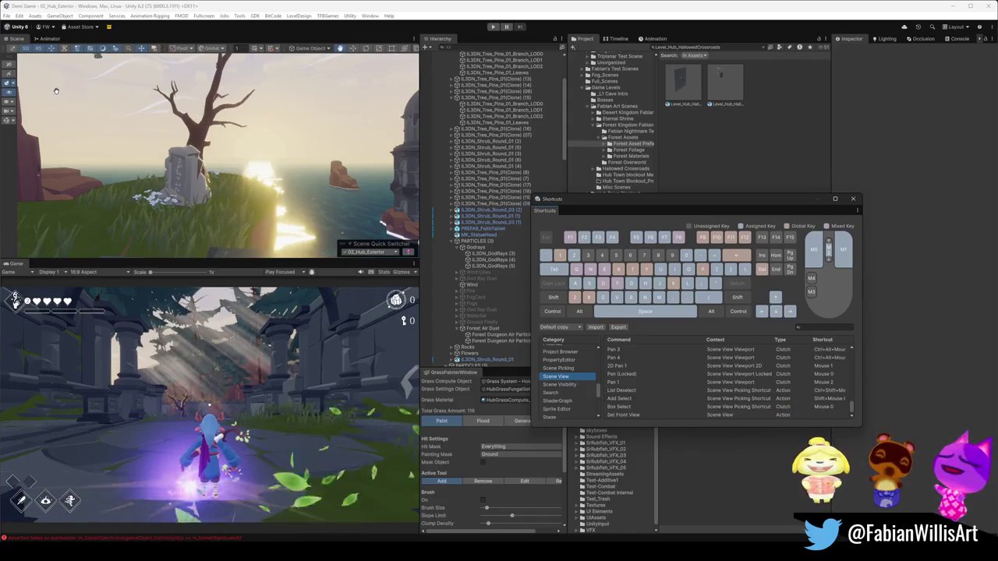
{"action": "left_click", "coordinate": [7, 186]}
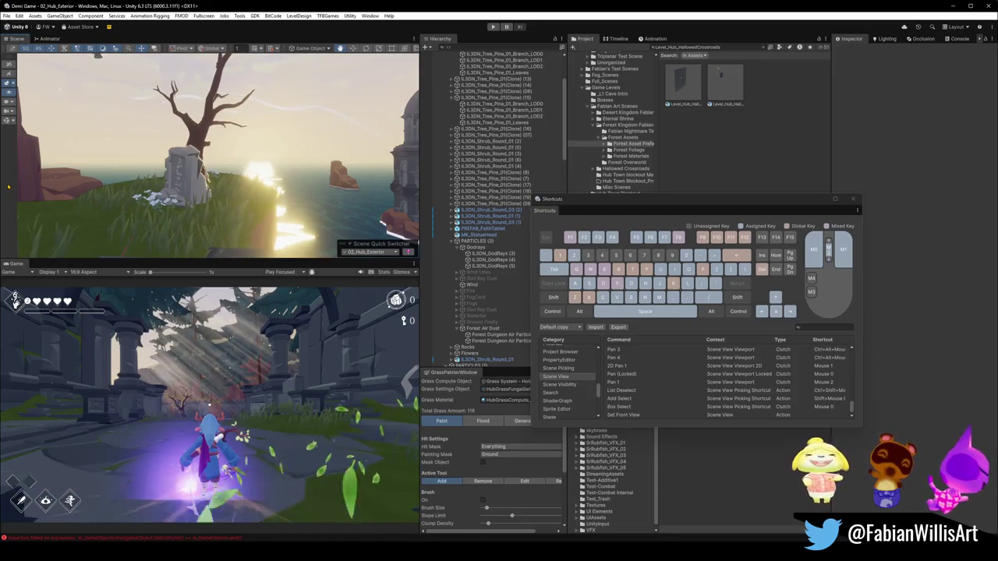
- Collapse the scene tool overlay and orbit the camera to shift the monument left
{"action": "right_click", "coordinate": [8, 57]}
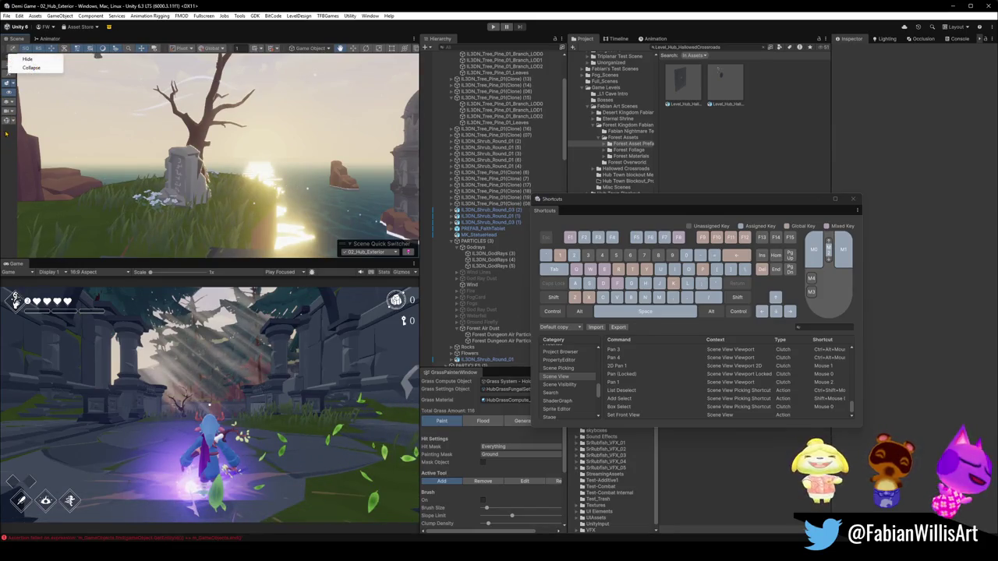
{"action": "left_click", "coordinate": [33, 68]}
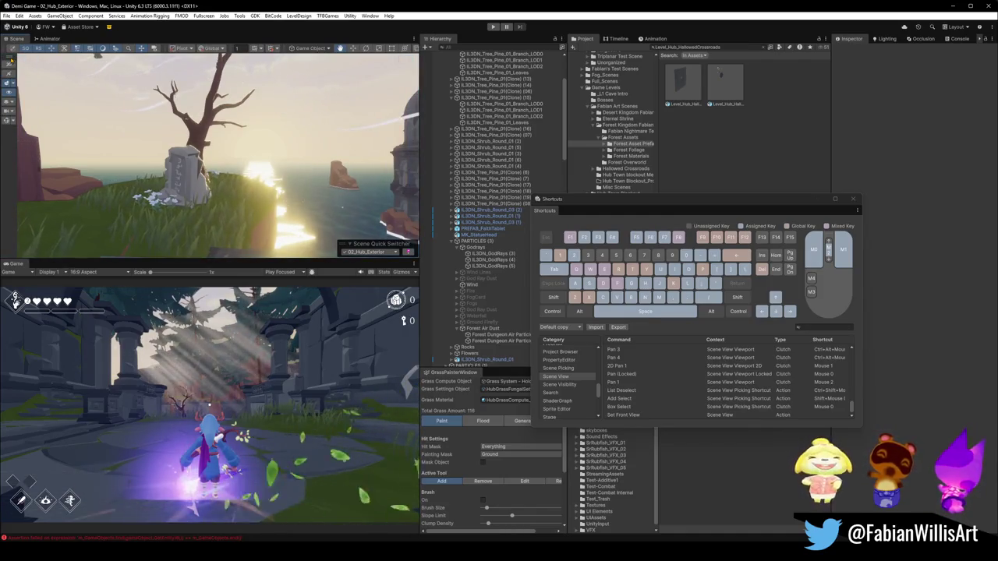
{"action": "left_click_drag", "start_coordinate": [26, 62], "coordinate": [32, 62]}
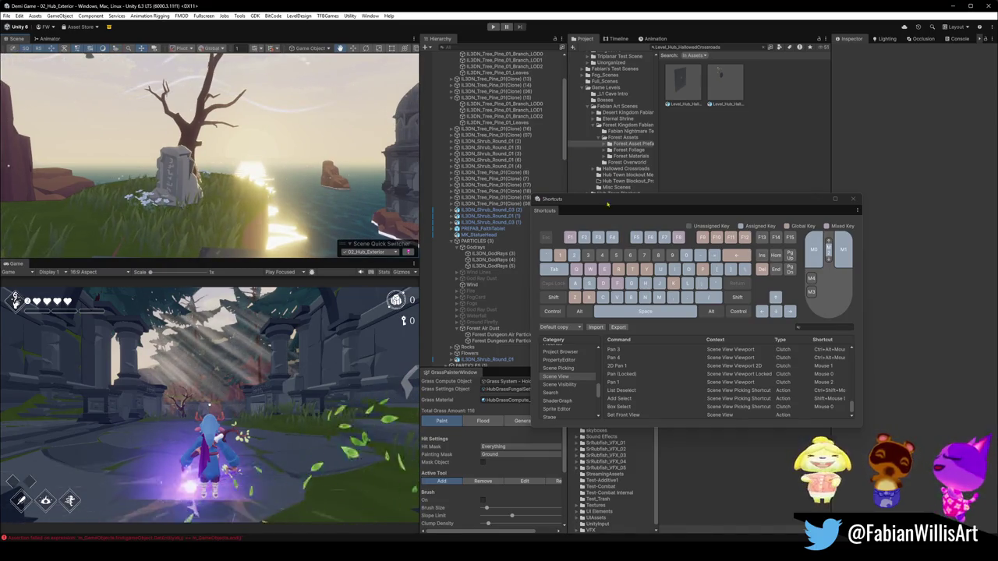
{"action": "scroll", "coordinate": [569, 366], "scroll_direction": "up", "scroll_amount": 10}
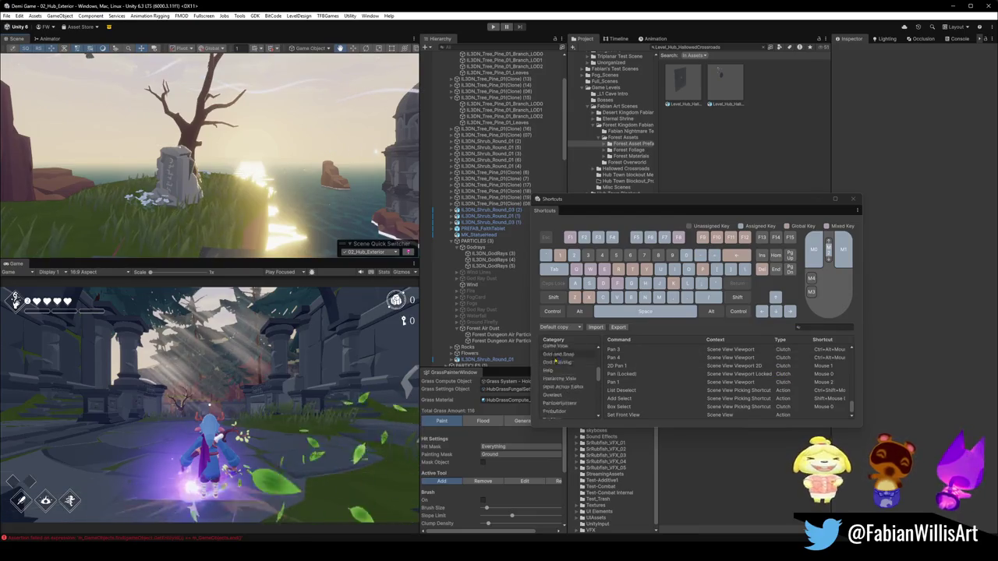
- Show All Unity Commands, search 'hide', and inspect the Unhide All Sub Assets command
{"action": "left_click", "coordinate": [573, 348]}
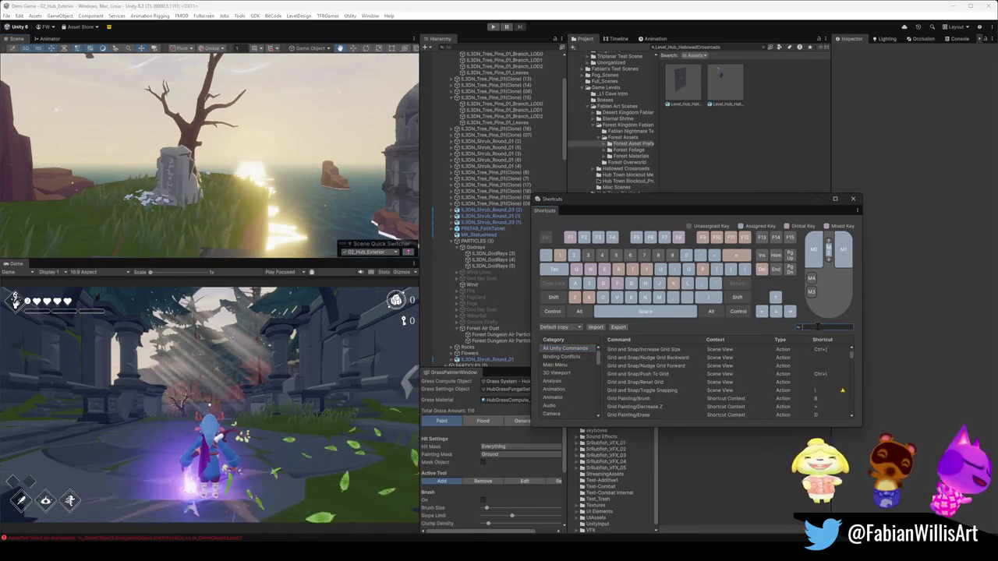
{"action": "left_click", "coordinate": [803, 327]}
{"action": "type", "text": "hide"}
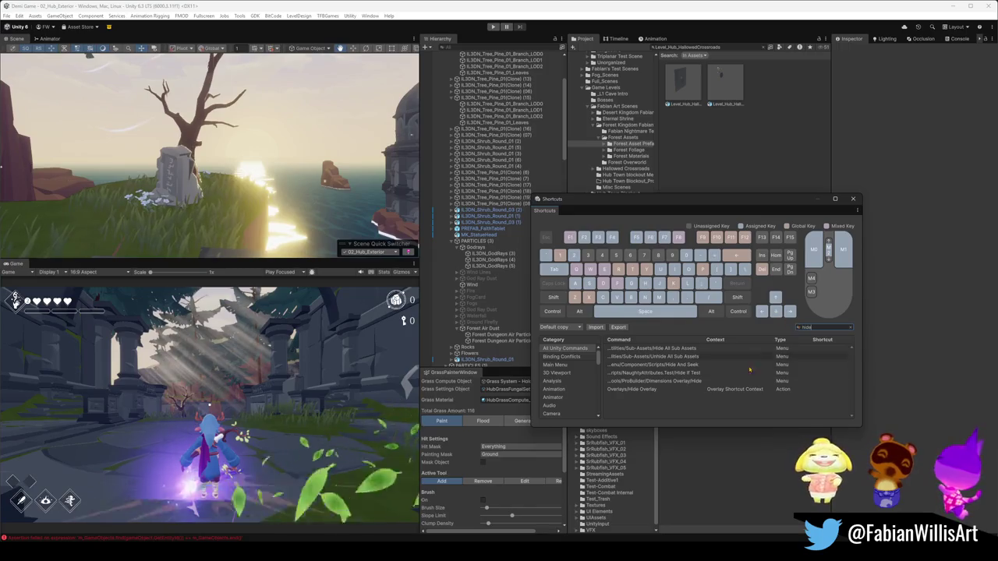
{"action": "left_click", "coordinate": [806, 359]}
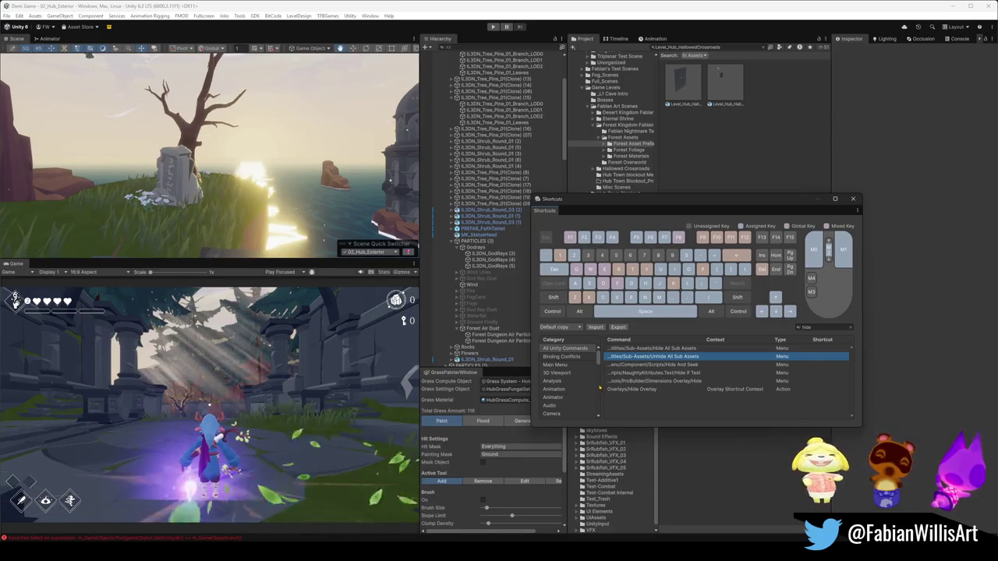
- Check Binding Conflicts, then filter all commands by 'visibi'
{"action": "left_click", "coordinate": [575, 357]}
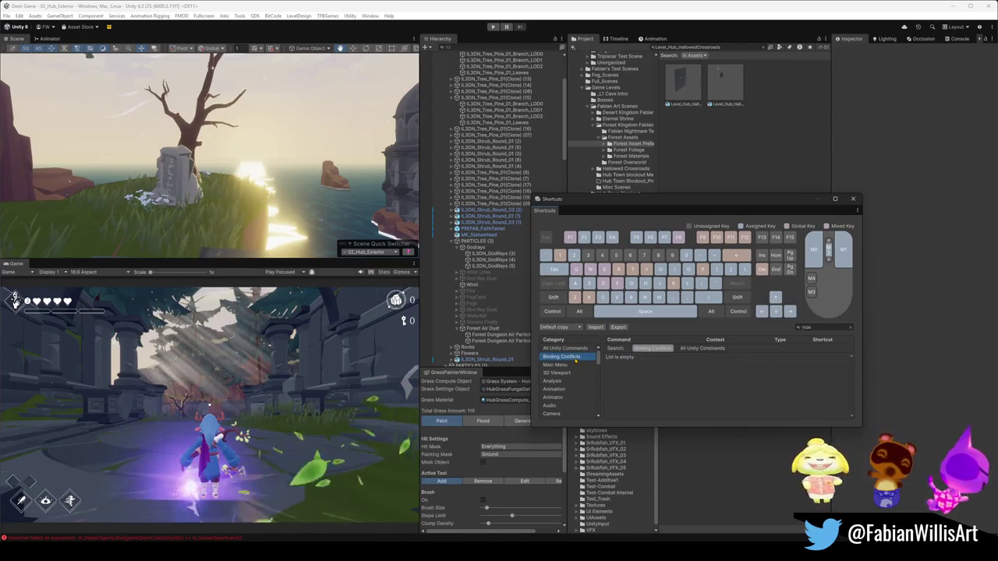
{"action": "left_click", "coordinate": [576, 349]}
{"action": "left_click", "coordinate": [794, 328]}
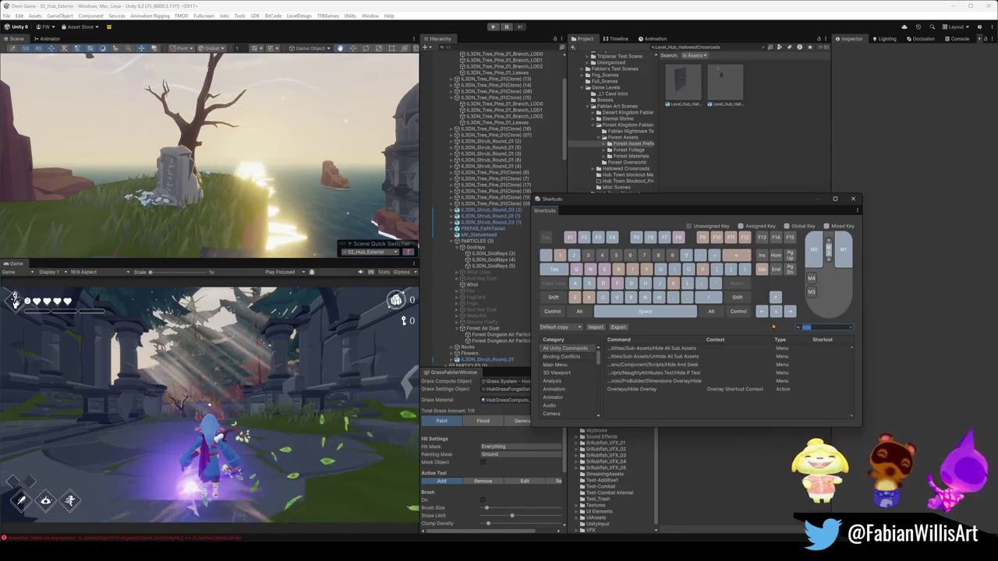
{"action": "type", "text": "visibi"}
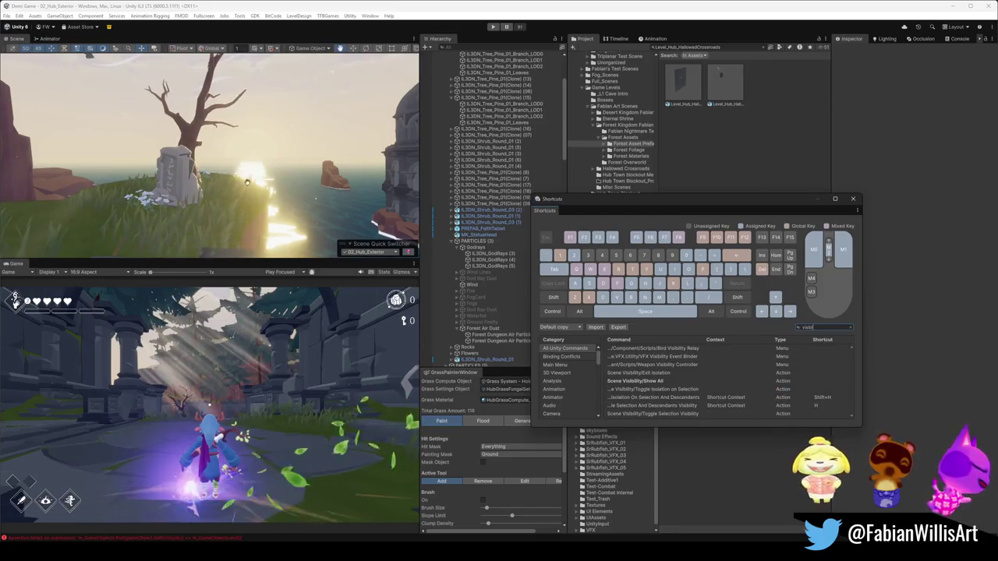
{"action": "right_click", "coordinate": [368, 244]}
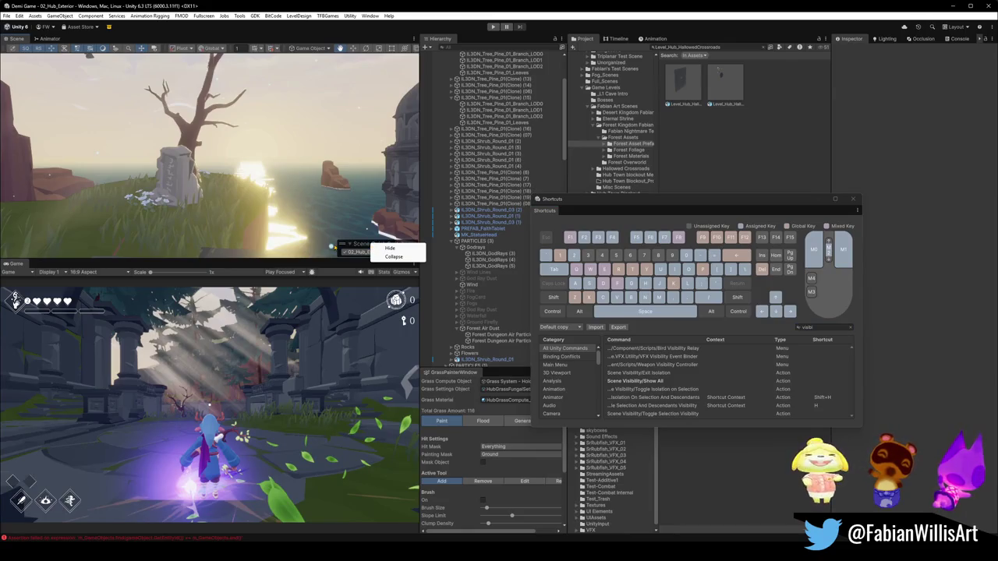
{"action": "left_click", "coordinate": [334, 266]}
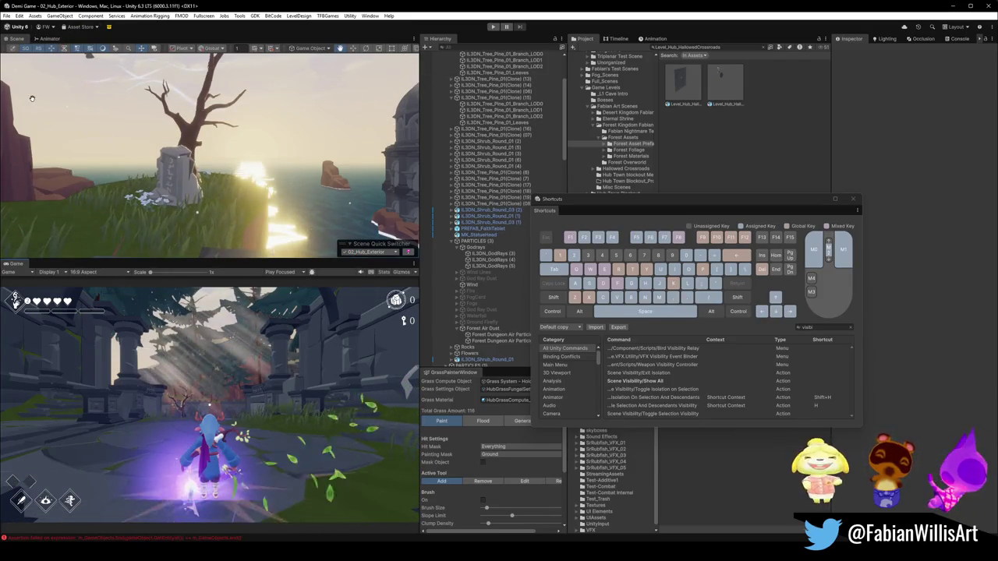
{"action": "right_click", "coordinate": [17, 50]}
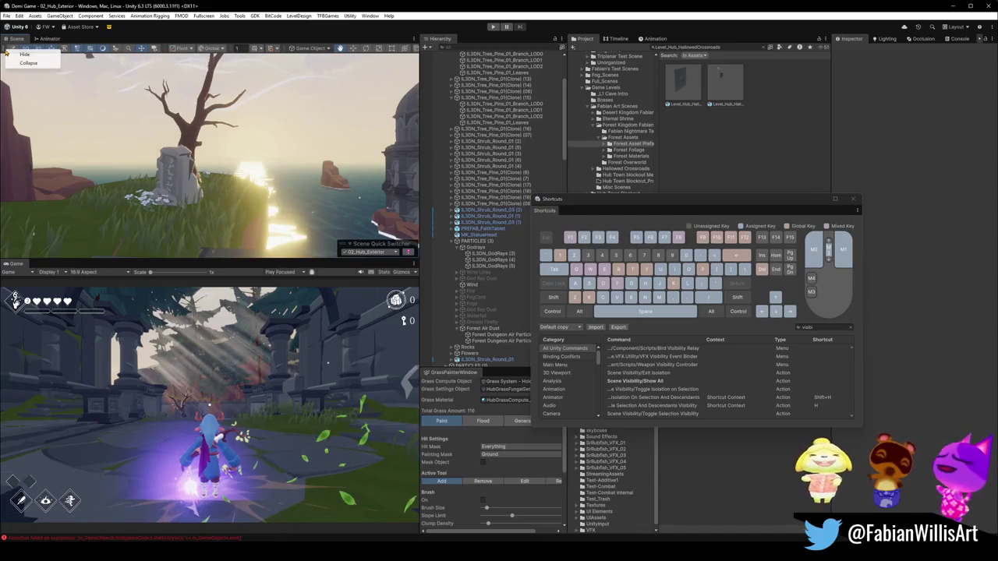
{"action": "left_click", "coordinate": [91, 68]}
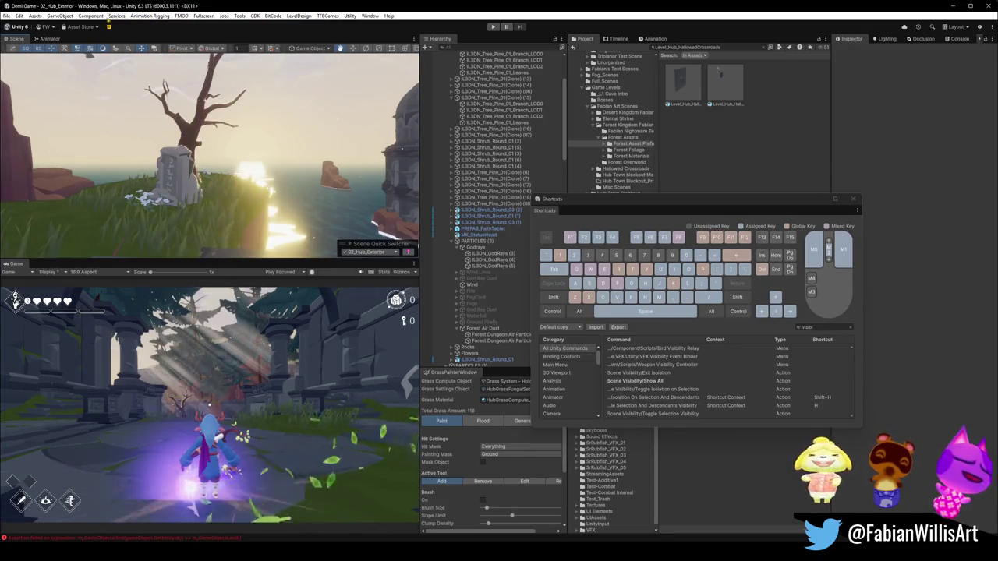
{"action": "left_click", "coordinate": [20, 16]}
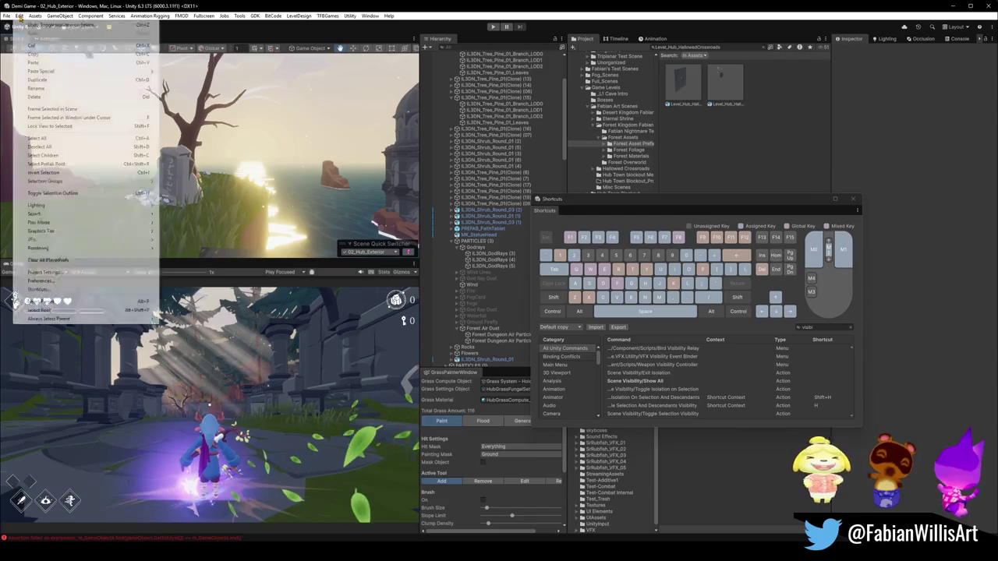
- Undo Toggle Isolation on Selection from the Edit menu to show the whole scene again
{"action": "mouse_move", "coordinate": [59, 316]}
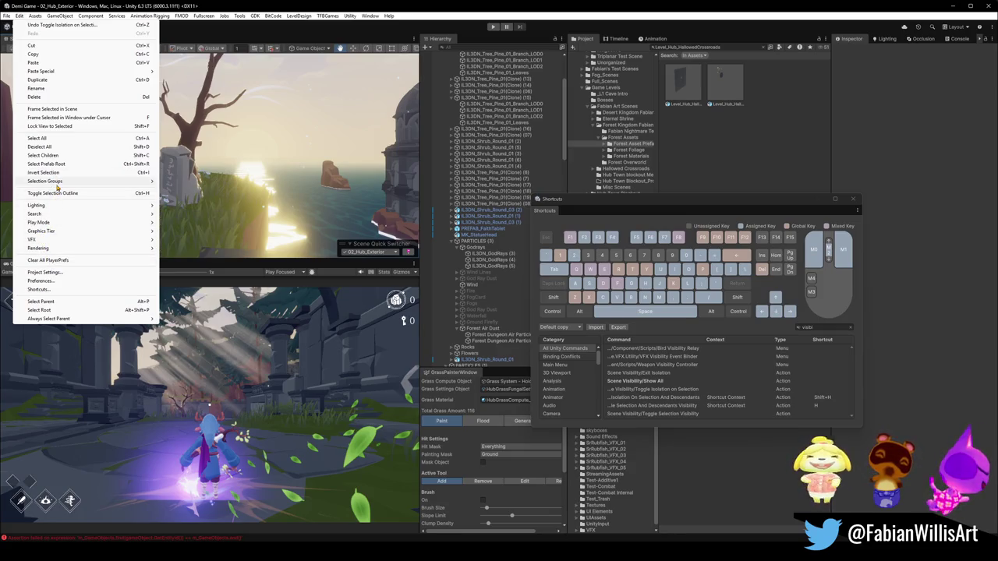
{"action": "mouse_move", "coordinate": [57, 186]}
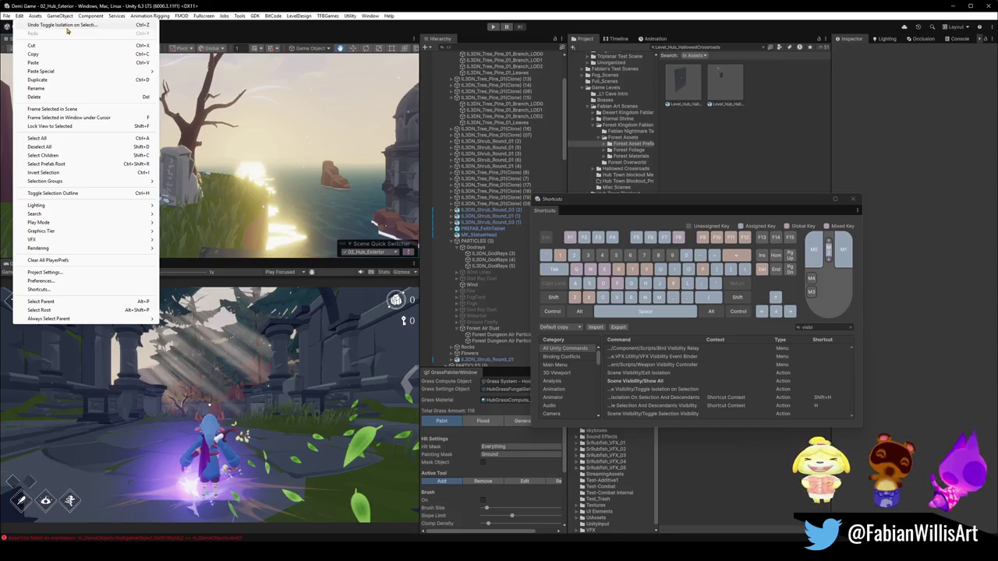
{"action": "left_click", "coordinate": [67, 25]}
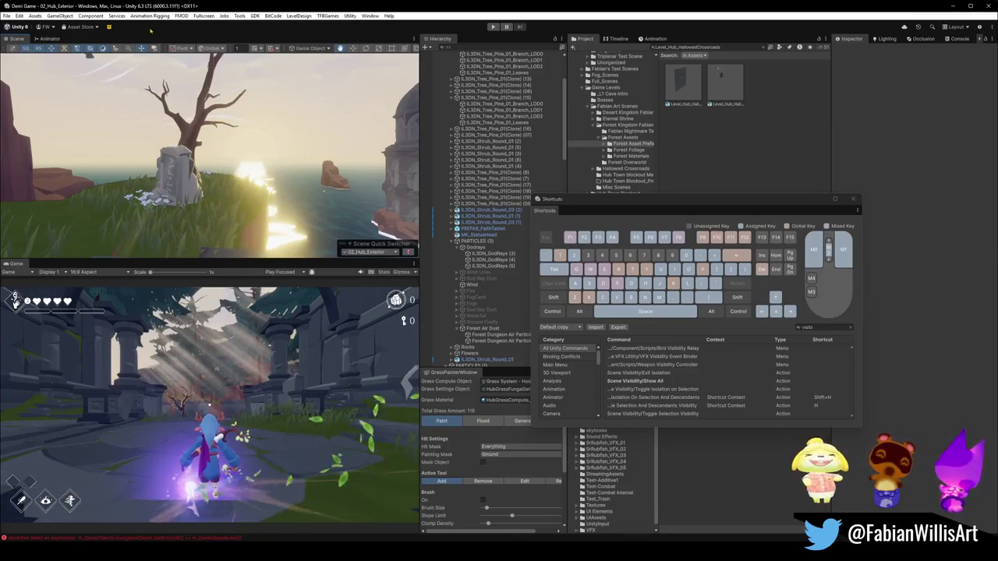
{"action": "left_click", "coordinate": [211, 17]}
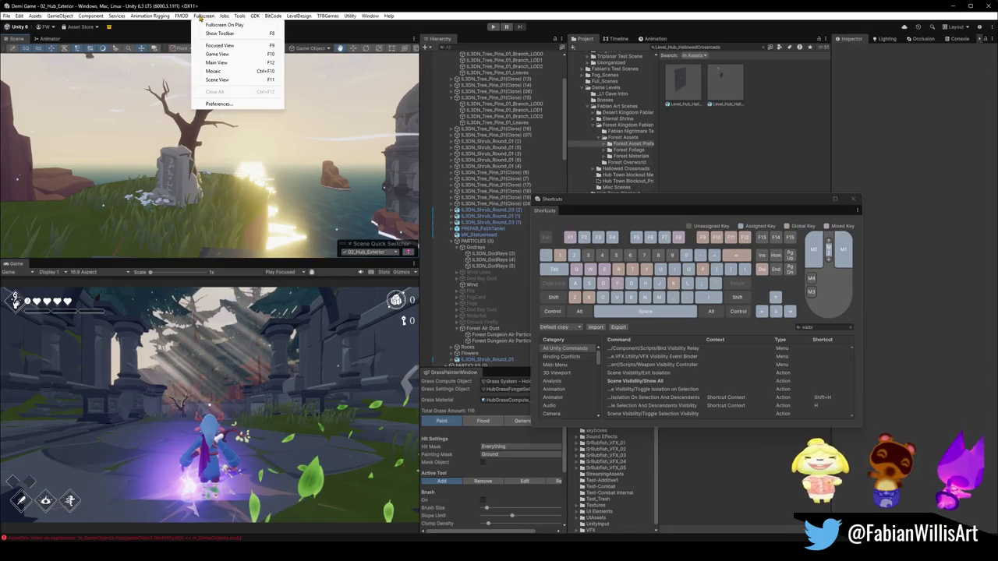
- Open the Fullscreen Editor preferences and bring the window out of fullscreen with F9
{"action": "left_click", "coordinate": [229, 35]}
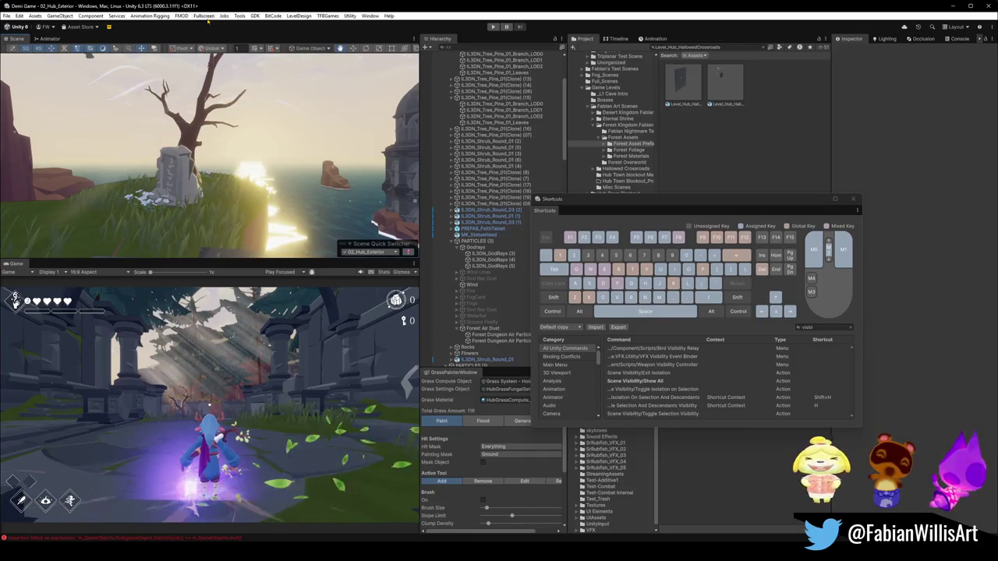
{"action": "left_click", "coordinate": [202, 16]}
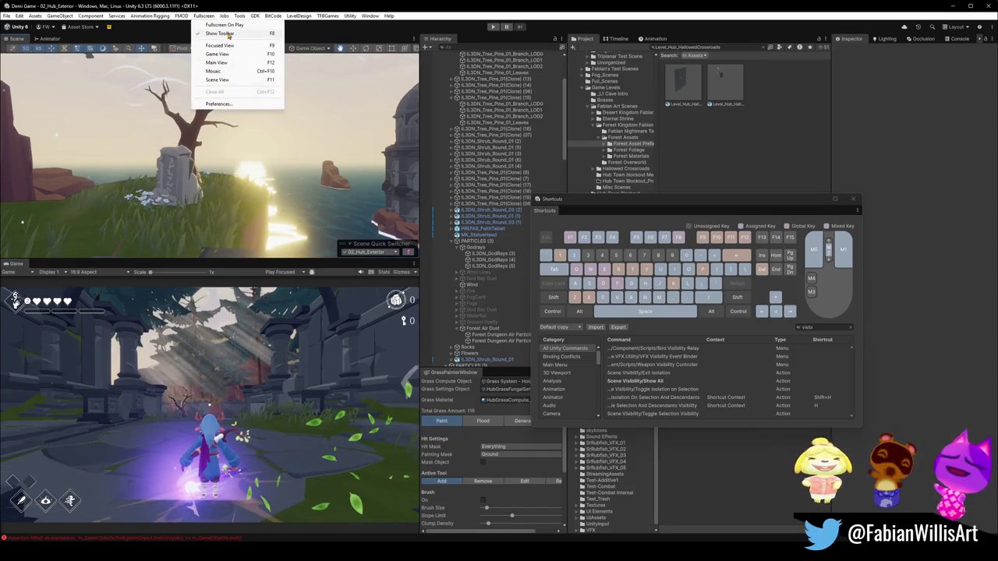
{"action": "left_click", "coordinate": [229, 34]}
{"action": "left_click", "coordinate": [204, 16]}
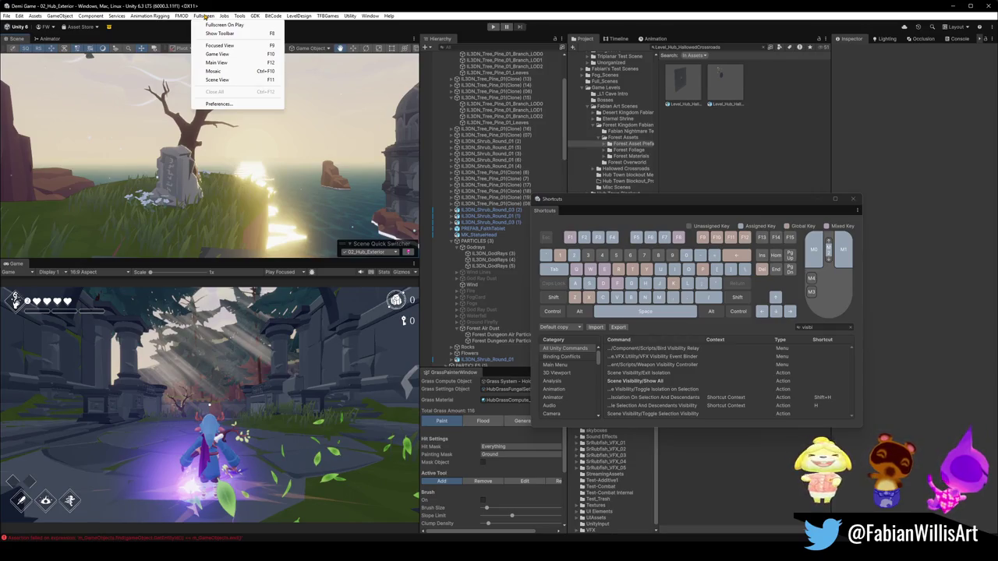
{"action": "left_click", "coordinate": [220, 104]}
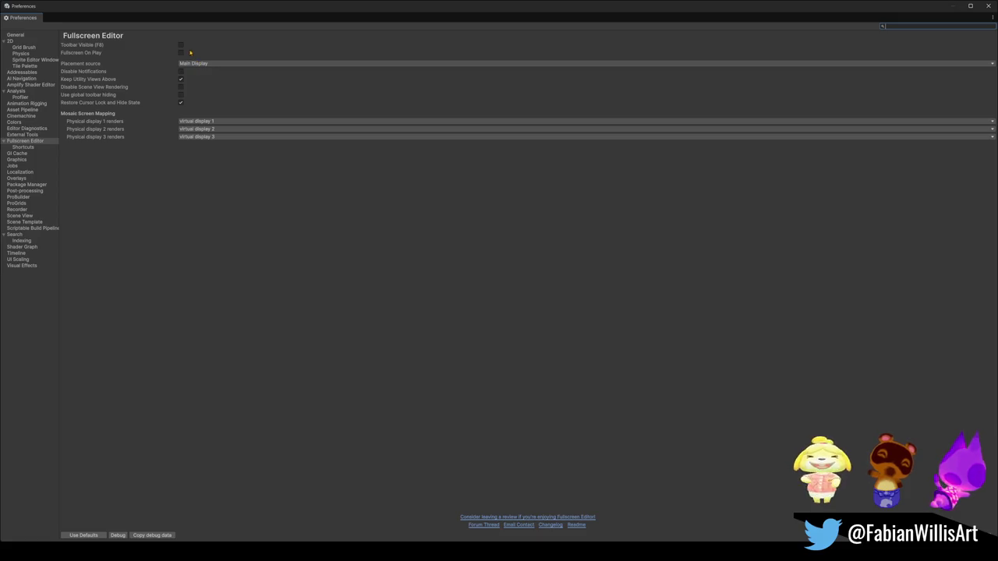
{"action": "key", "text": "F9"}
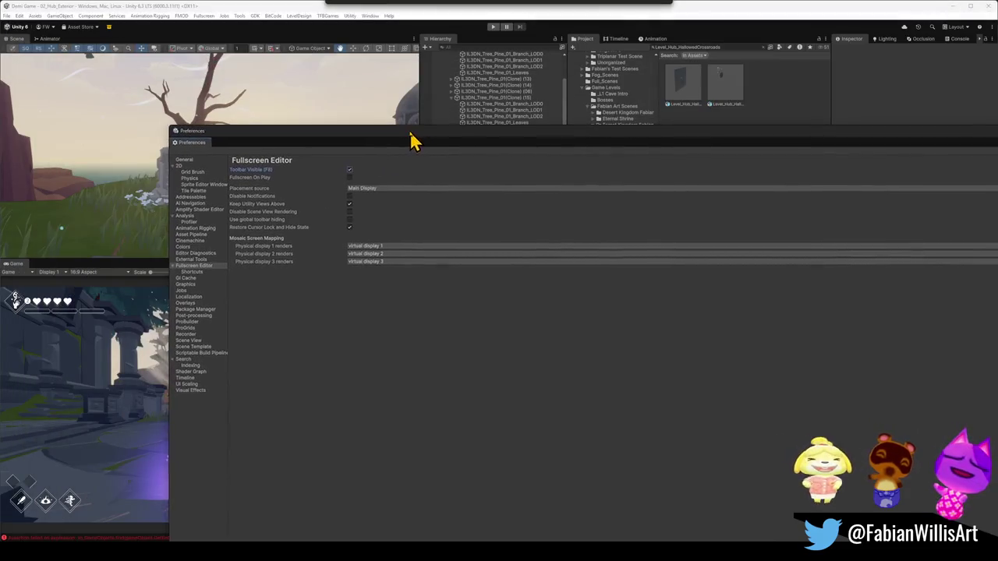
- Turn off Toolbar Visible, turn on Restore Cursor Lock and Hide State, and close Preferences
{"action": "left_click", "coordinate": [345, 170]}
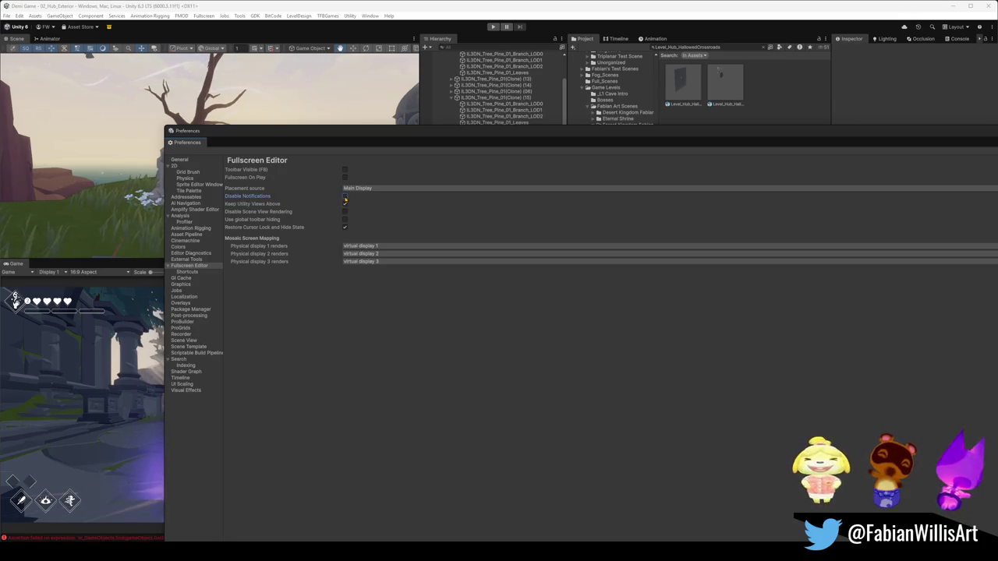
{"action": "left_click", "coordinate": [345, 212]}
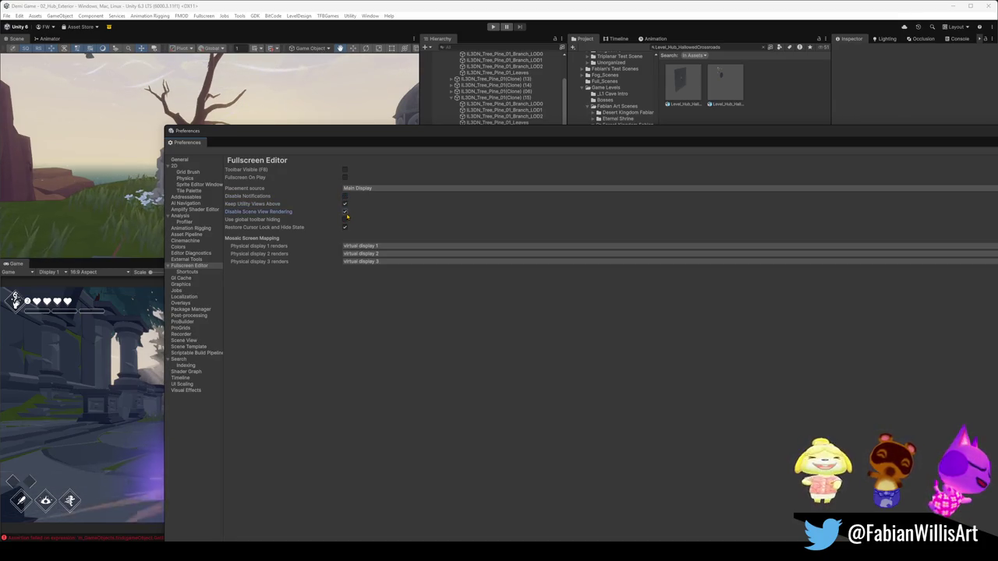
{"action": "left_click", "coordinate": [345, 228]}
{"action": "left_click", "coordinate": [344, 228]}
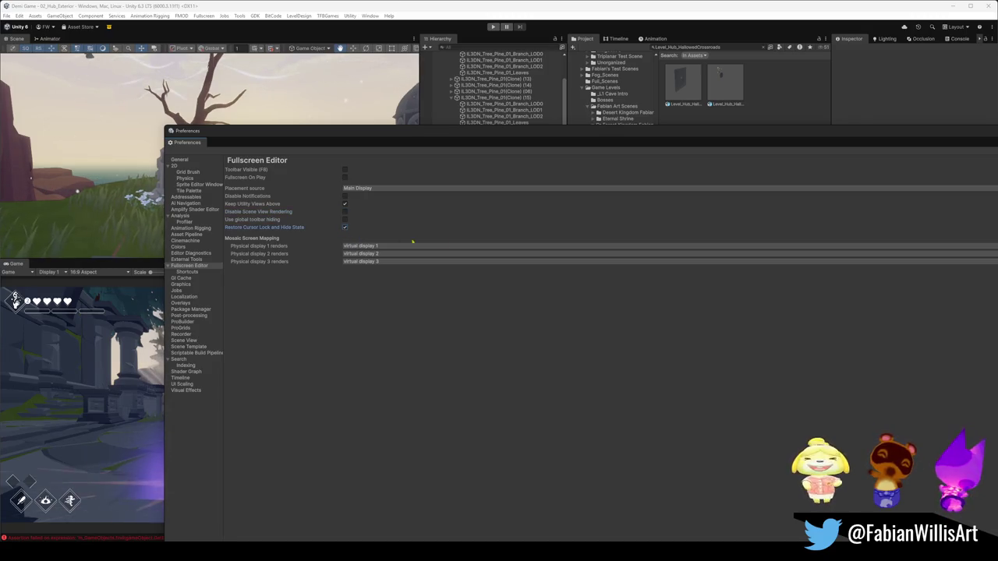
{"action": "double_click", "coordinate": [434, 143]}
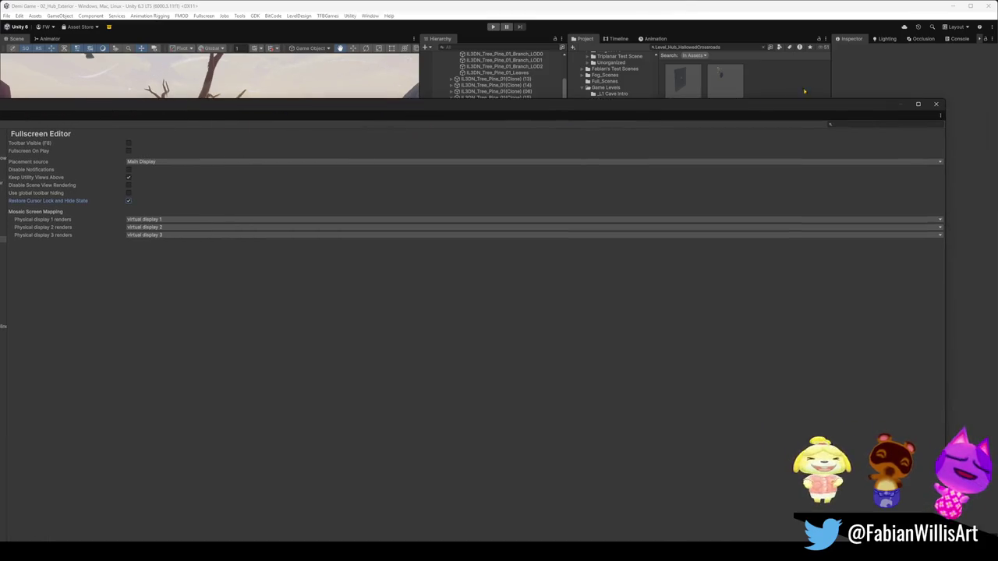
{"action": "left_click", "coordinate": [935, 103]}
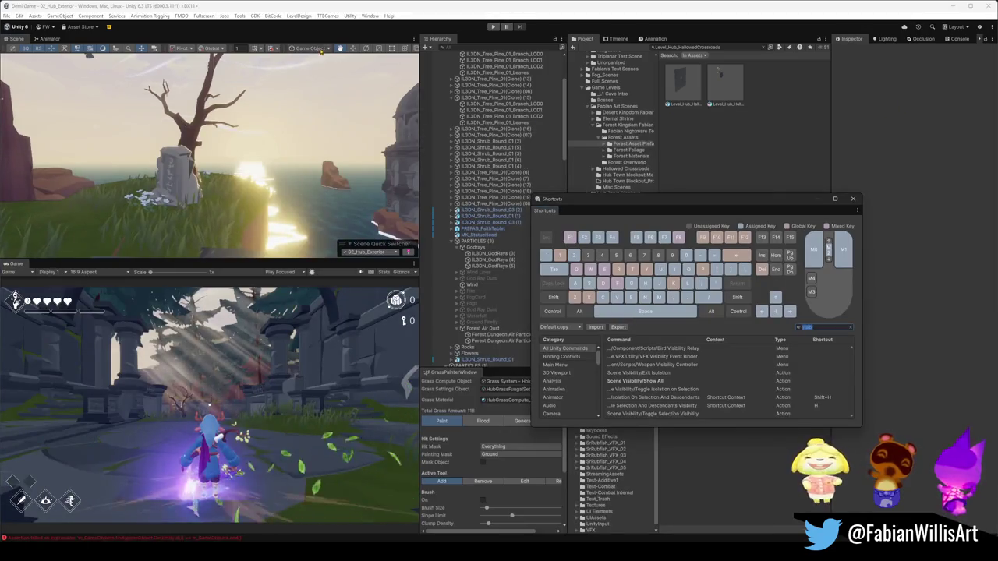
{"action": "left_click", "coordinate": [255, 15]}
{"action": "mouse_move", "coordinate": [274, 22]}
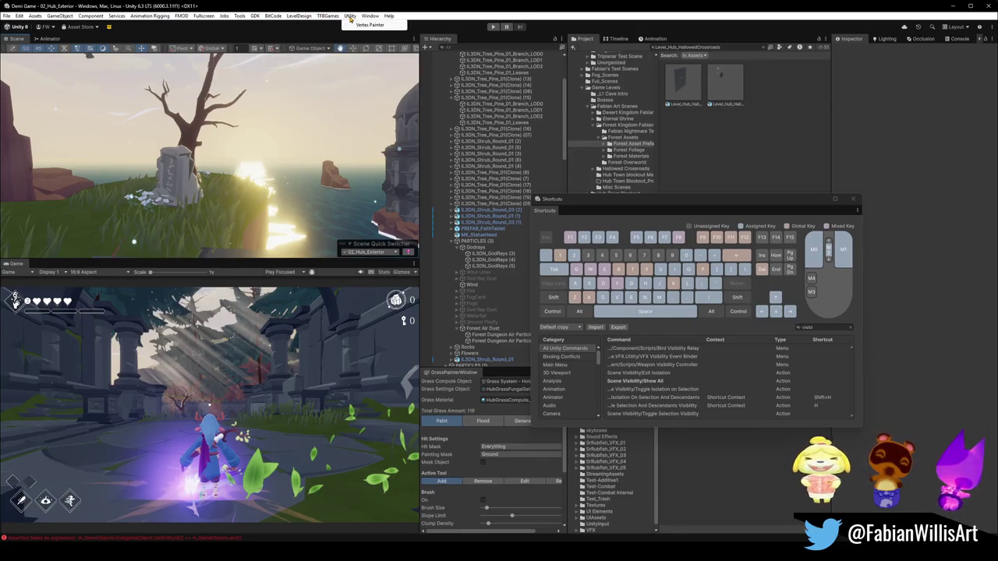
{"action": "left_click", "coordinate": [373, 16]}
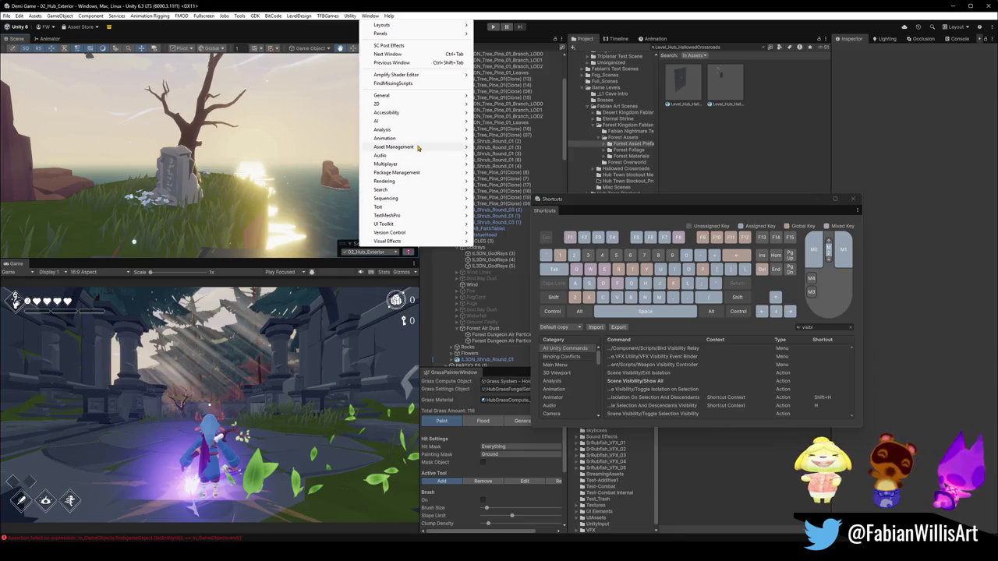
{"action": "mouse_move", "coordinate": [417, 97]}
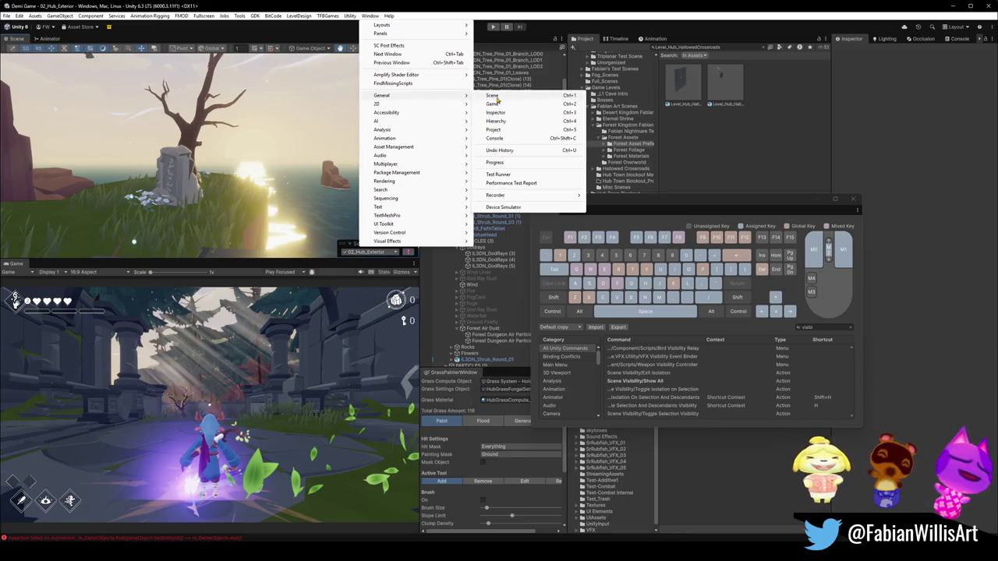
{"action": "mouse_move", "coordinate": [498, 197]}
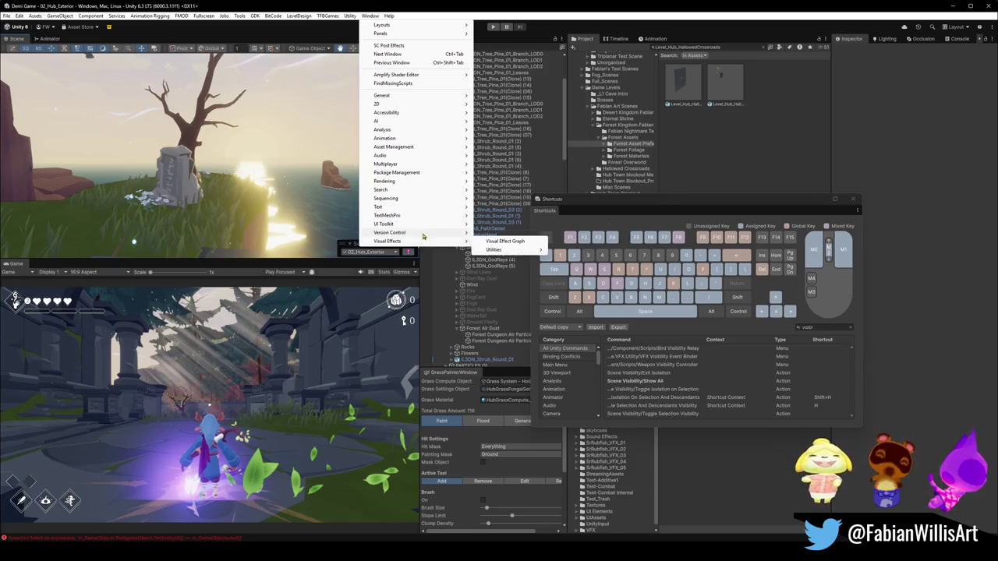
{"action": "mouse_move", "coordinate": [415, 34]}
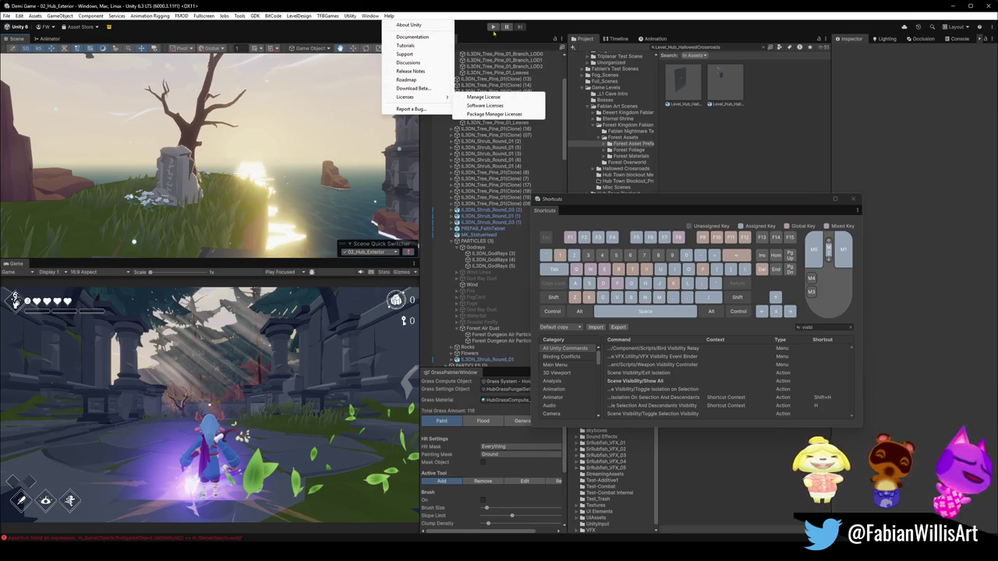
{"action": "key", "text": "Escape"}
{"action": "key", "text": "Escape"}
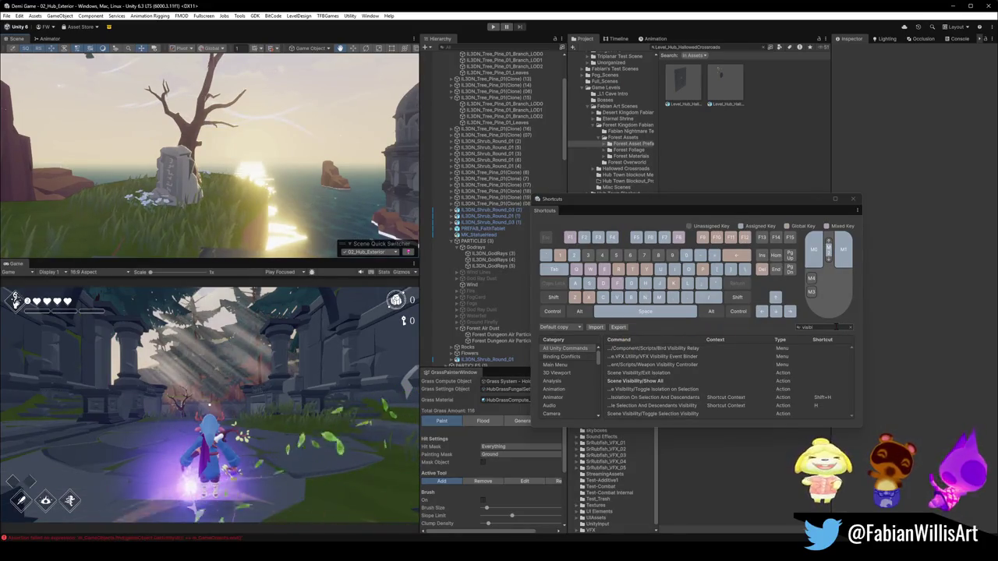
{"action": "left_click", "coordinate": [835, 328]}
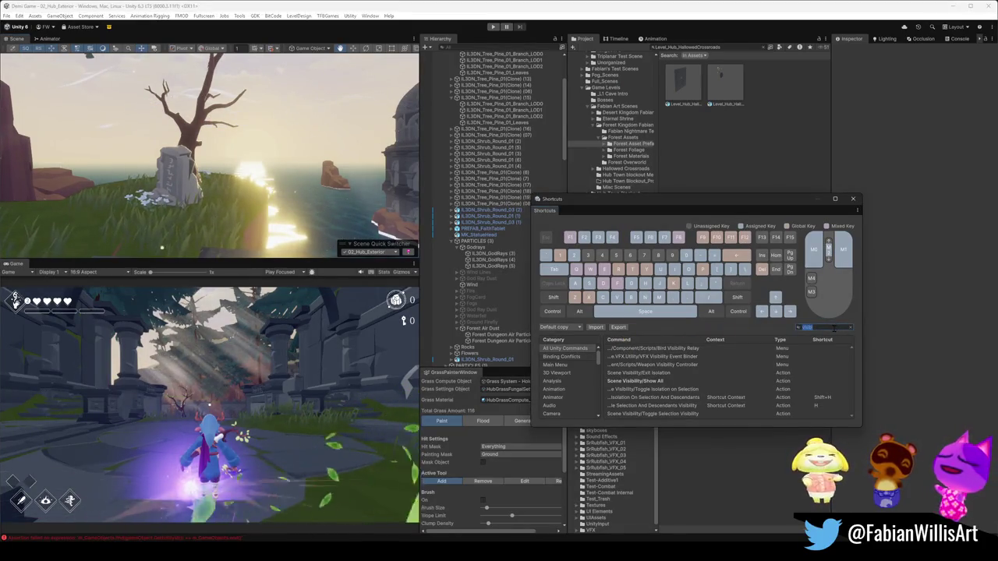
{"action": "left_click", "coordinate": [199, 284]}
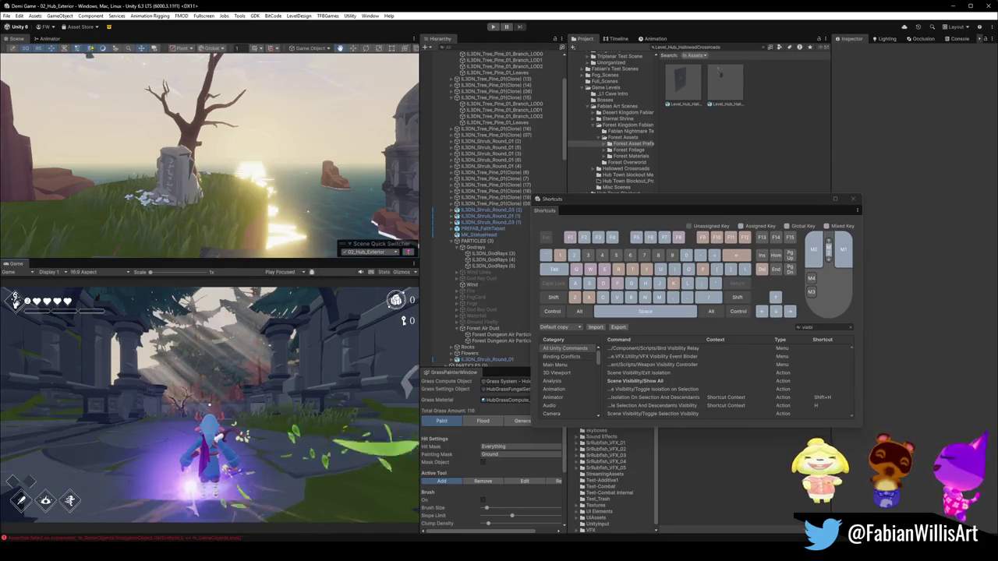
{"action": "scroll", "coordinate": [412, 51], "scroll_direction": "down", "scroll_amount": 5}
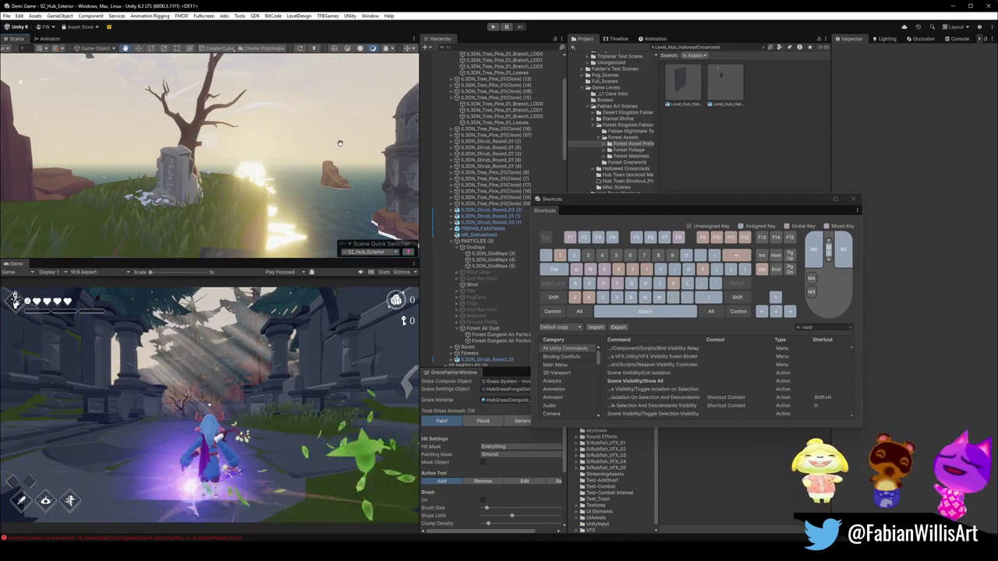
- Fly toward the sea, orbit around the island and tree, then open the Overlay Menu with `
{"action": "key", "text": "d"}
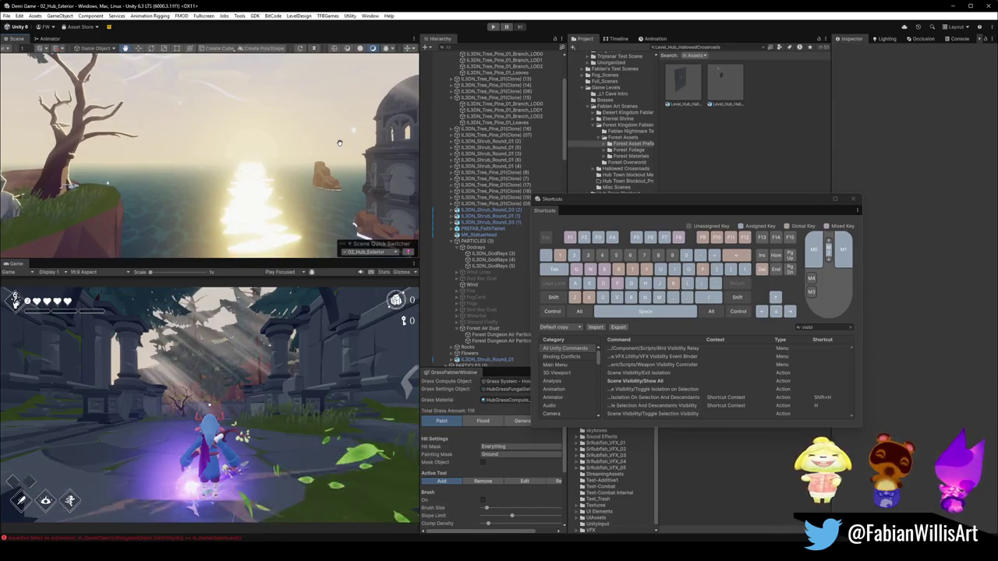
{"action": "key", "text": "alt+space"}
{"action": "key", "text": "Escape"}
{"action": "key", "text": "alt+space"}
{"action": "key", "text": "Escape"}
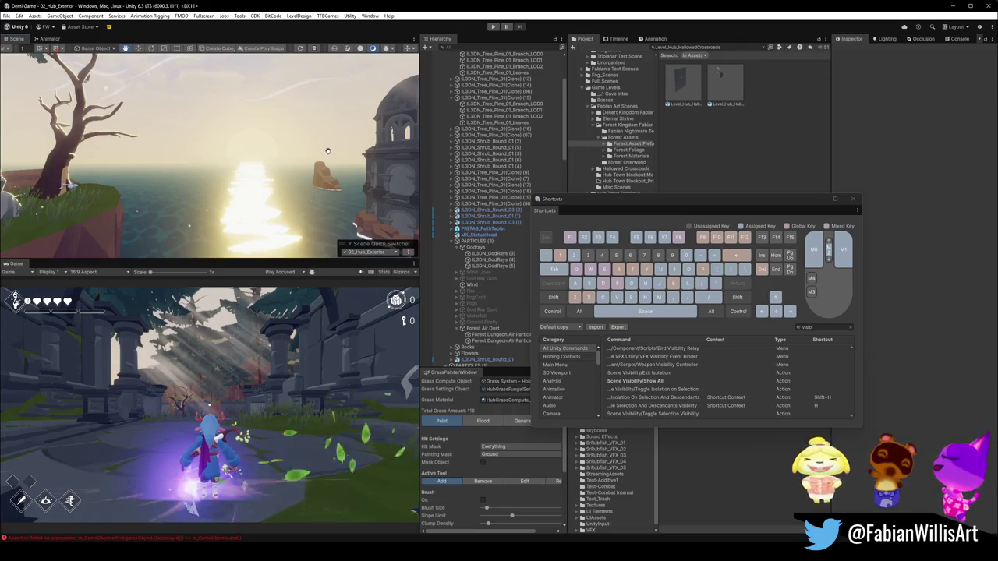
{"action": "key", "text": "alt+space"}
{"action": "key", "text": "Escape"}
{"action": "key", "text": "alt+space"}
{"action": "key", "text": "Escape"}
{"action": "left_click_drag", "start_coordinate": [297, 163], "coordinate": [272, 170]}
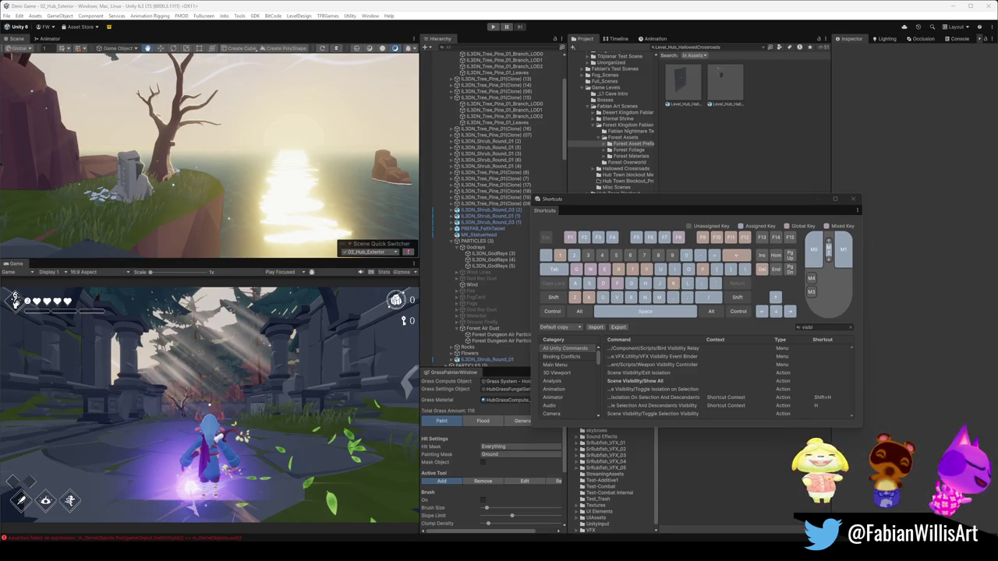
{"action": "key", "text": "grave"}
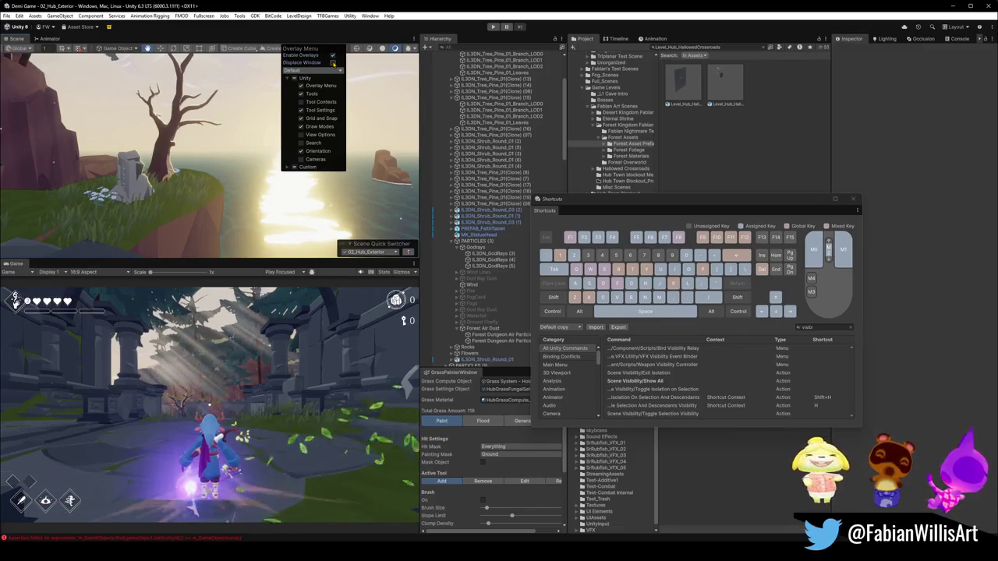
- Turn off the Tool Contexts overlay and turn on View Options
{"action": "left_click", "coordinate": [301, 102]}
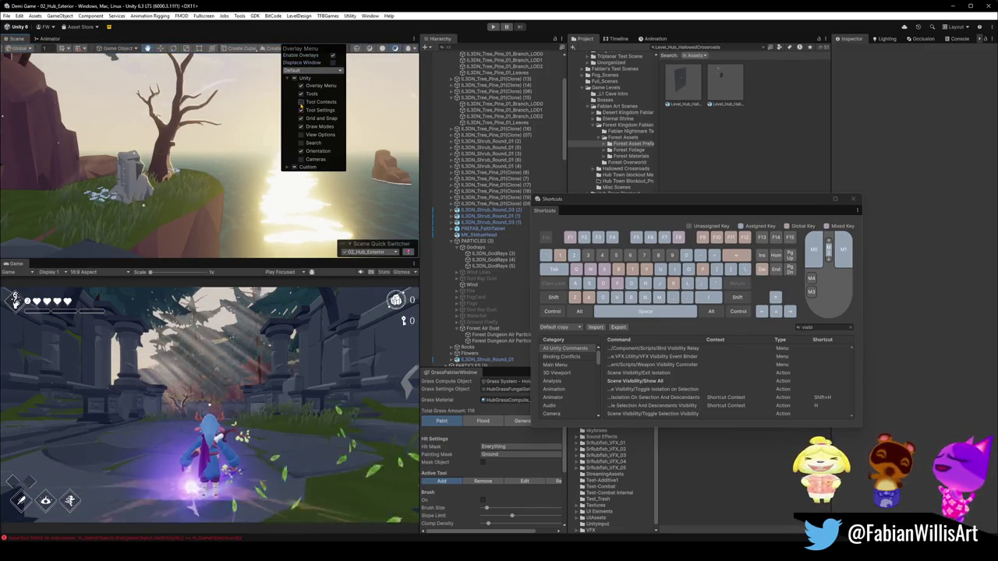
{"action": "left_click", "coordinate": [301, 135]}
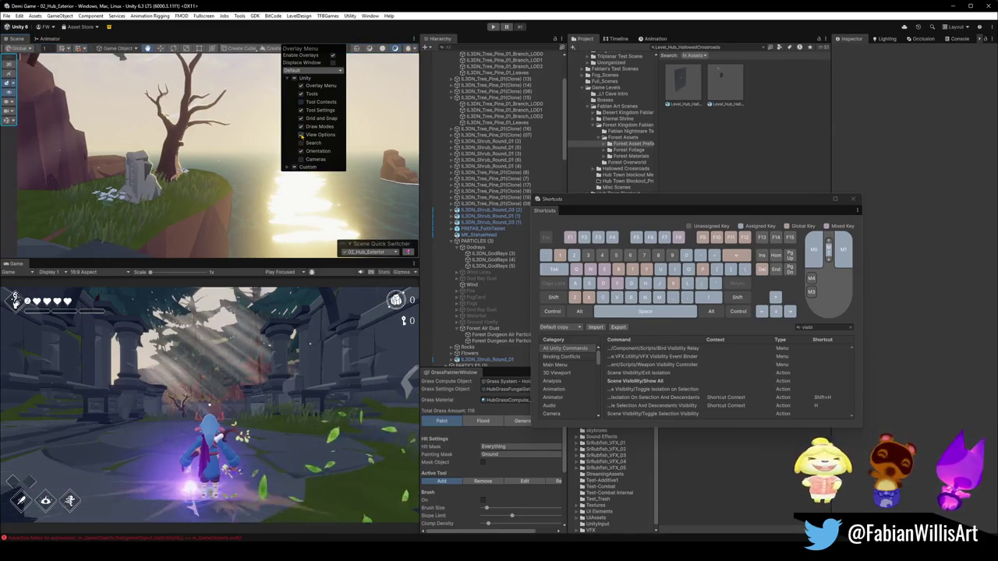
{"action": "left_click", "coordinate": [301, 135]}
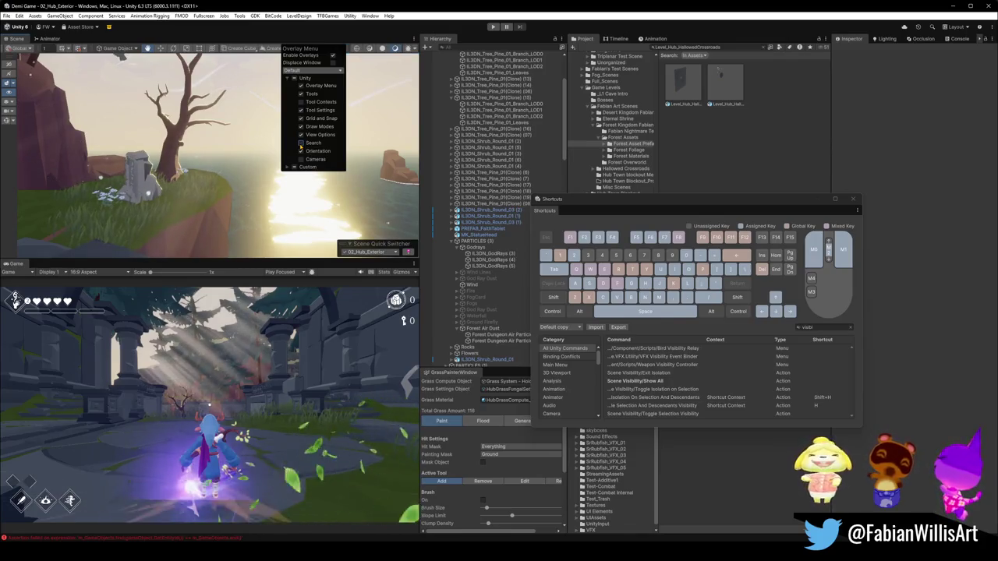
- Open and close the preset dropdown, toggle Cameras on and off, and expand then collapse Custom
{"action": "left_click", "coordinate": [316, 70]}
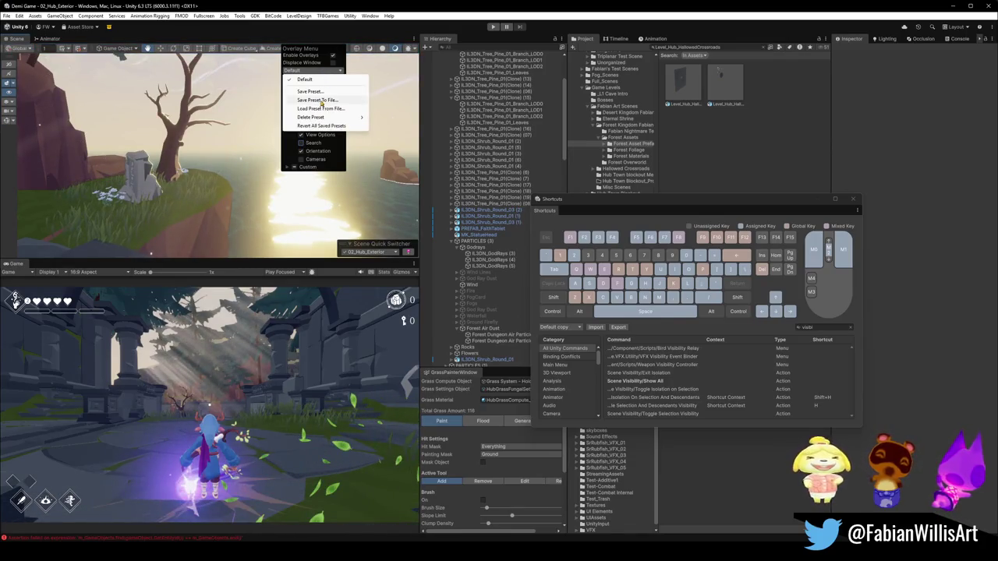
{"action": "left_click", "coordinate": [301, 143]}
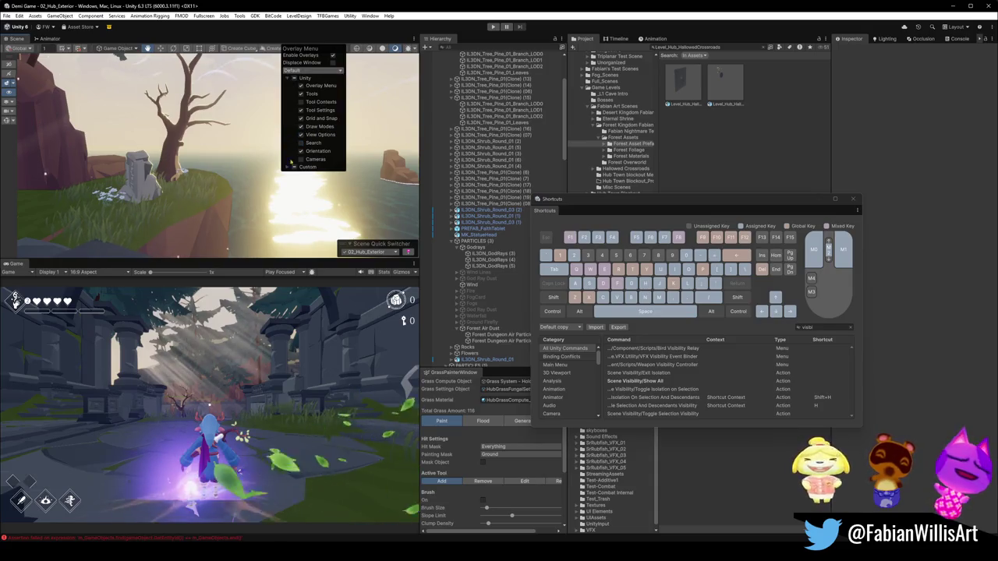
{"action": "left_click", "coordinate": [301, 160]}
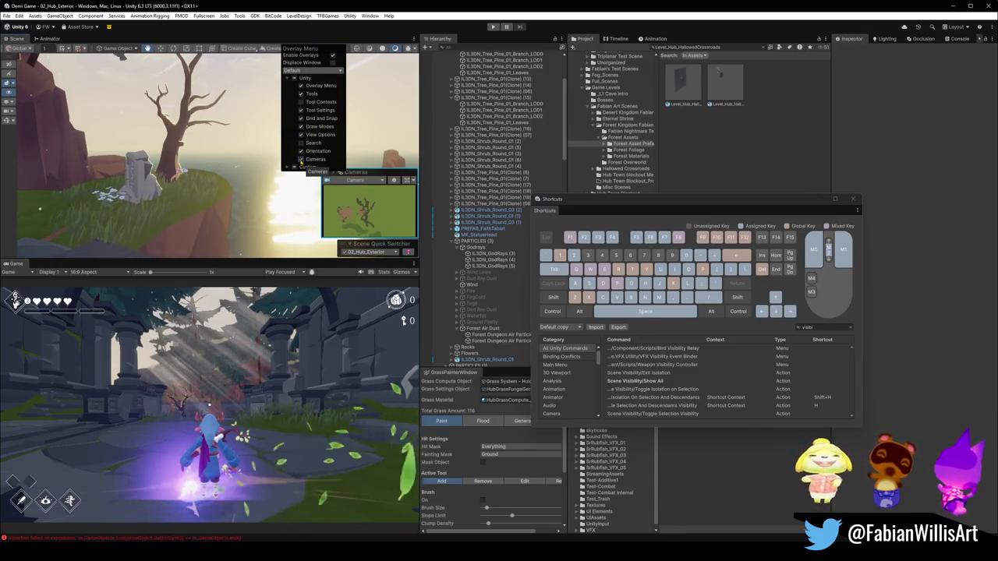
{"action": "left_click", "coordinate": [301, 160]}
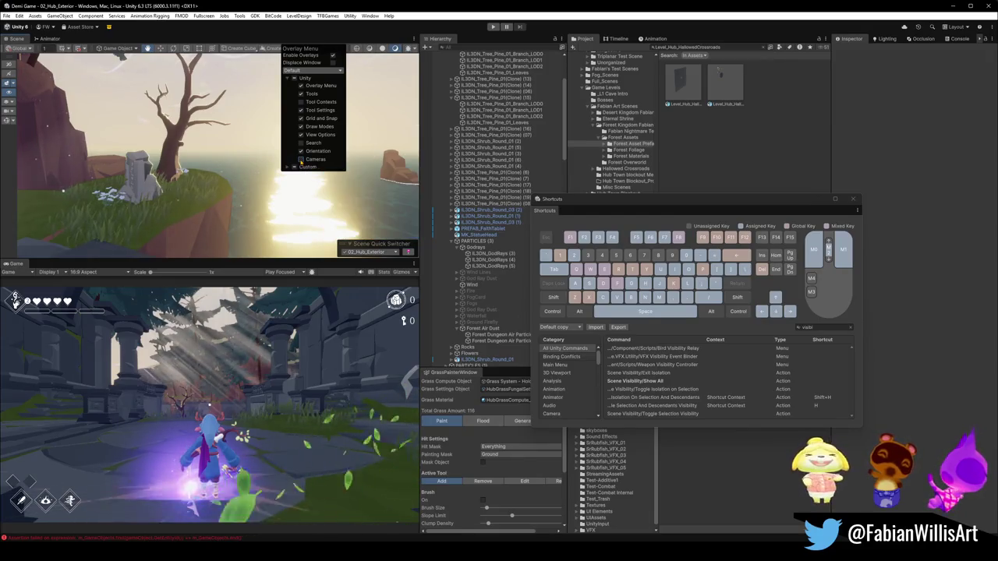
{"action": "left_click", "coordinate": [287, 168]}
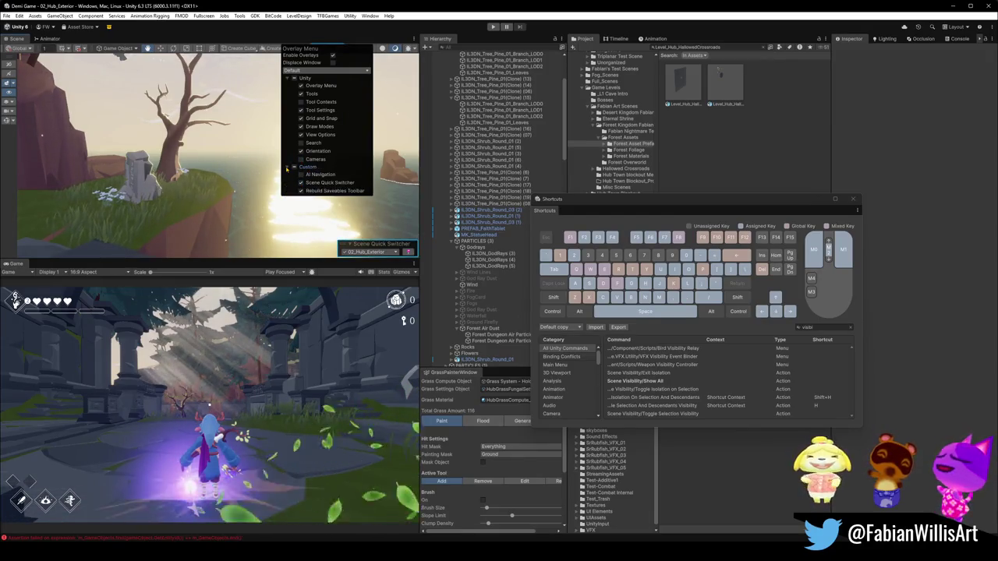
{"action": "left_click", "coordinate": [288, 168]}
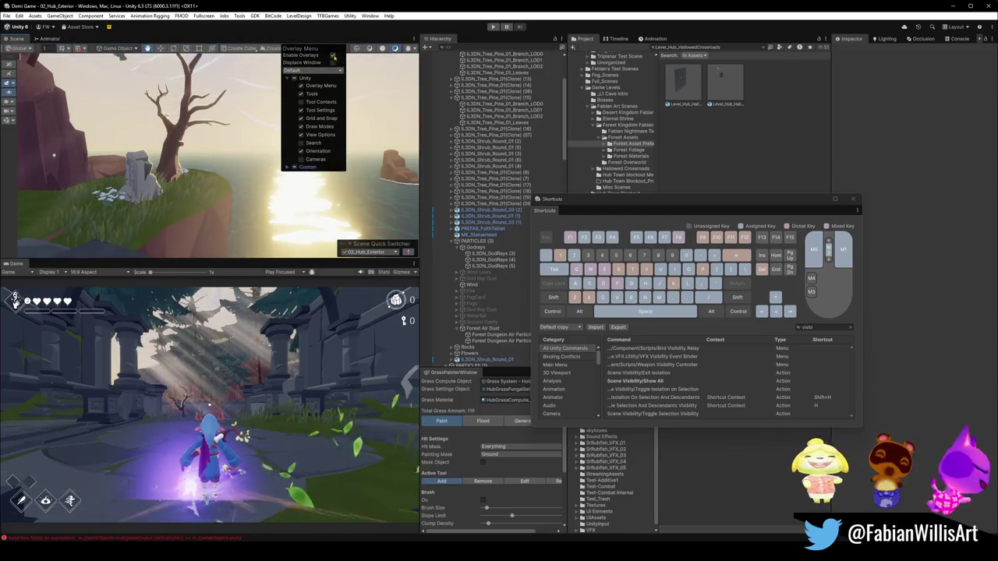
- Search the Shortcuts window for 'inspecto' and then 'enable', clear the search, and close the window
{"action": "left_click", "coordinate": [826, 328]}
{"action": "type", "text": "inspecto"}
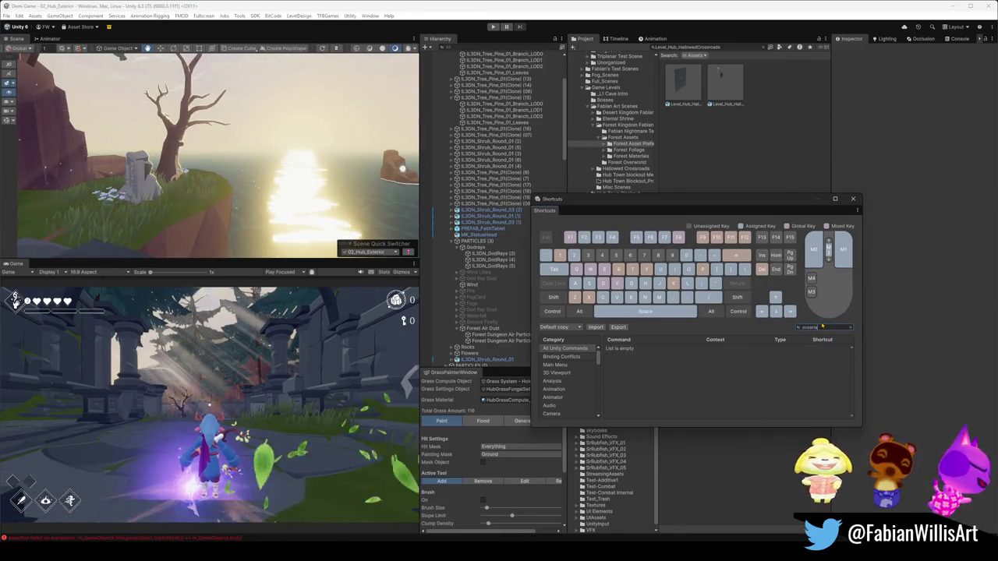
{"action": "key", "text": "ctrl+a"}
{"action": "type", "text": "enable"}
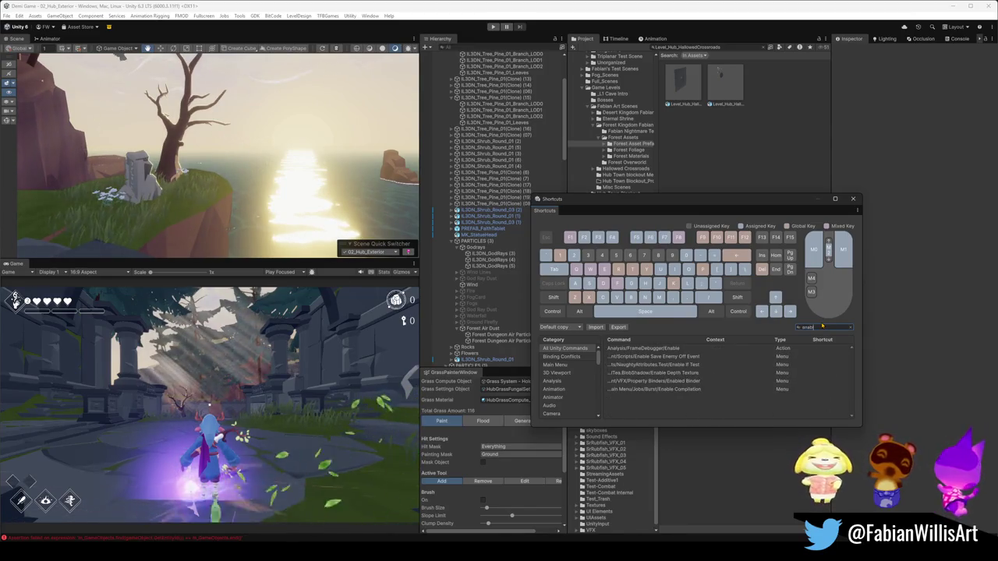
{"action": "key", "text": "BackSpace"}
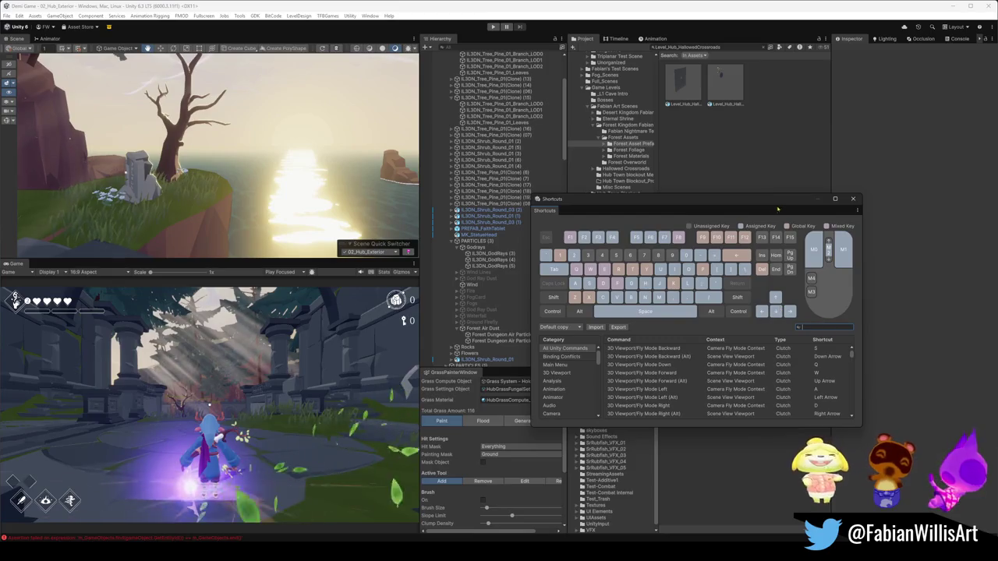
{"action": "left_click", "coordinate": [853, 198]}
- Disable Enable Overlays in the Scene view, then fly around the cliff and tree in F11 fullscreen
{"action": "key", "text": "grave"}
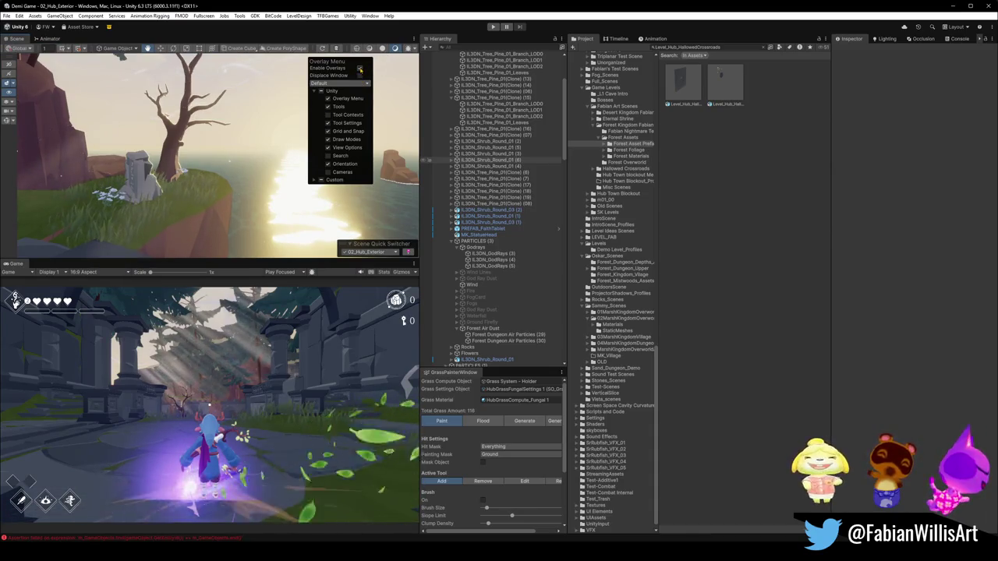
{"action": "left_click", "coordinate": [360, 68]}
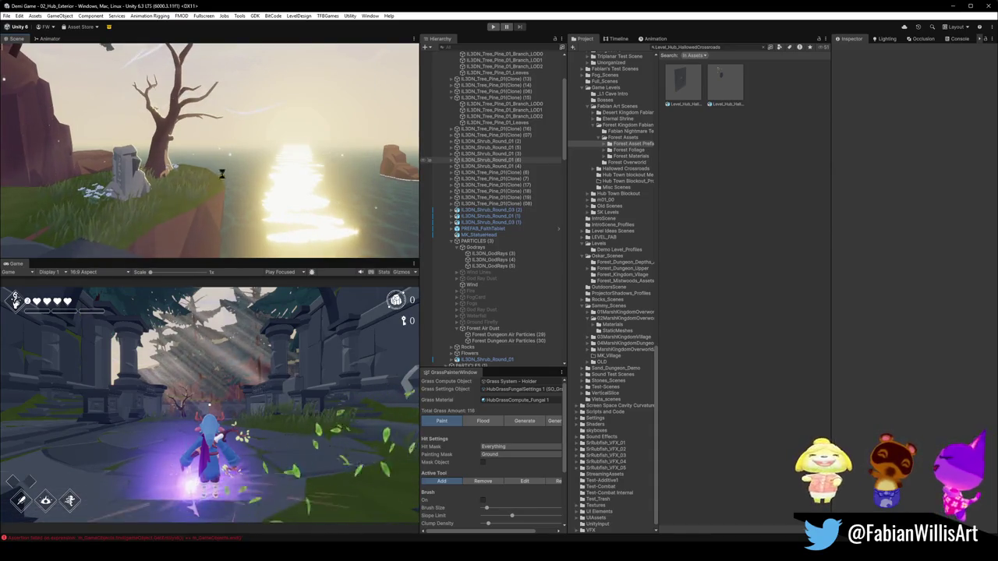
{"action": "key", "text": "F11"}
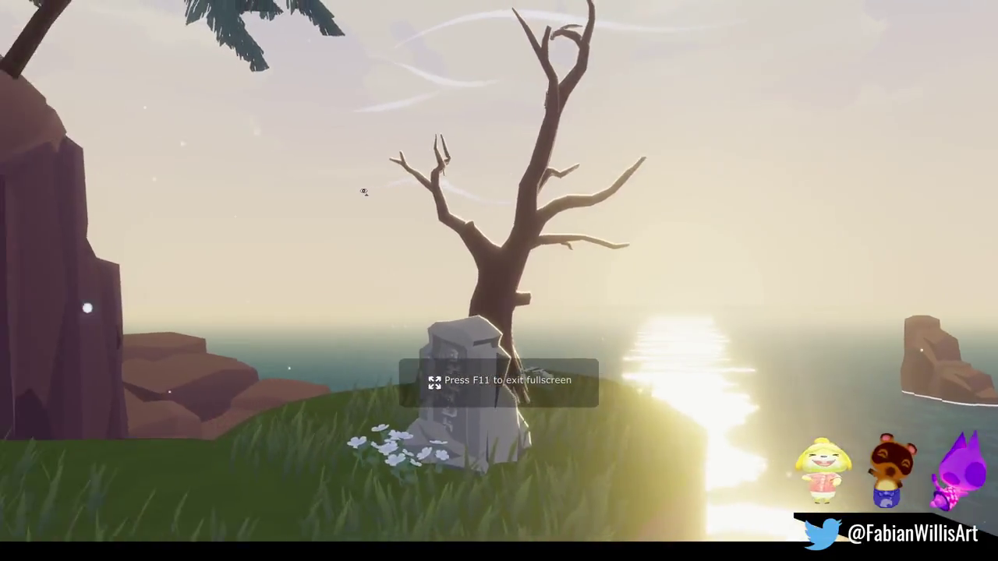
{"action": "mouse_move", "coordinate": [363, 191]}
{"action": "left_mouse_down"}
{"action": "mouse_move", "coordinate": [356, 183]}
{"action": "mouse_move", "coordinate": [575, 194]}
{"action": "left_mouse_up"}
{"action": "key", "text": "F11"}
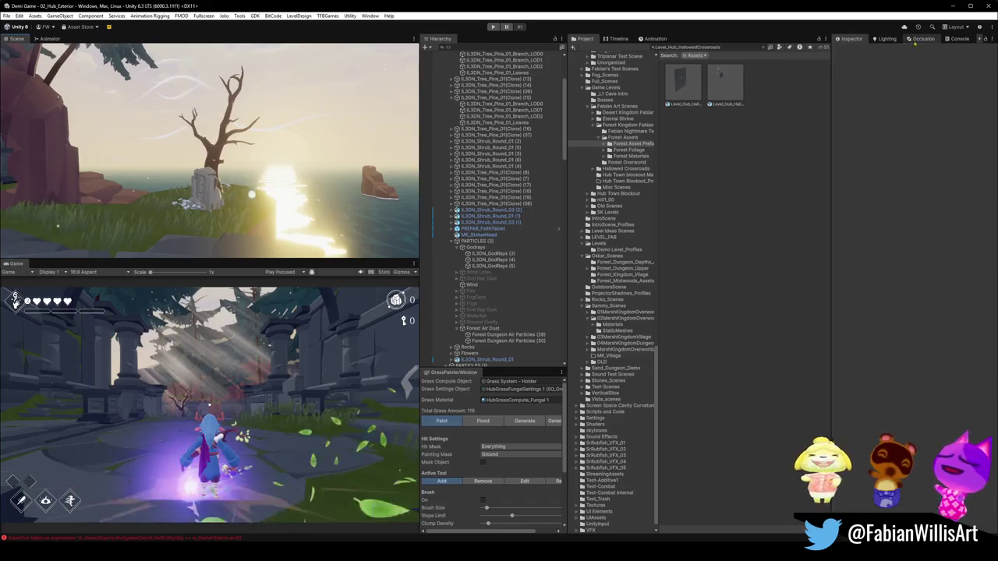
- Show the Lighting window's Adaptive Probe Volumes settings, then its Environment settings with Skybox and fog
{"action": "left_click", "coordinate": [887, 38]}
{"action": "left_click", "coordinate": [894, 50]}
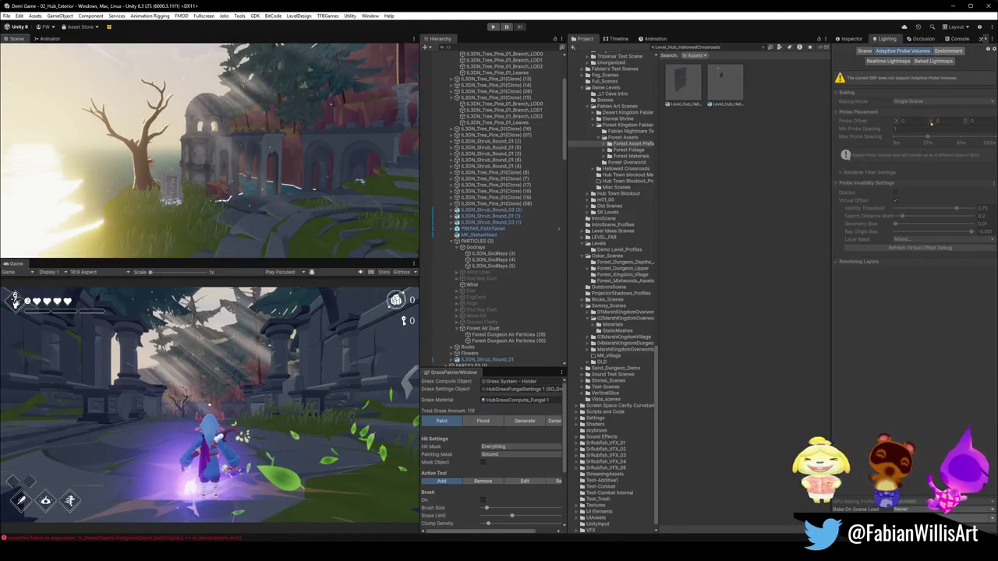
{"action": "left_click", "coordinate": [946, 52]}
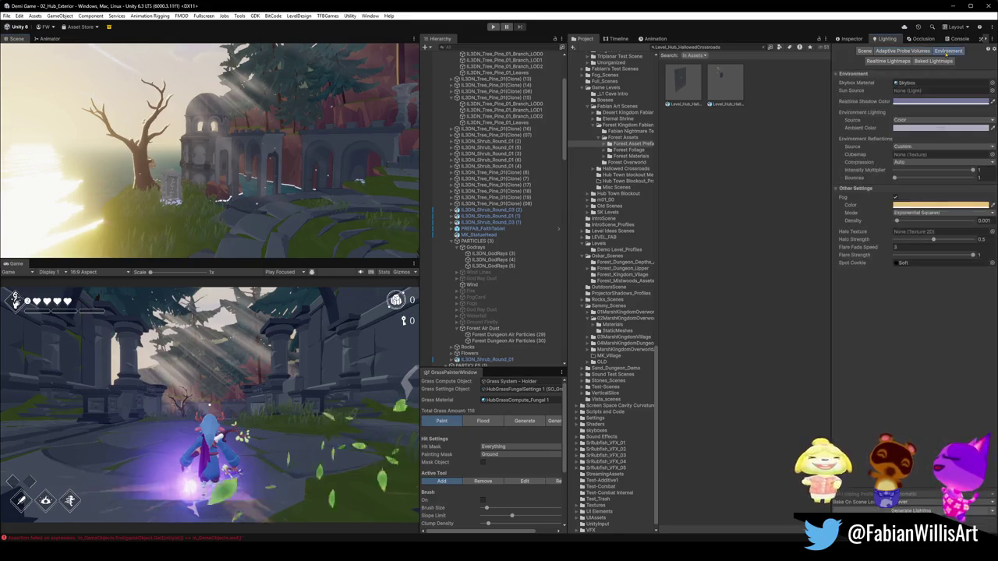